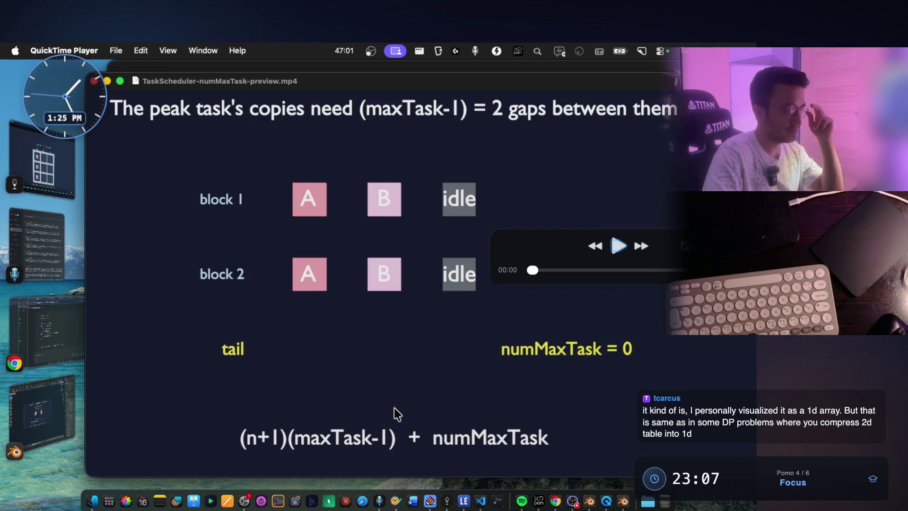
Dismiss the CleanShot capture options and switch from QuickTime to the VS Code window.
{"action": "left_click", "coordinate": [642, 52]}
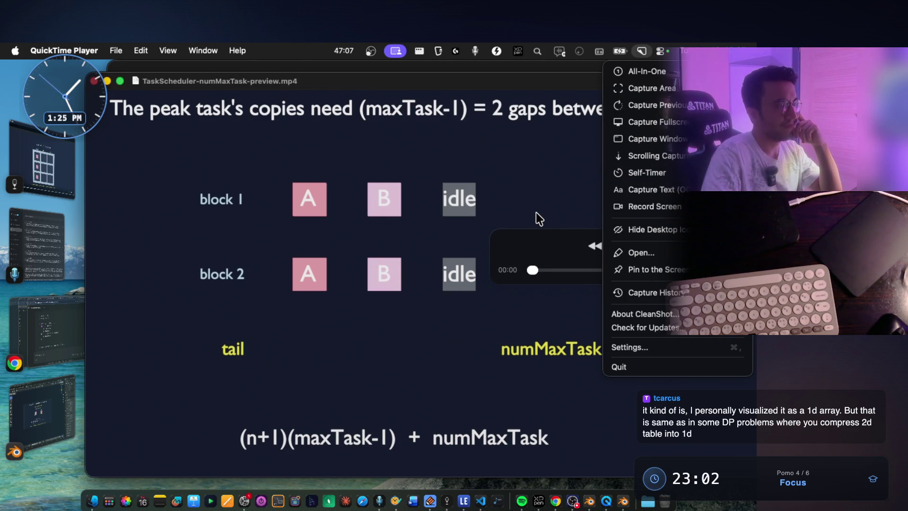
{"action": "key", "text": "Escape"}
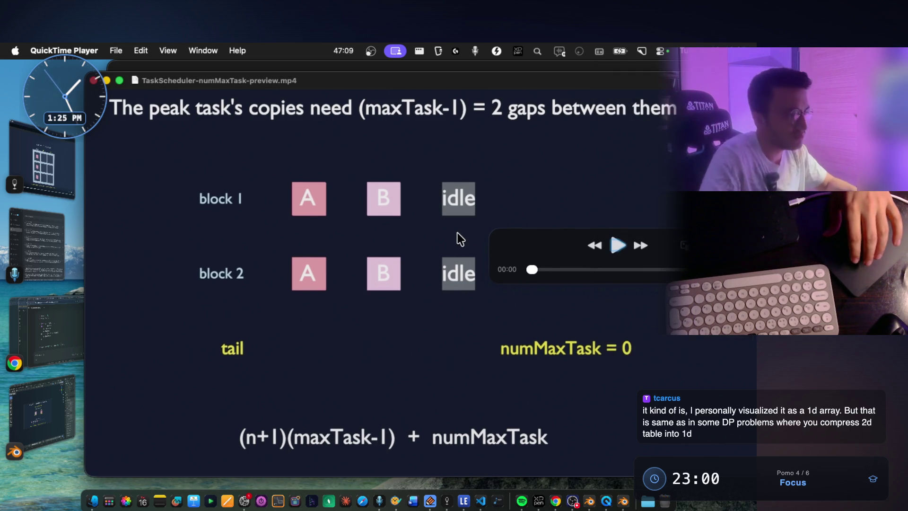
{"action": "key", "text": "super+Tab"}
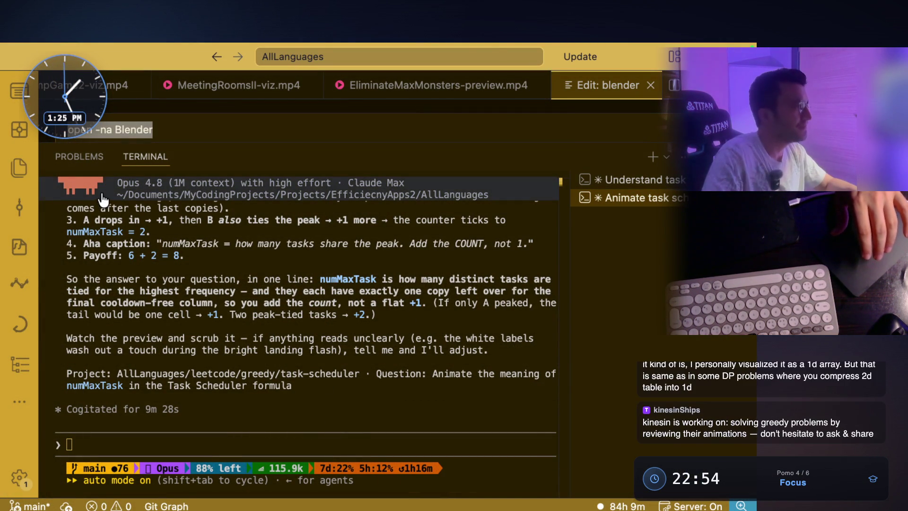
Expand task-scheduler's blender folder in the Explorer and widen the sidebar.
{"action": "left_click", "coordinate": [32, 169]}
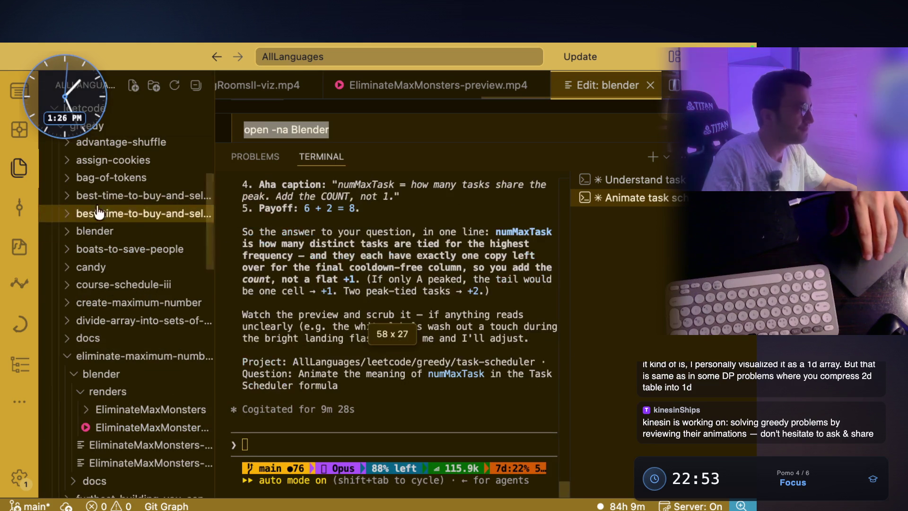
{"action": "left_click", "coordinate": [72, 360]}
{"action": "scroll", "coordinate": [122, 260], "scroll_direction": "up", "scroll_amount": 3}
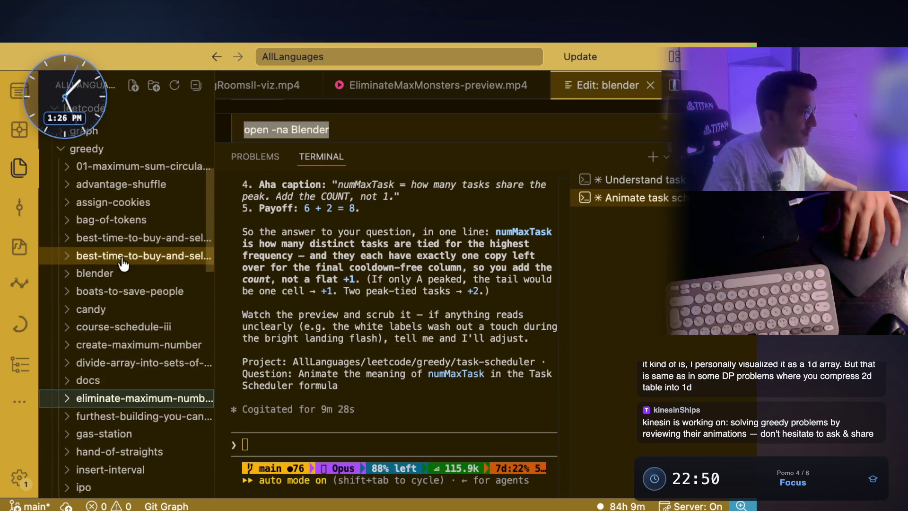
{"action": "scroll", "coordinate": [127, 307], "scroll_direction": "down", "scroll_amount": 5}
{"action": "scroll", "coordinate": [134, 345], "scroll_direction": "down", "scroll_amount": 10}
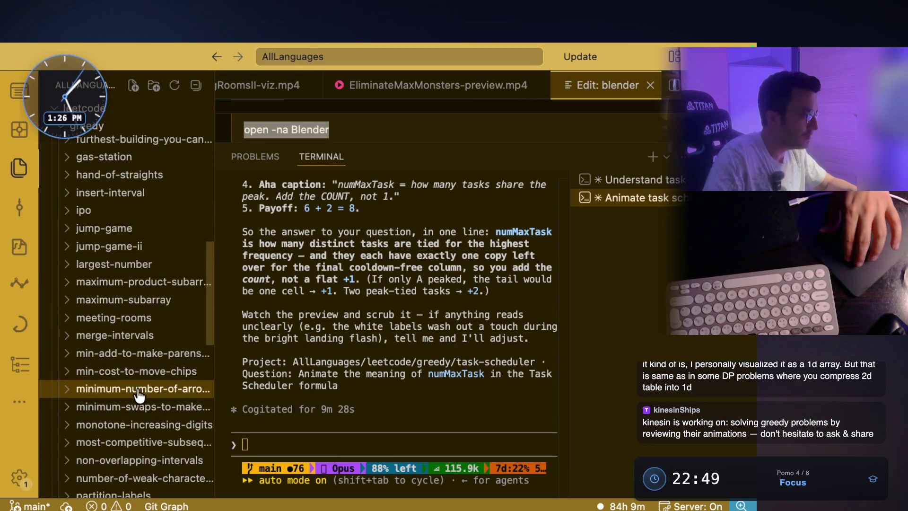
{"action": "scroll", "coordinate": [142, 373], "scroll_direction": "down", "scroll_amount": 6}
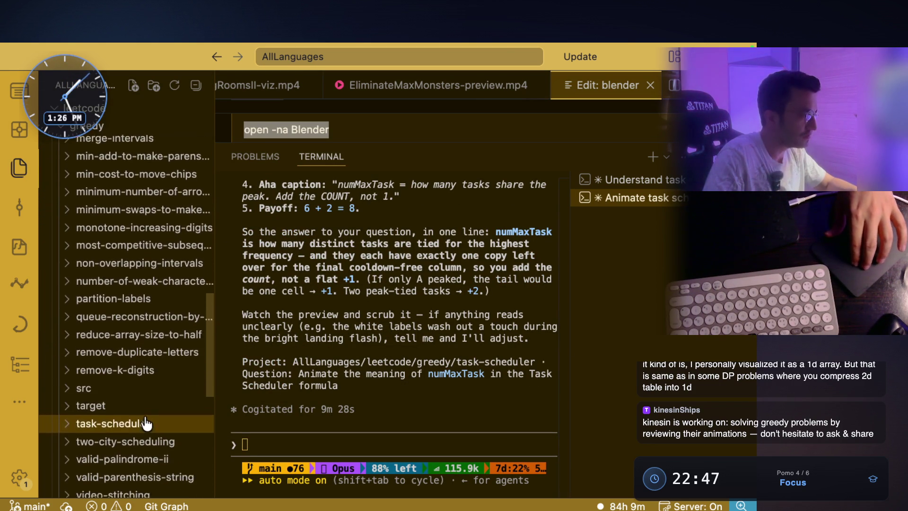
{"action": "scroll", "coordinate": [80, 402], "scroll_direction": "down", "scroll_amount": 3}
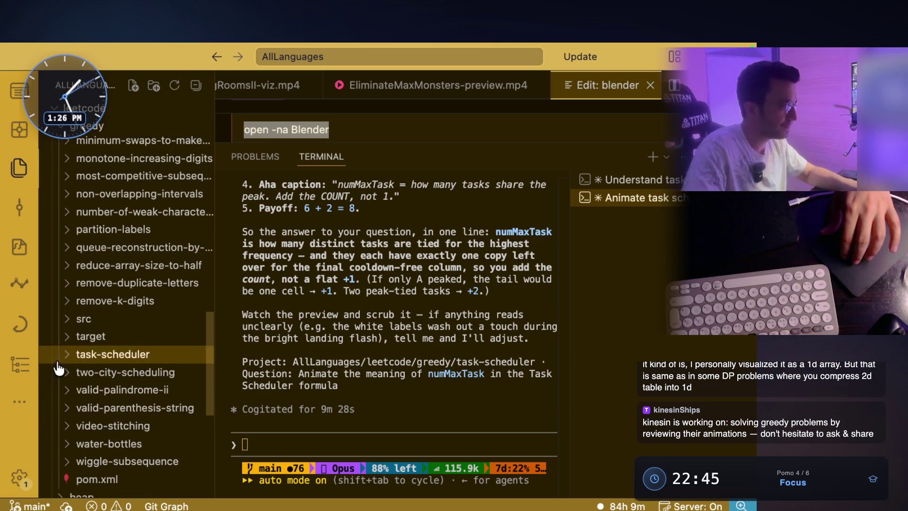
{"action": "left_click", "coordinate": [73, 374]}
{"action": "left_click", "coordinate": [72, 374]}
{"action": "left_click", "coordinate": [94, 355]}
{"action": "left_click", "coordinate": [78, 376]}
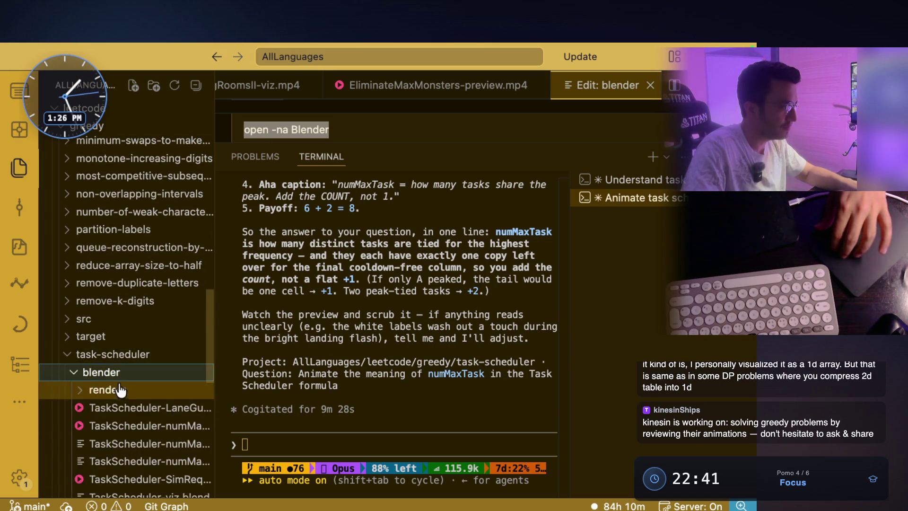
{"action": "scroll", "coordinate": [199, 341], "scroll_direction": "down", "scroll_amount": 3}
{"action": "left_click_drag", "start_coordinate": [214, 328], "coordinate": [377, 327]}
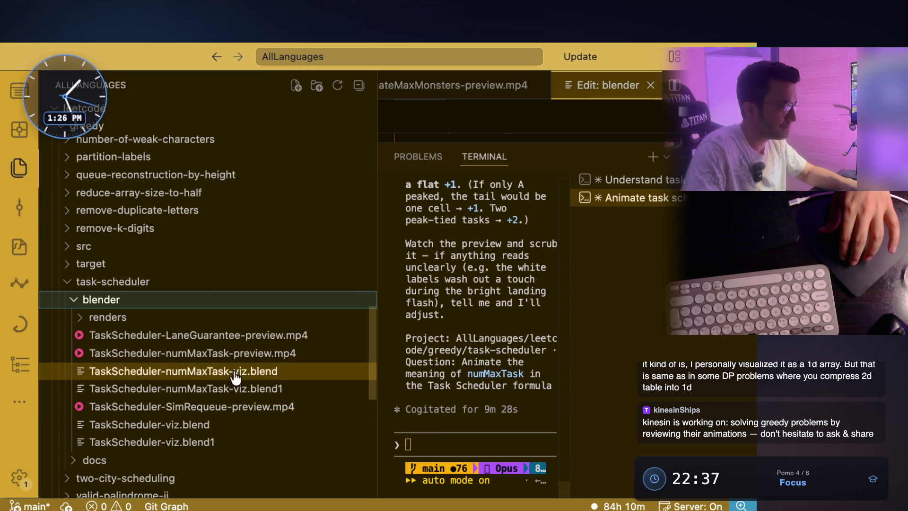
Open TaskScheduler-numMaxTask-preview.mp4, reveal it in Finder, and bring up its QuickTime preview.
{"action": "left_click", "coordinate": [255, 353]}
{"action": "right_click", "coordinate": [256, 353]}
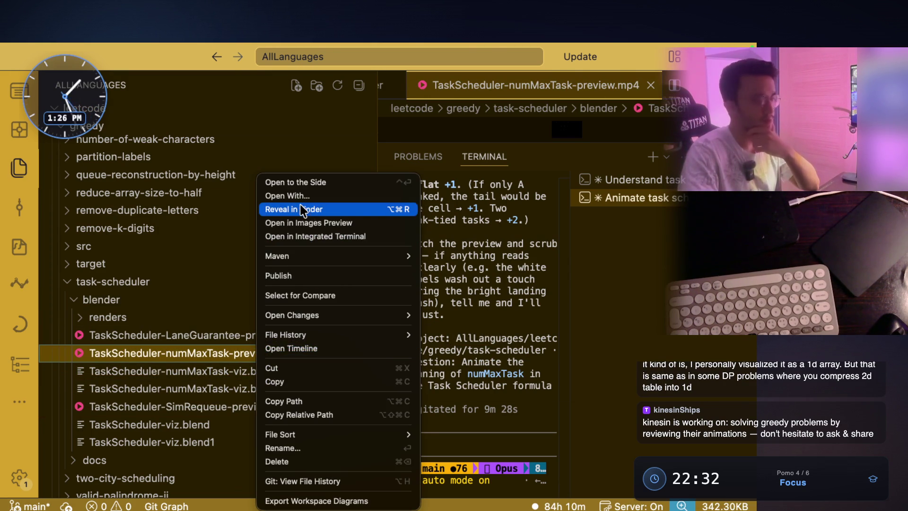
{"action": "left_click", "coordinate": [304, 205]}
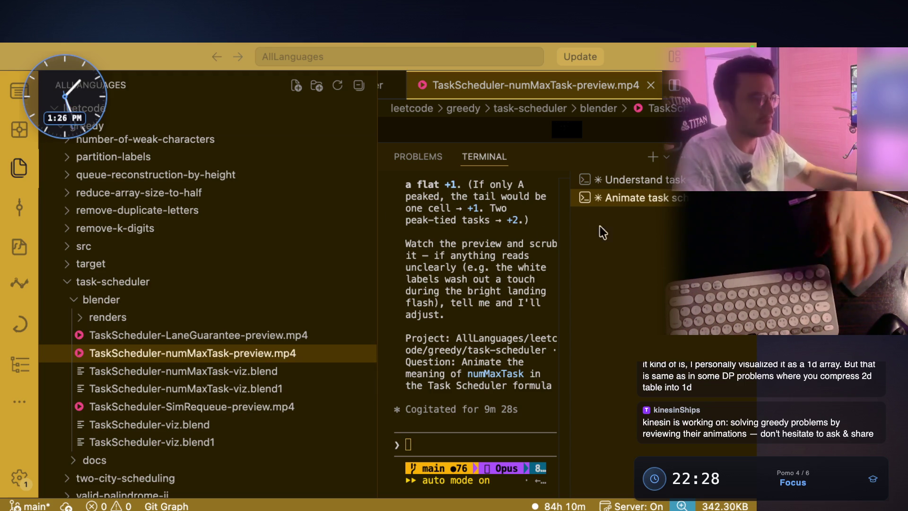
{"action": "key", "text": "super+o"}
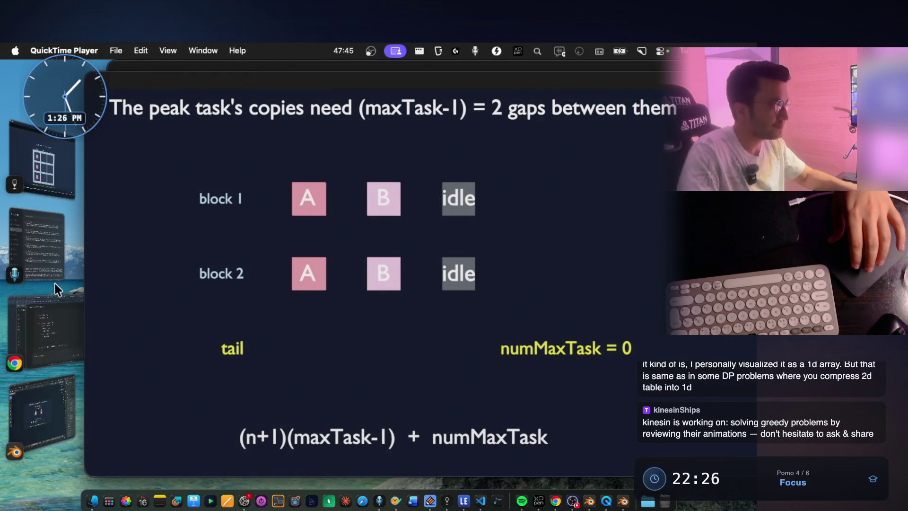
Add the 342.3 KB numMaxTask preview as the Task Scheduler note's third video, then return to VS Code.
{"action": "left_click", "coordinate": [42, 163]}
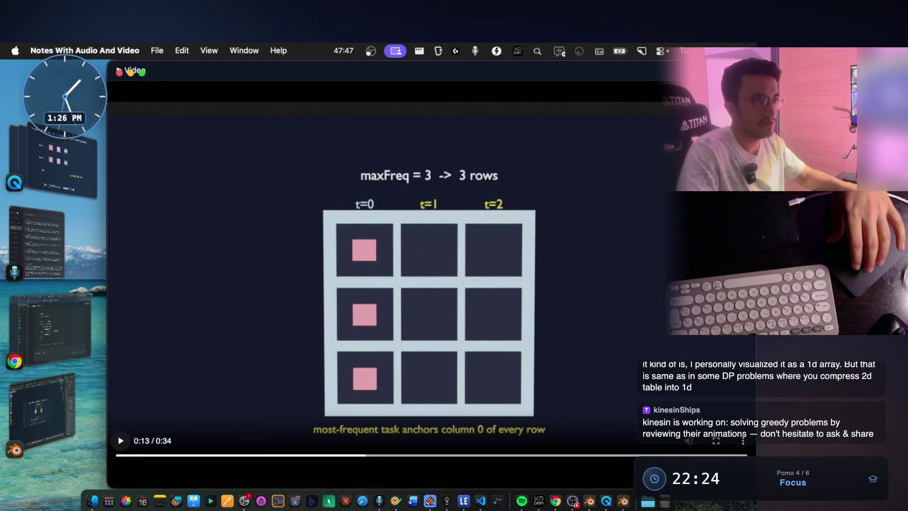
{"action": "key", "text": "super+w"}
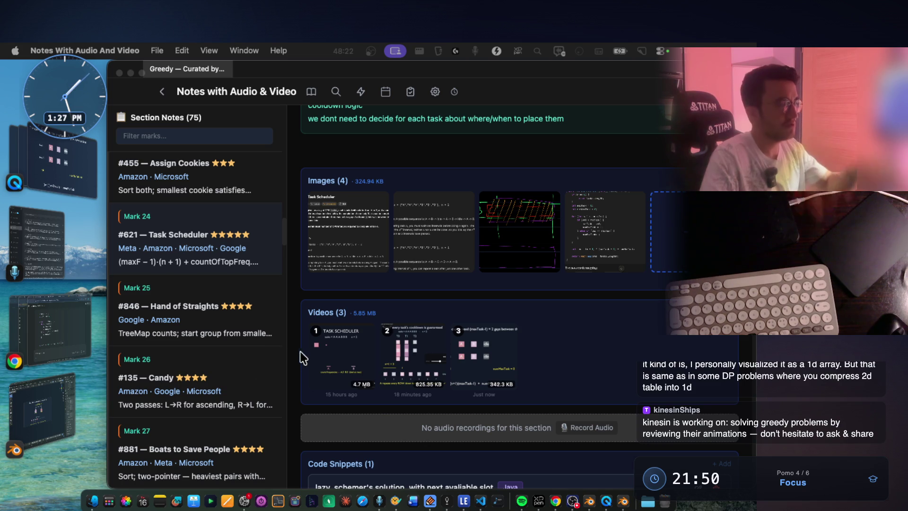
{"action": "key", "text": "super+Tab"}
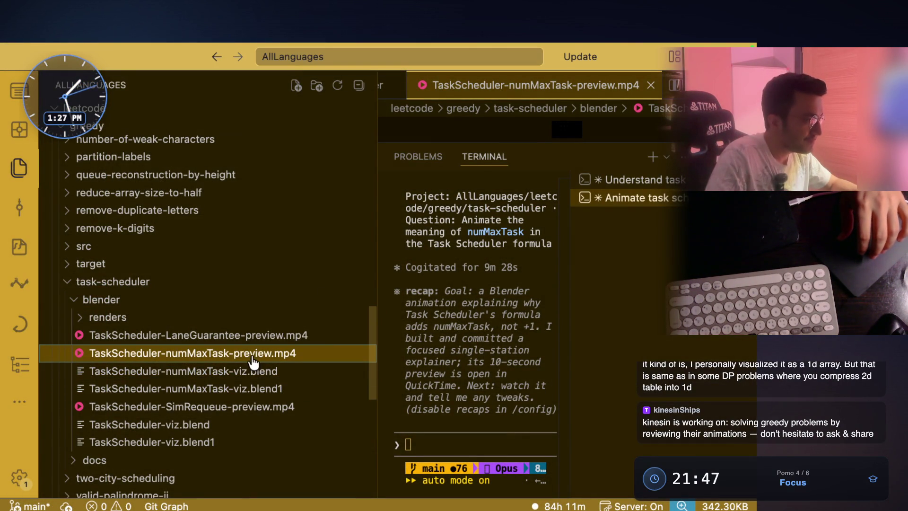
Open TaskScheduler-SimRequeue-preview.mp4, reveal it in Finder, and return to the notes app.
{"action": "left_click", "coordinate": [254, 415]}
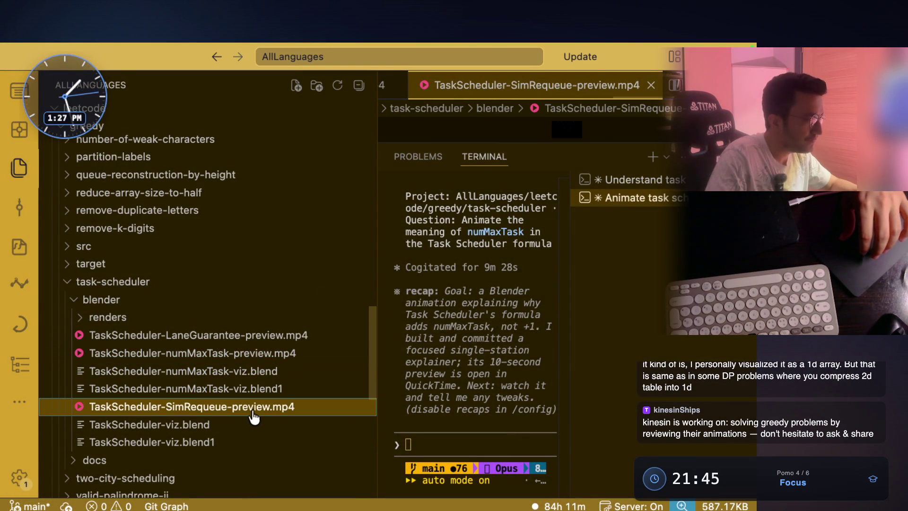
{"action": "right_click", "coordinate": [253, 414]}
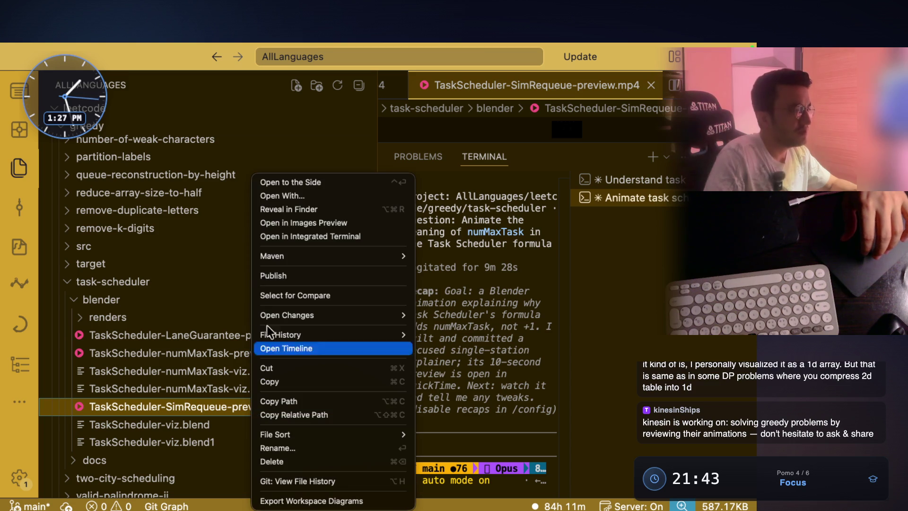
{"action": "left_click", "coordinate": [282, 214]}
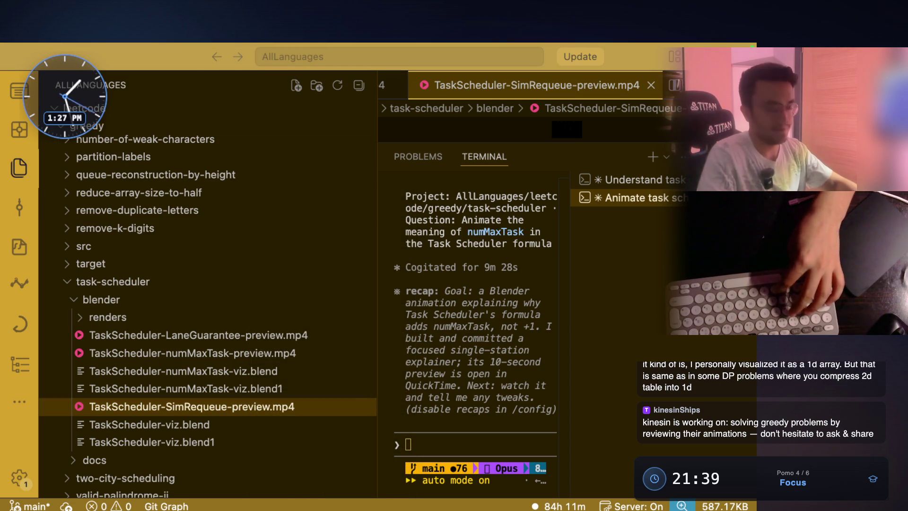
{"action": "key", "text": "super+Tab"}
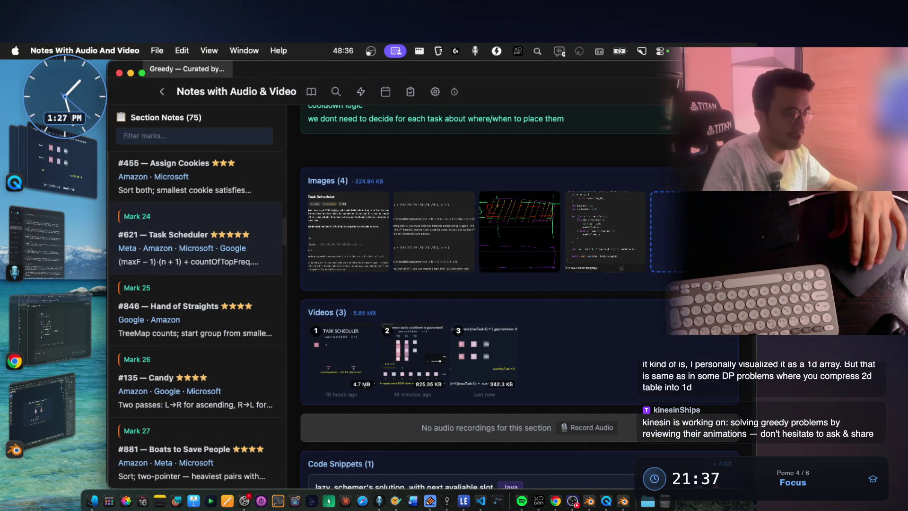
Play the new fourth video, then replay the numMaxTask video and rewind it to 0:05.
{"action": "left_click", "coordinate": [558, 364]}
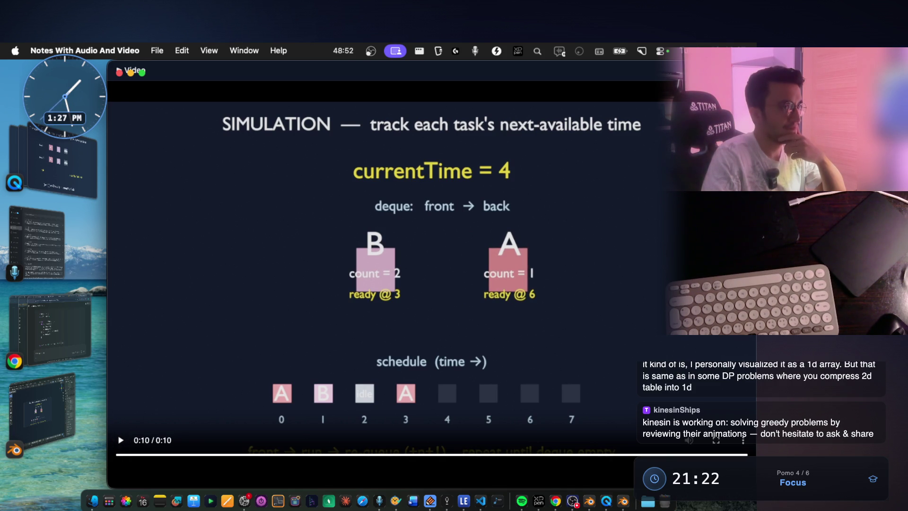
{"action": "key", "text": "Escape"}
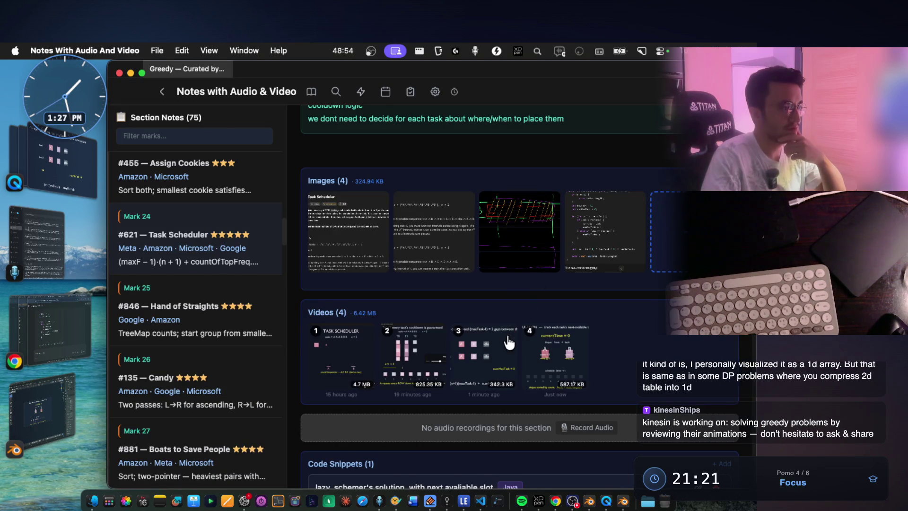
{"action": "left_click", "coordinate": [510, 337]}
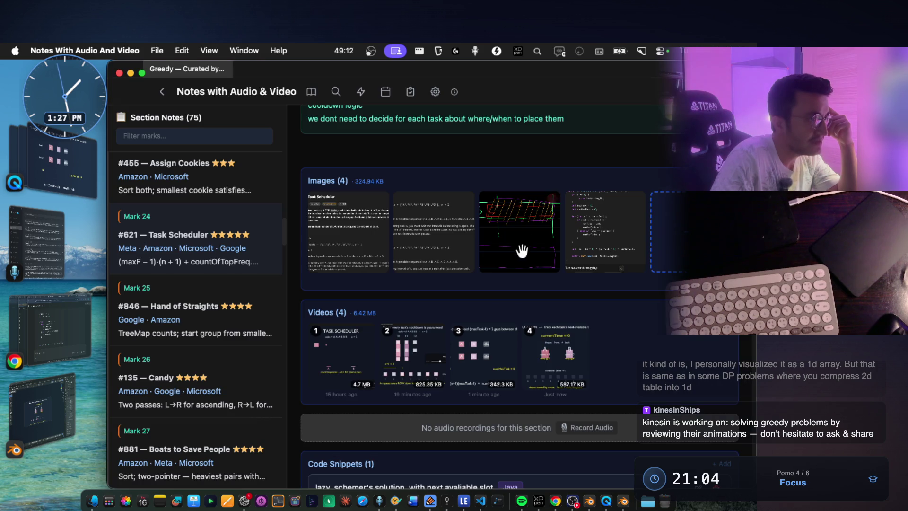
{"action": "left_click", "coordinate": [464, 367]}
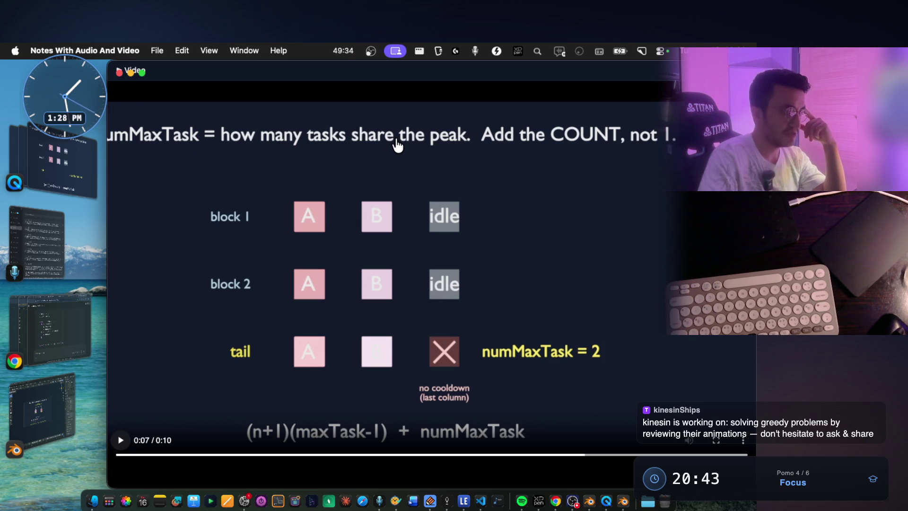
{"action": "left_click_drag", "start_coordinate": [587, 456], "coordinate": [487, 456]}
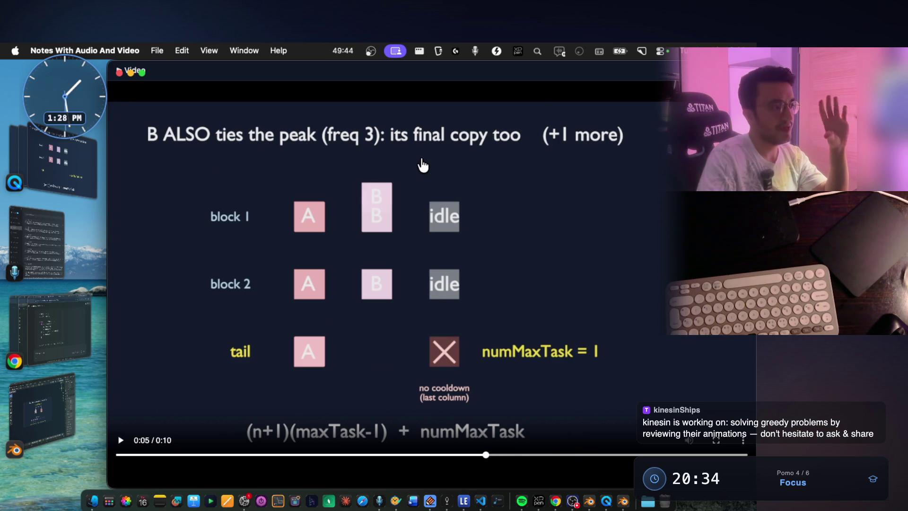
{"action": "key", "text": "ctrl+Right"}
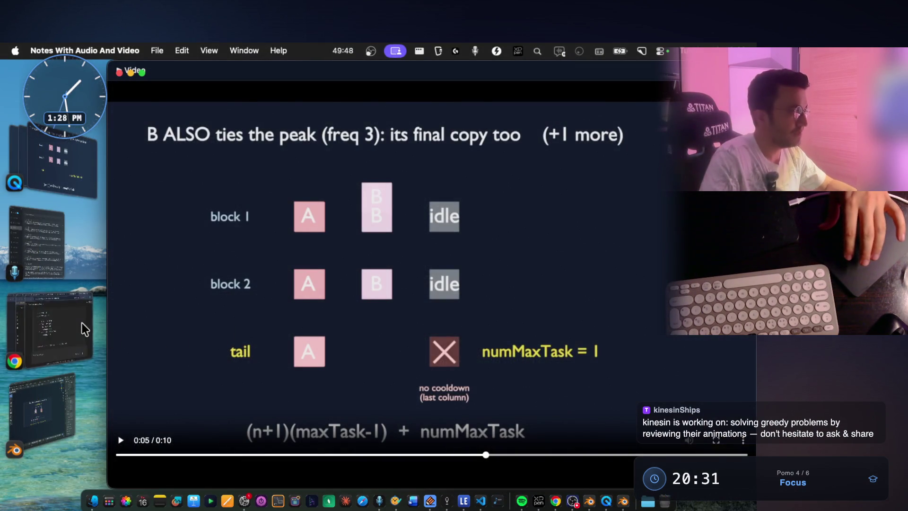
Open LeetCode's 621. Task Scheduler page in Chrome and select Example 2's Input and Output lines.
{"action": "left_click", "coordinate": [81, 323]}
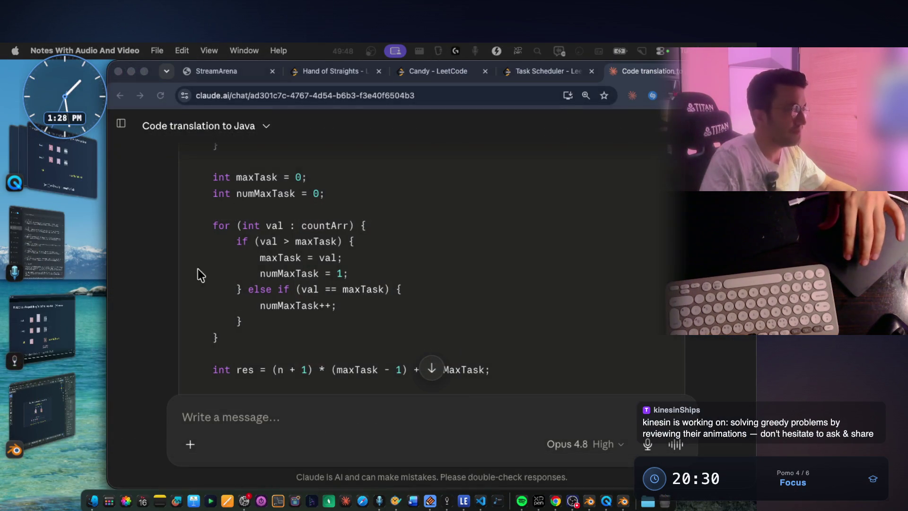
{"action": "left_click", "coordinate": [540, 72]}
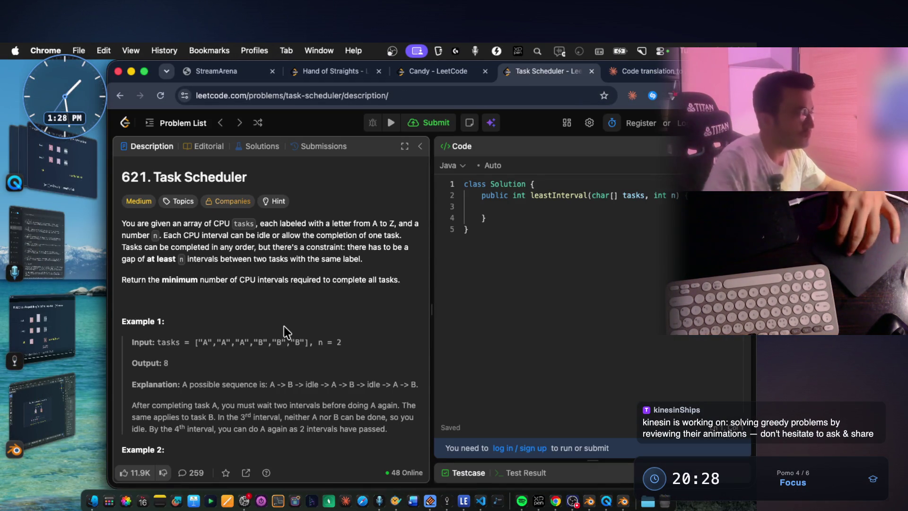
{"action": "scroll", "coordinate": [282, 328], "scroll_direction": "down", "scroll_amount": 5}
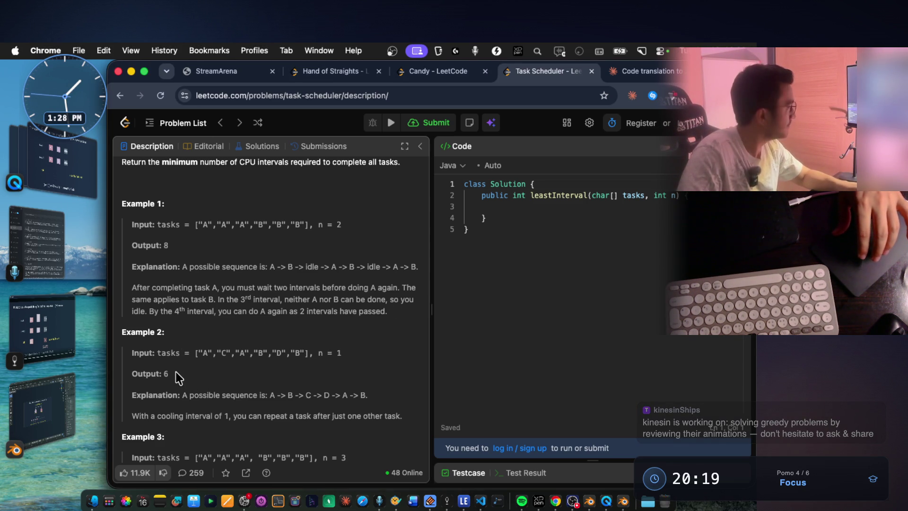
{"action": "left_click_drag", "start_coordinate": [169, 373], "coordinate": [131, 355]}
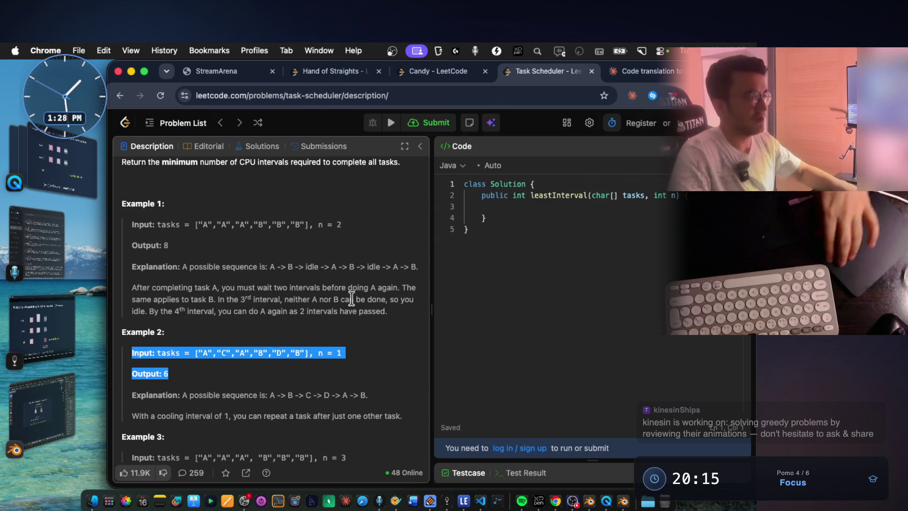
{"action": "key", "text": "super+Tab"}
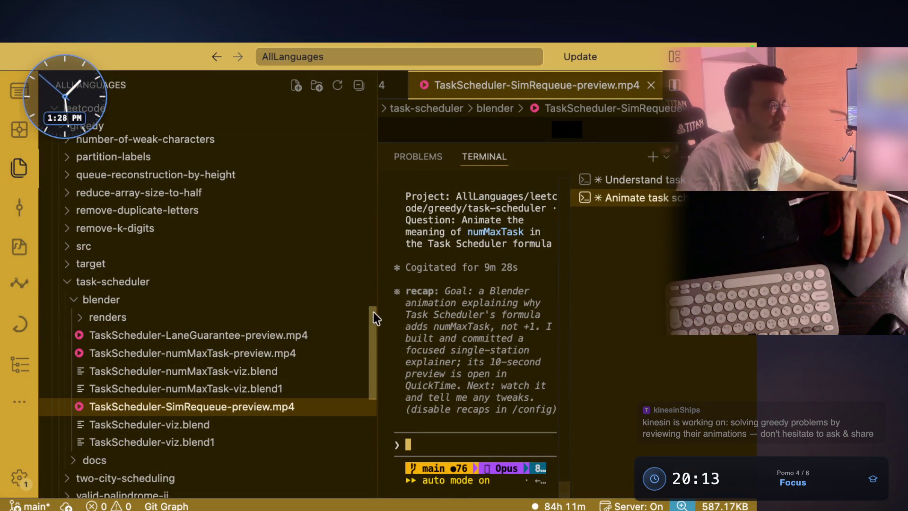
Narrow the Explorer, then dictate and send Claude a request for a varied-count example showing input, output and n.
{"action": "left_click_drag", "start_coordinate": [377, 308], "coordinate": [176, 313]}
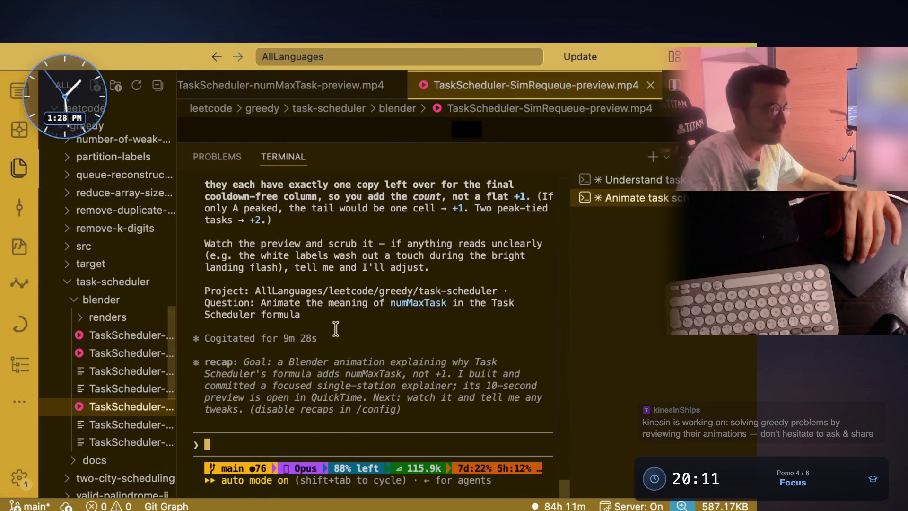
{"action": "key", "text": "fn+space"}
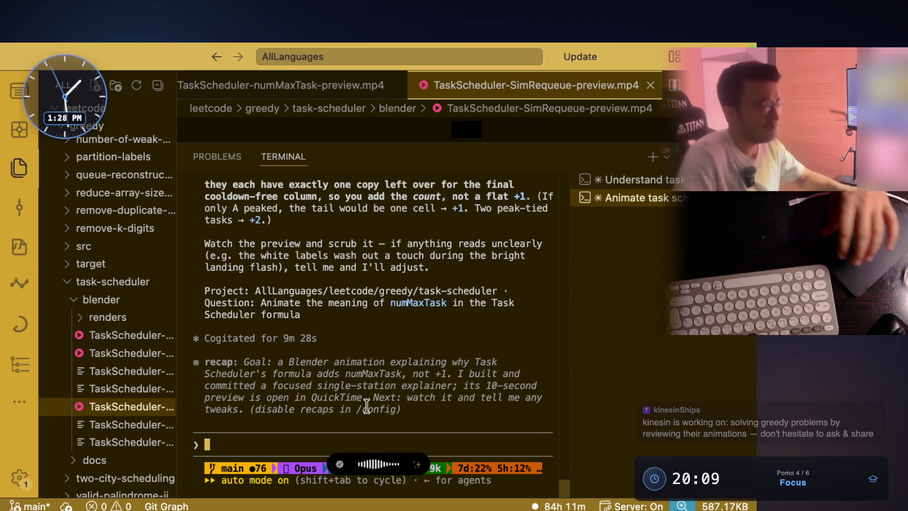
{"action": "scroll", "coordinate": [366, 333], "scroll_direction": "up", "scroll_amount": 2}
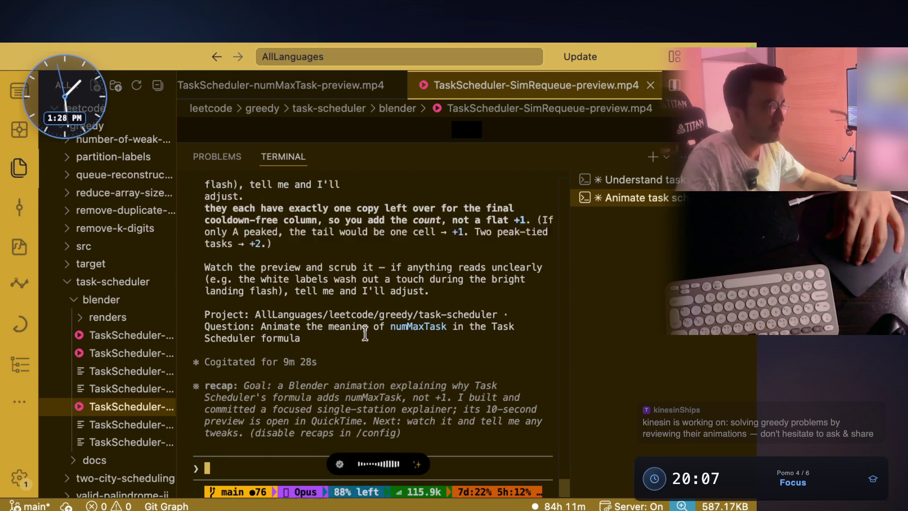
{"action": "scroll", "coordinate": [365, 333], "scroll_direction": "up", "scroll_amount": 1}
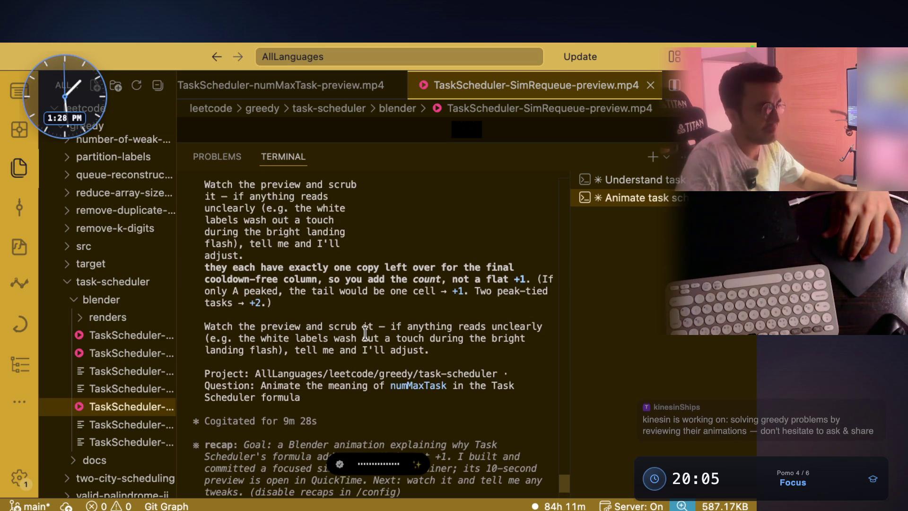
{"action": "scroll", "coordinate": [366, 333], "scroll_direction": "up", "scroll_amount": 1}
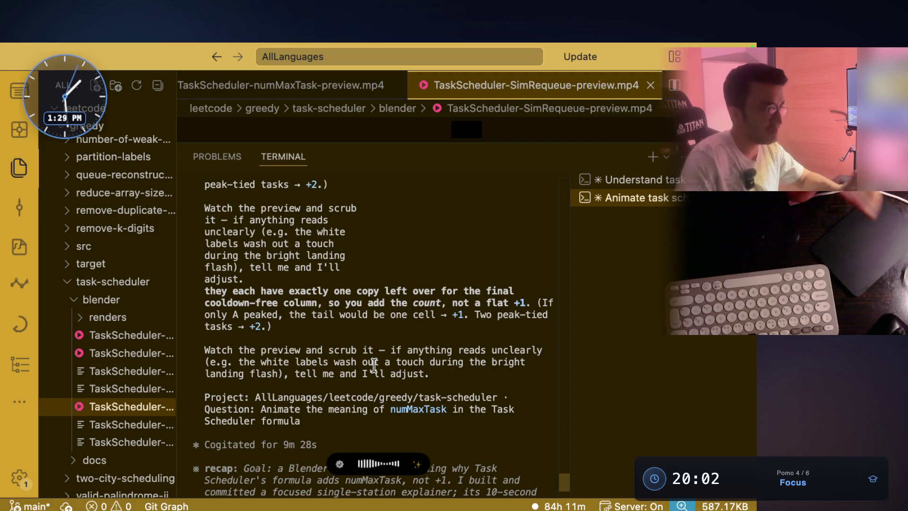
{"action": "scroll", "coordinate": [374, 365], "scroll_direction": "up", "scroll_amount": 1}
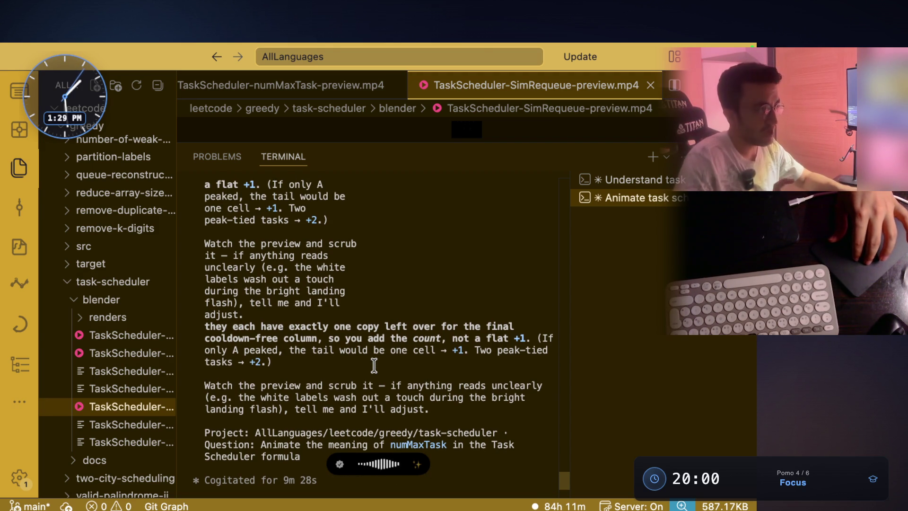
{"action": "scroll", "coordinate": [374, 365], "scroll_direction": "up", "scroll_amount": 8}
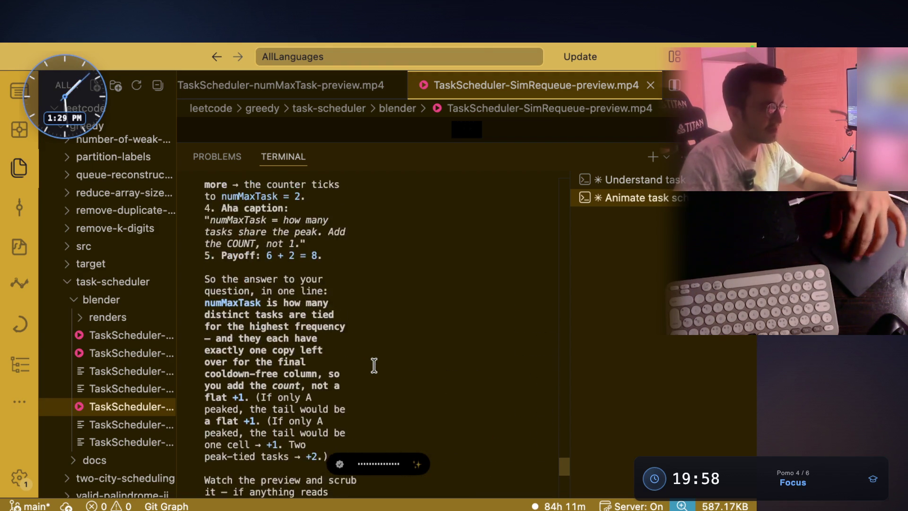
{"action": "scroll", "coordinate": [374, 365], "scroll_direction": "up", "scroll_amount": 2}
{"action": "scroll", "coordinate": [373, 366], "scroll_direction": "down", "scroll_amount": 15}
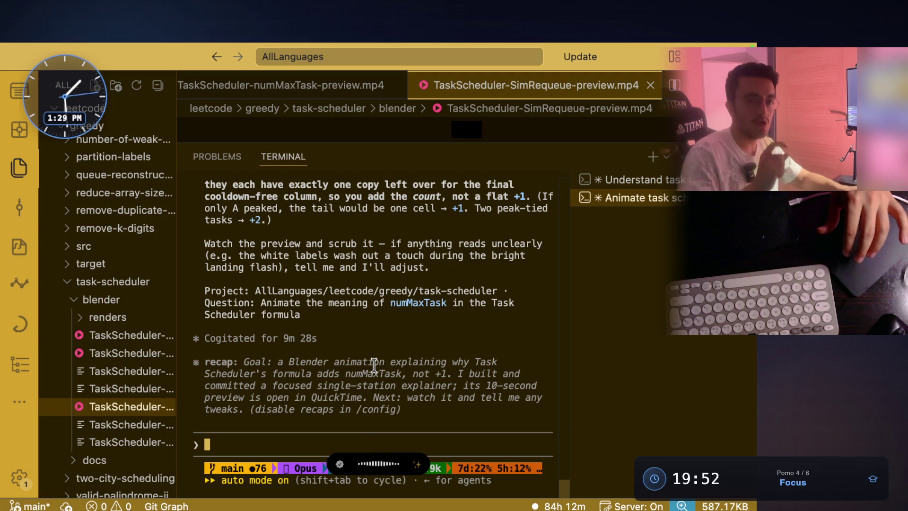
{"action": "key", "text": "alt+space"}
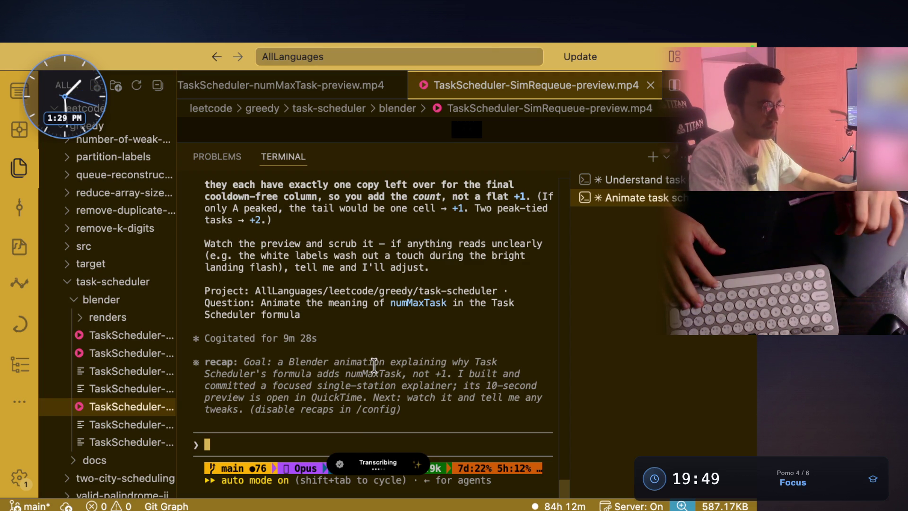
{"action": "key", "text": "Return"}
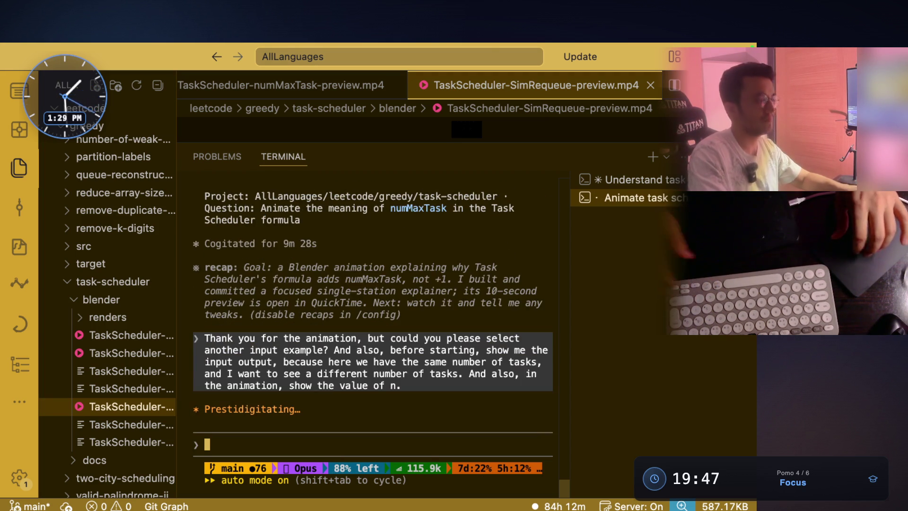
{"action": "key", "text": "ctrl+Right"}
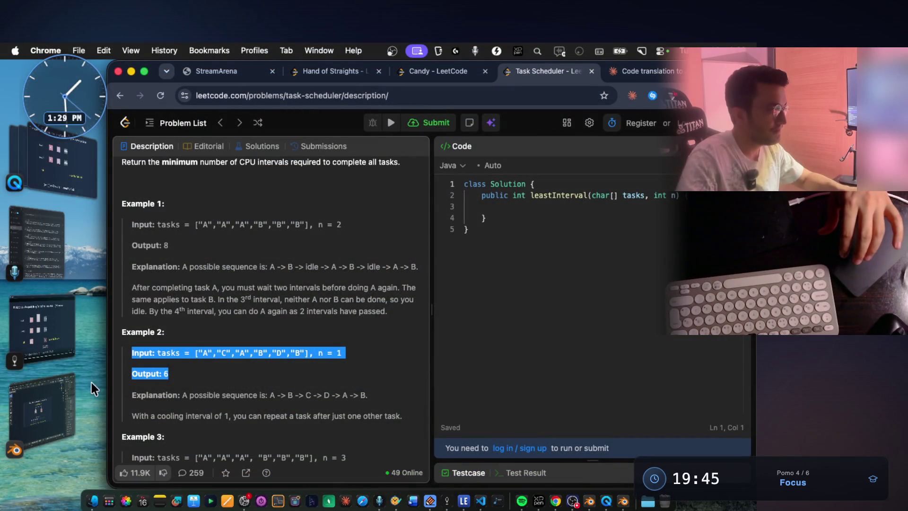
Bring back the numMaxTask video window paused at 0:05 from the Stage Manager strip.
{"action": "key", "text": "ctrl+Right"}
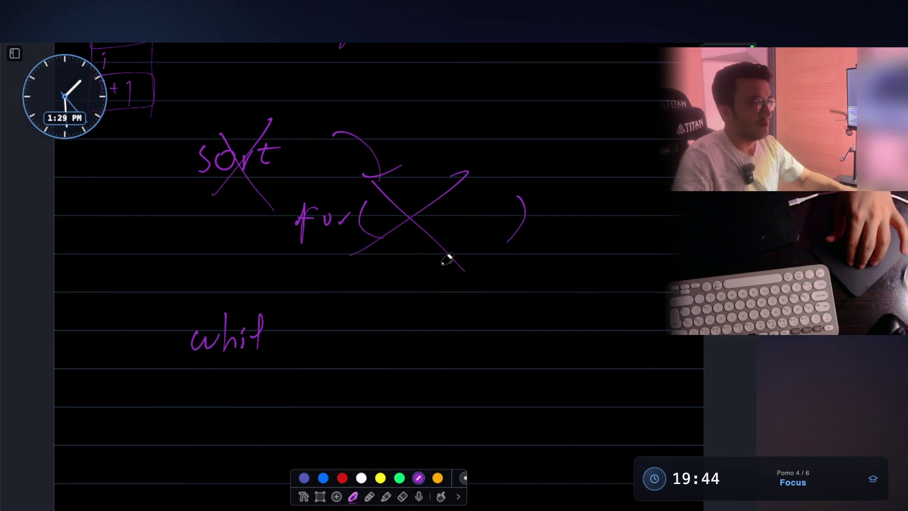
{"action": "scroll", "coordinate": [447, 259], "scroll_direction": "up", "scroll_amount": 8}
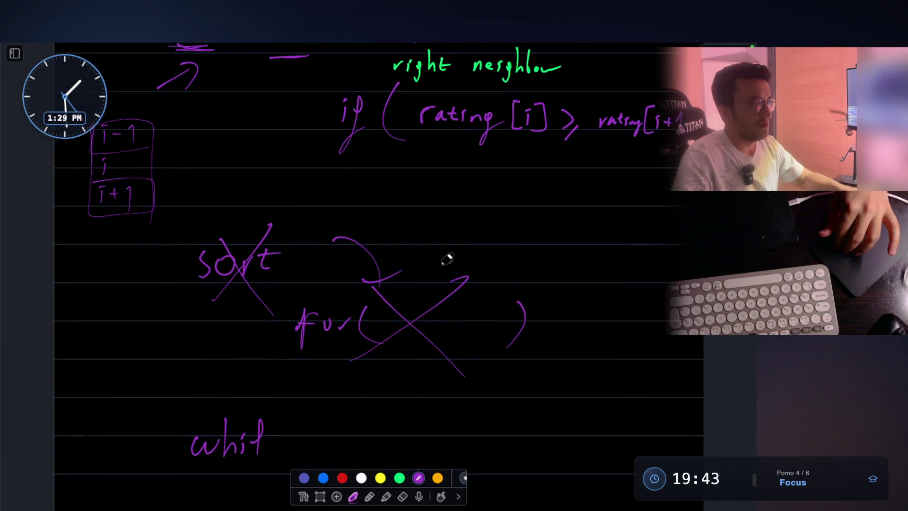
{"action": "key", "text": "ctrl+Left"}
{"action": "key", "text": "ctrl+Left"}
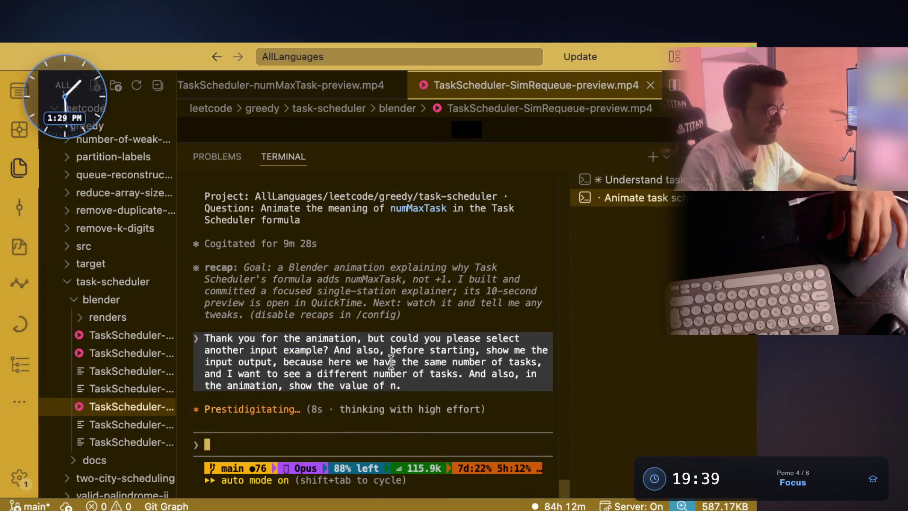
{"action": "key", "text": "ctrl+Right"}
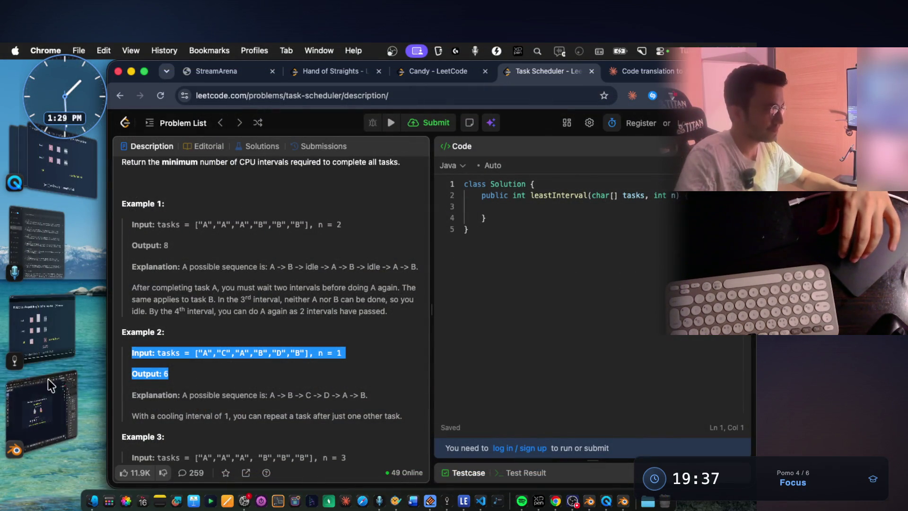
{"action": "left_click", "coordinate": [51, 319]}
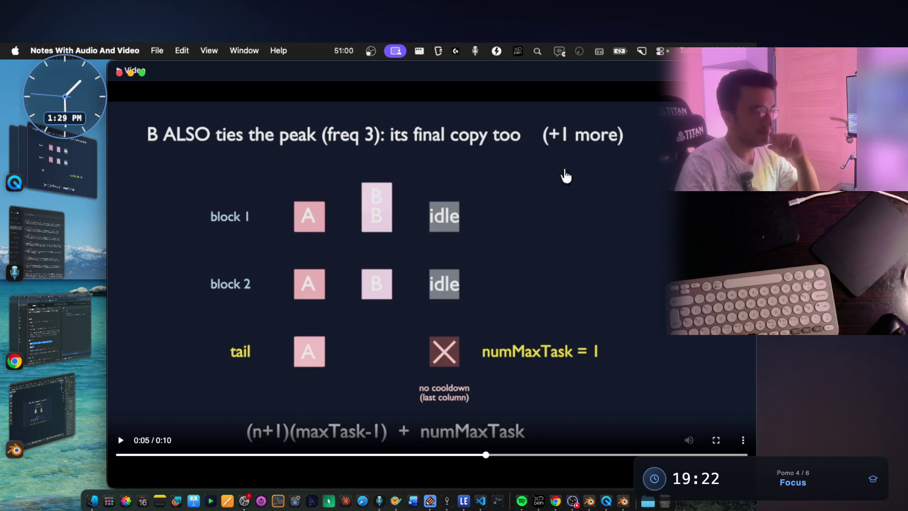
Play the animation to the 6 + 2 = 8 result, rewind it to 0:02, and close the video.
{"action": "left_click", "coordinate": [122, 445]}
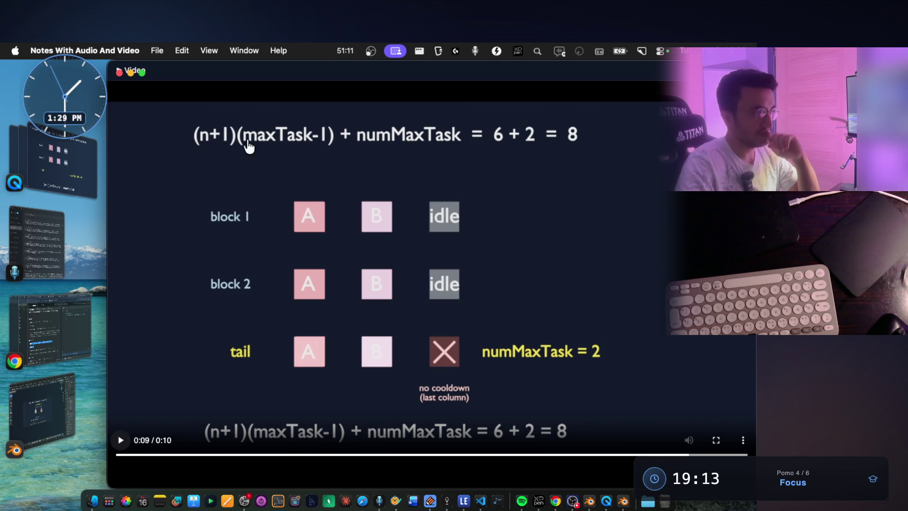
{"action": "left_click_drag", "start_coordinate": [691, 455], "coordinate": [290, 455]}
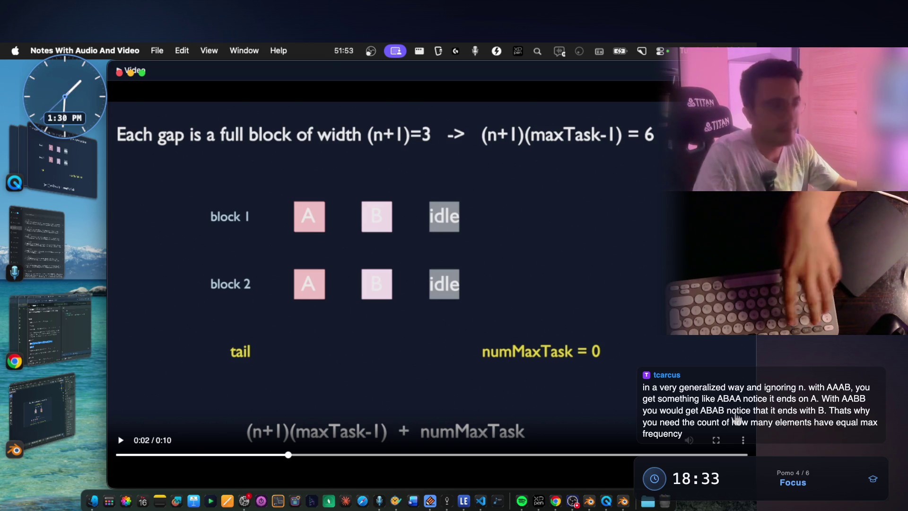
{"action": "key", "text": "super+w"}
Paste the viewer's chat message onto the canvas, circle B, and underline 'need' and the element-count explanation.
{"action": "scroll", "coordinate": [411, 316], "scroll_direction": "down", "scroll_amount": 5}
{"action": "scroll", "coordinate": [411, 316], "scroll_direction": "down", "scroll_amount": 5}
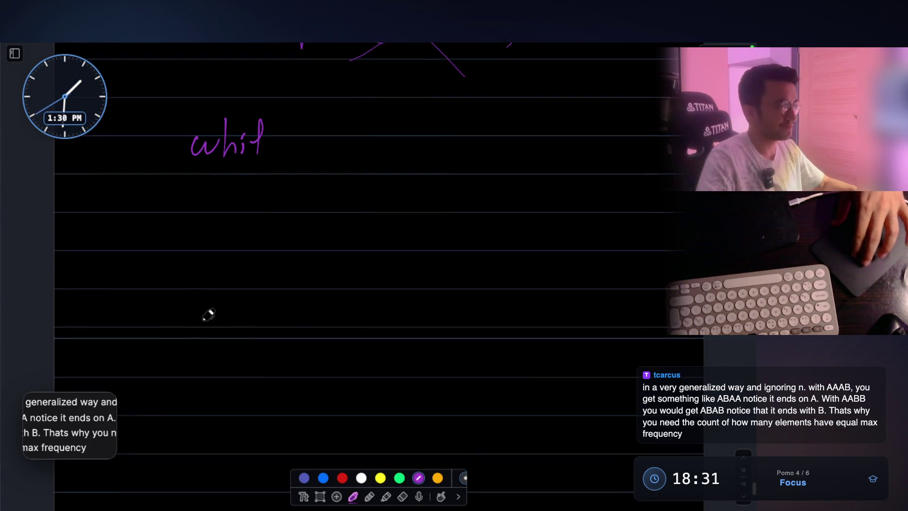
{"action": "key", "text": "ctrl+v"}
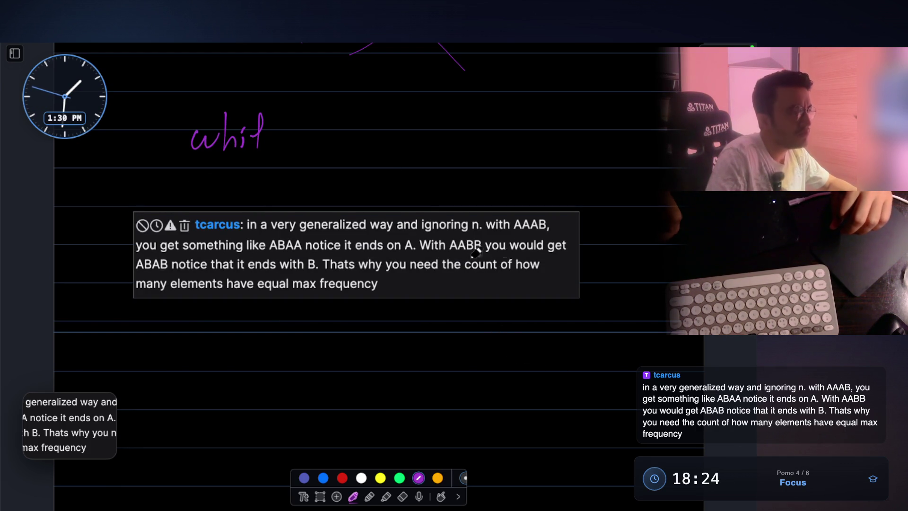
{"action": "mouse_move", "coordinate": [300, 268]}
{"action": "left_mouse_down"}
{"action": "mouse_move", "coordinate": [308, 260]}
{"action": "mouse_move", "coordinate": [303, 268]}
{"action": "left_mouse_up"}
{"action": "left_click_drag", "start_coordinate": [397, 278], "coordinate": [556, 273]}
{"action": "left_click_drag", "start_coordinate": [140, 295], "coordinate": [376, 293]}
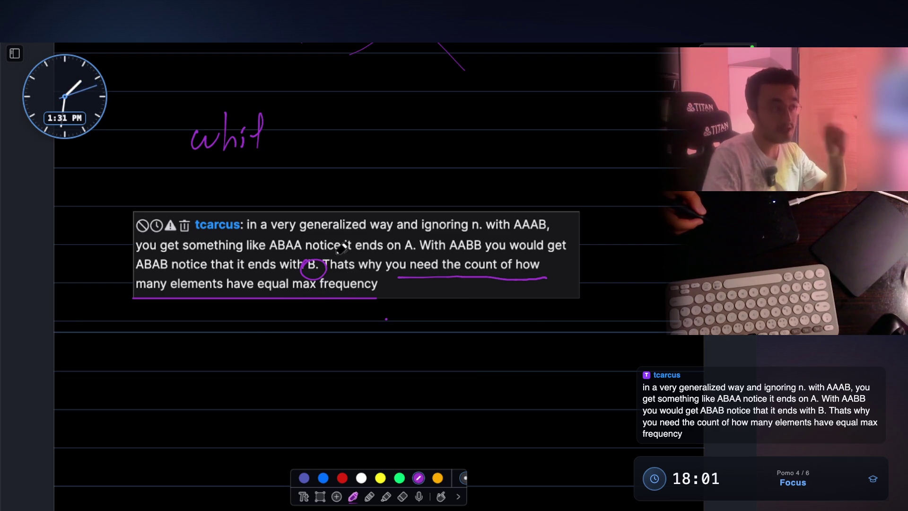
Circle 'have equal max frequency' in purple, undoing a stray loop under 'max'.
{"action": "mouse_move", "coordinate": [306, 272]}
{"action": "left_mouse_down"}
{"action": "mouse_move", "coordinate": [313, 302]}
{"action": "mouse_move", "coordinate": [326, 296]}
{"action": "left_mouse_up"}
{"action": "key", "text": "ctrl+z"}
{"action": "mouse_move", "coordinate": [291, 270]}
{"action": "left_mouse_down"}
{"action": "mouse_move", "coordinate": [265, 277]}
{"action": "mouse_move", "coordinate": [326, 289]}
{"action": "mouse_move", "coordinate": [326, 272]}
{"action": "left_mouse_up"}
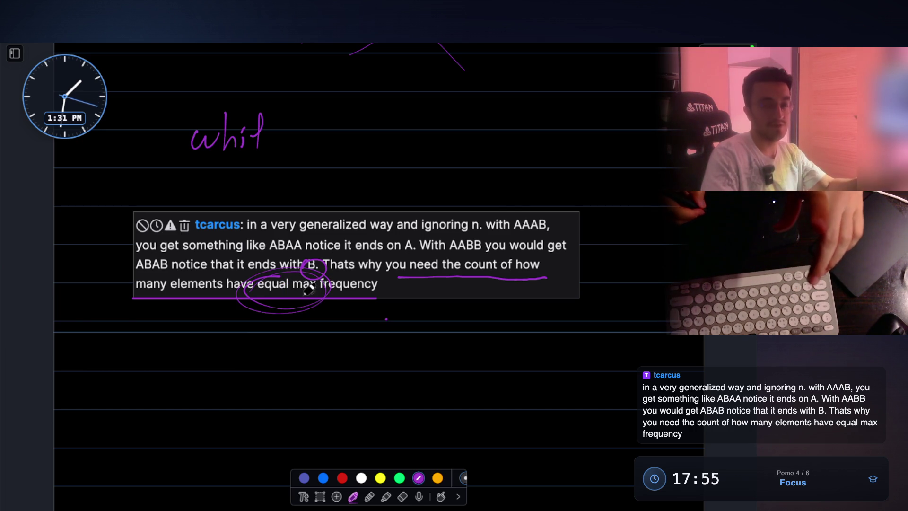
{"action": "scroll", "coordinate": [260, 287], "scroll_direction": "down", "scroll_amount": 3}
{"action": "scroll", "coordinate": [260, 287], "scroll_direction": "down", "scroll_amount": 1}
Write a frequency tally from A = 3 down to D = 2 and E = 1, grouped by a brace.
{"action": "mouse_move", "coordinate": [155, 277]}
{"action": "left_mouse_down"}
{"action": "mouse_move", "coordinate": [155, 294]}
{"action": "mouse_move", "coordinate": [173, 280]}
{"action": "mouse_move", "coordinate": [205, 300]}
{"action": "left_mouse_up"}
{"action": "left_click", "coordinate": [183, 280]}
{"action": "left_click", "coordinate": [184, 290]}
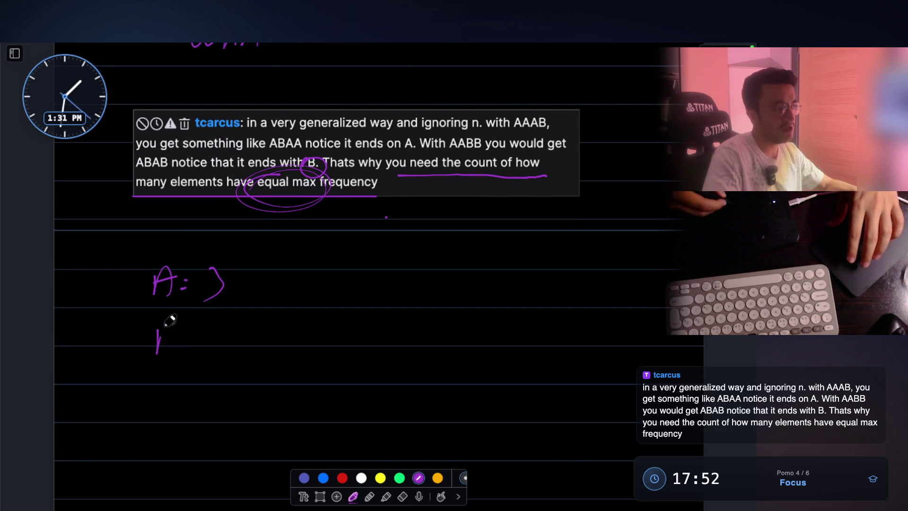
{"action": "left_click_drag", "start_coordinate": [192, 392], "coordinate": [202, 391]}
{"action": "left_click_drag", "start_coordinate": [218, 386], "coordinate": [244, 406]}
{"action": "left_click_drag", "start_coordinate": [165, 428], "coordinate": [167, 449]}
{"action": "left_click_drag", "start_coordinate": [194, 435], "coordinate": [250, 446]}
{"action": "scroll", "coordinate": [176, 440], "scroll_direction": "down", "scroll_amount": 2}
{"action": "left_click_drag", "start_coordinate": [171, 412], "coordinate": [179, 436]}
{"action": "left_click_drag", "start_coordinate": [202, 427], "coordinate": [212, 424]}
{"action": "mouse_move", "coordinate": [220, 421]}
{"action": "left_mouse_down"}
{"action": "mouse_move", "coordinate": [228, 410]}
{"action": "mouse_move", "coordinate": [213, 416]}
{"action": "left_mouse_up"}
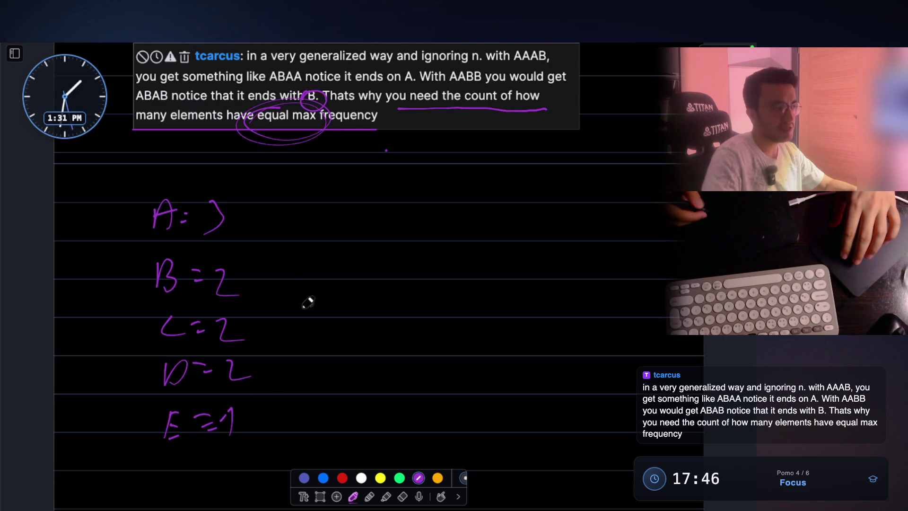
{"action": "left_click_drag", "start_coordinate": [258, 204], "coordinate": [232, 487]}
Write a second tally A = 3, B = 3, C = 3 and bracket it with a brace.
{"action": "scroll", "coordinate": [197, 452], "scroll_direction": "up", "scroll_amount": 1}
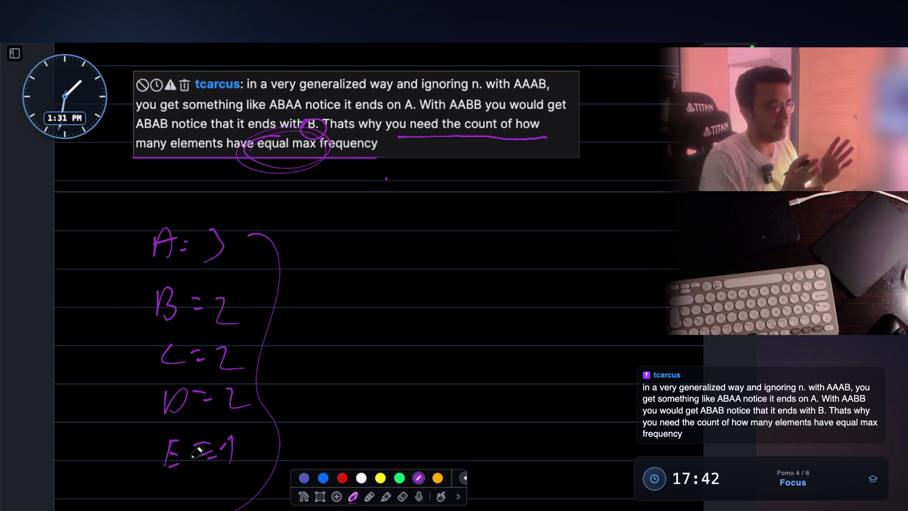
{"action": "mouse_move", "coordinate": [317, 257]}
{"action": "left_mouse_down"}
{"action": "mouse_move", "coordinate": [332, 255]}
{"action": "mouse_move", "coordinate": [333, 242]}
{"action": "left_mouse_up"}
{"action": "left_click_drag", "start_coordinate": [341, 244], "coordinate": [349, 242]}
{"action": "left_click_drag", "start_coordinate": [342, 250], "coordinate": [363, 258]}
{"action": "left_click_drag", "start_coordinate": [353, 291], "coordinate": [365, 291]}
{"action": "left_click_drag", "start_coordinate": [355, 298], "coordinate": [379, 309]}
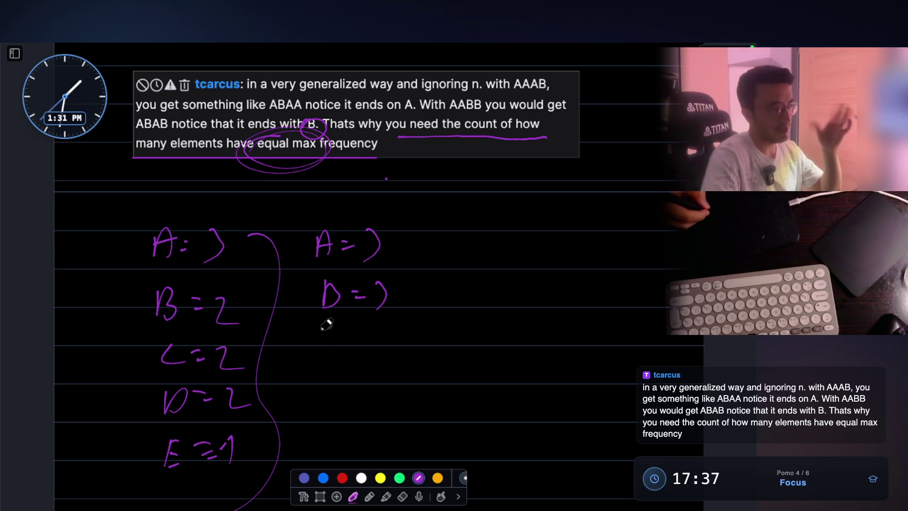
{"action": "mouse_move", "coordinate": [330, 328]}
{"action": "left_mouse_down"}
{"action": "mouse_move", "coordinate": [340, 346]}
{"action": "mouse_move", "coordinate": [366, 328]}
{"action": "left_mouse_up"}
{"action": "left_click_drag", "start_coordinate": [359, 334], "coordinate": [376, 348]}
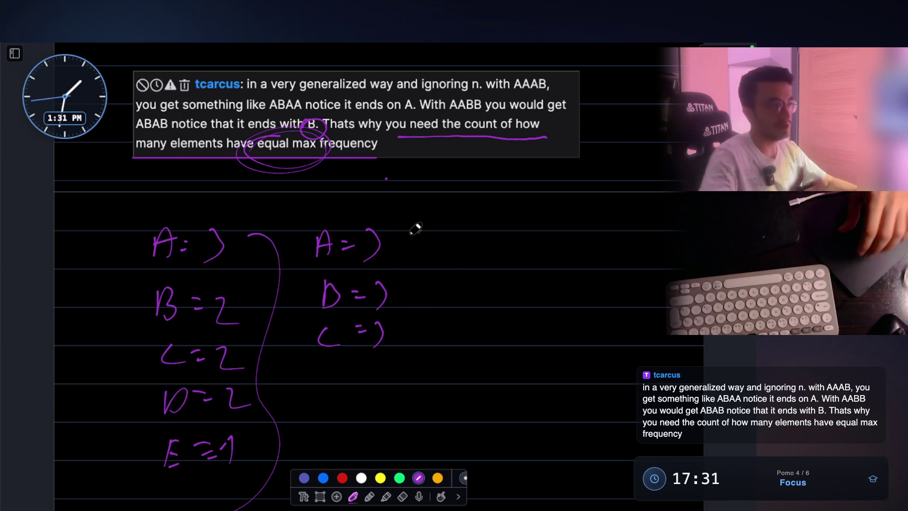
{"action": "scroll", "coordinate": [416, 227], "scroll_direction": "up", "scroll_amount": 3}
{"action": "mouse_move", "coordinate": [397, 297]}
{"action": "left_mouse_down"}
{"action": "mouse_move", "coordinate": [405, 303]}
{"action": "mouse_move", "coordinate": [405, 428]}
{"action": "left_mouse_up"}
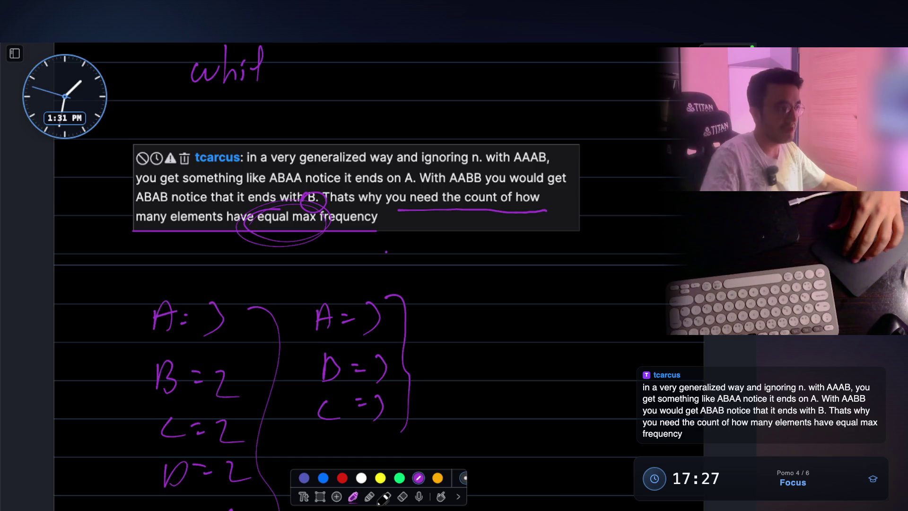
{"action": "scroll", "coordinate": [378, 277], "scroll_direction": "up", "scroll_amount": 3}
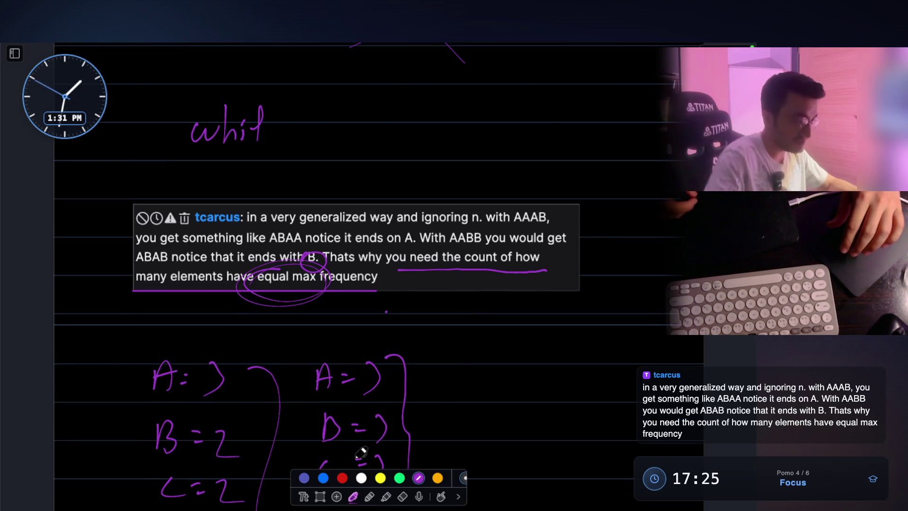
{"action": "left_click", "coordinate": [403, 495]}
Erase the old circle and underline, then circle ABAA and AABB and brace the message.
{"action": "left_click_drag", "start_coordinate": [315, 265], "coordinate": [311, 327]}
{"action": "left_click", "coordinate": [354, 495]}
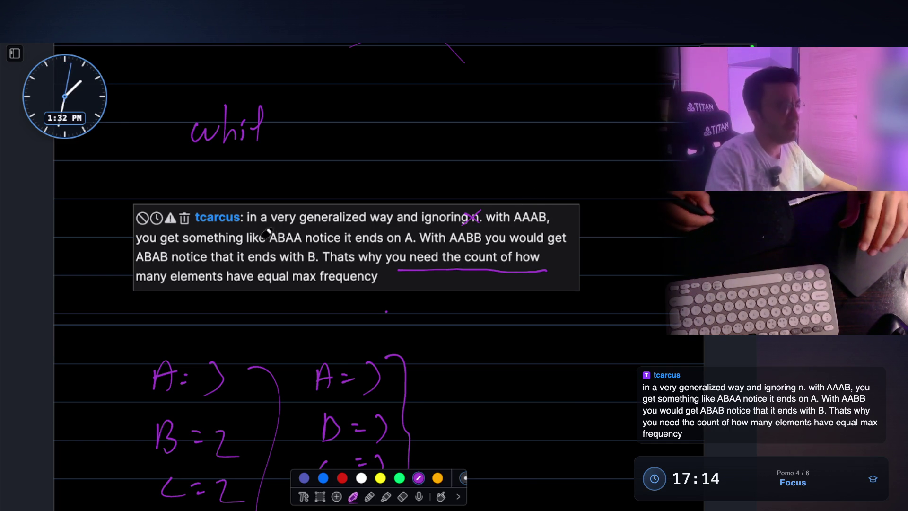
{"action": "mouse_move", "coordinate": [274, 226]}
{"action": "left_mouse_down"}
{"action": "mouse_move", "coordinate": [307, 239]}
{"action": "mouse_move", "coordinate": [270, 231]}
{"action": "left_mouse_up"}
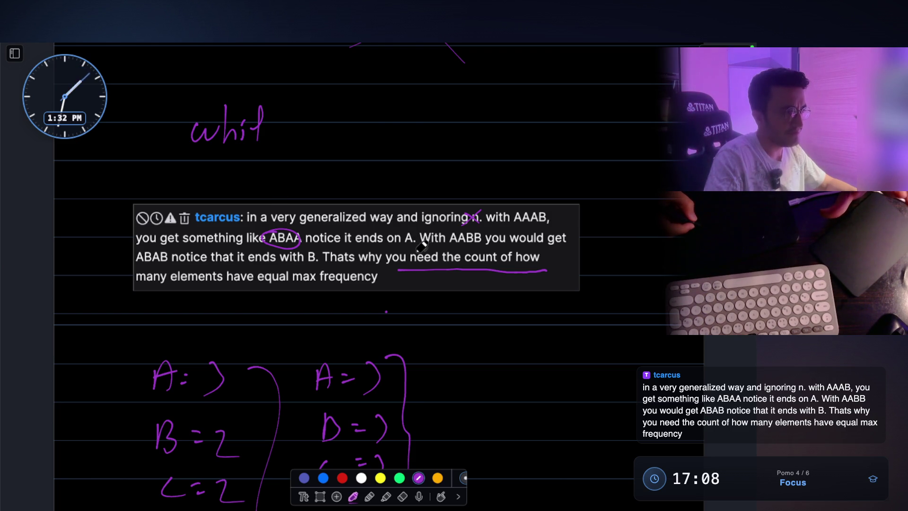
{"action": "left_click_drag", "start_coordinate": [462, 227], "coordinate": [466, 241]}
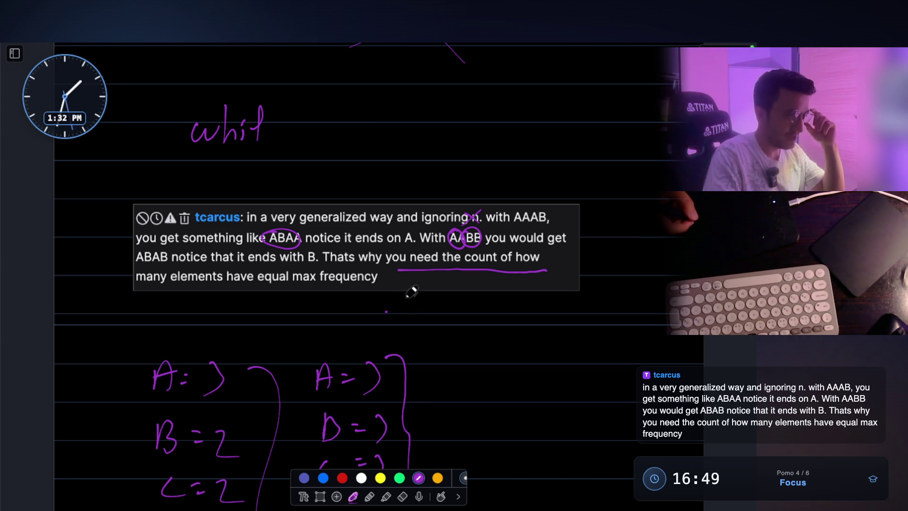
{"action": "left_click_drag", "start_coordinate": [586, 232], "coordinate": [587, 301]}
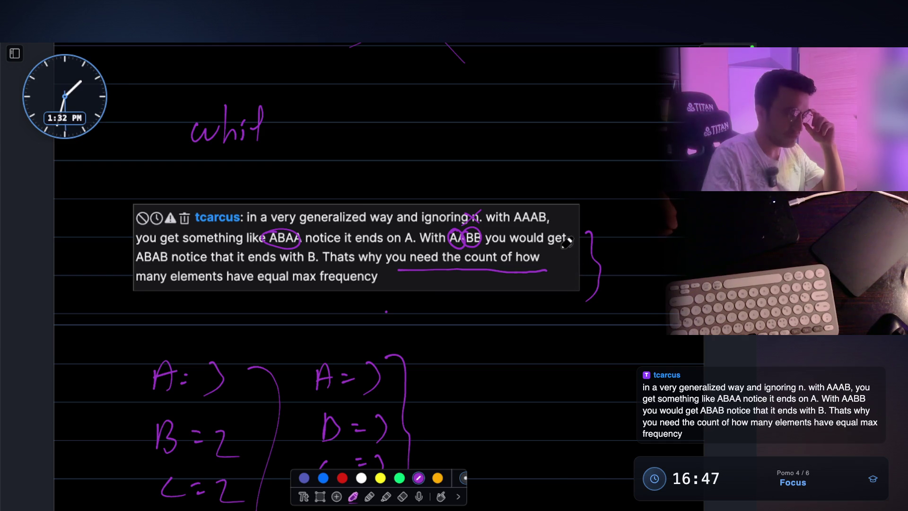
In green, box the A = 3 and B = 3 counts and circle the column of 2s.
{"action": "scroll", "coordinate": [566, 241], "scroll_direction": "down", "scroll_amount": 3}
{"action": "left_click", "coordinate": [399, 478]}
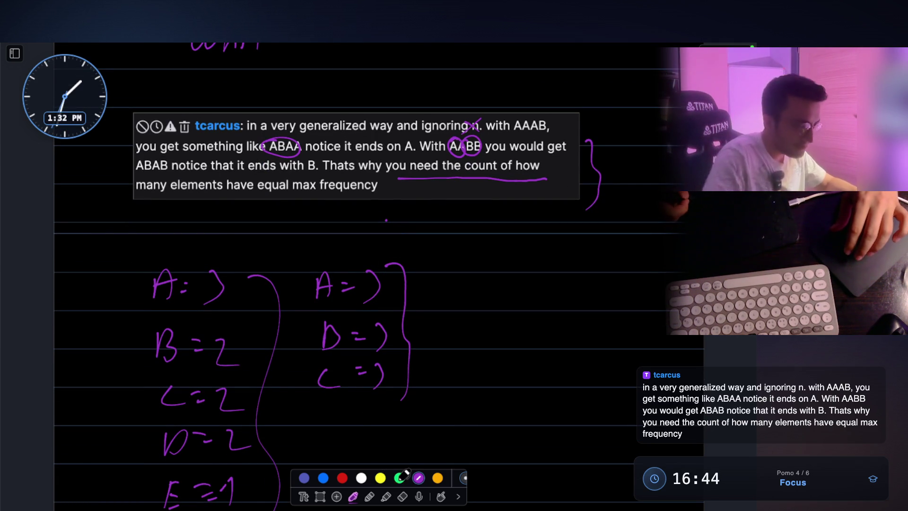
{"action": "mouse_move", "coordinate": [310, 266]}
{"action": "left_mouse_down"}
{"action": "mouse_move", "coordinate": [318, 349]}
{"action": "mouse_move", "coordinate": [389, 353]}
{"action": "mouse_move", "coordinate": [392, 254]}
{"action": "mouse_move", "coordinate": [314, 242]}
{"action": "mouse_move", "coordinate": [308, 254]}
{"action": "left_mouse_up"}
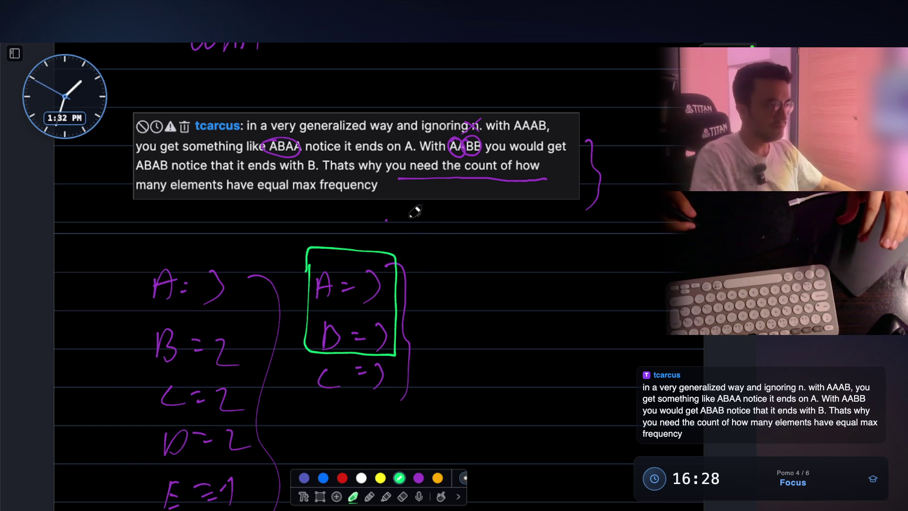
{"action": "scroll", "coordinate": [341, 269], "scroll_direction": "down", "scroll_amount": 3}
{"action": "mouse_move", "coordinate": [210, 254]}
{"action": "left_mouse_down"}
{"action": "mouse_move", "coordinate": [220, 376]}
{"action": "mouse_move", "coordinate": [262, 321]}
{"action": "mouse_move", "coordinate": [226, 243]}
{"action": "mouse_move", "coordinate": [210, 255]}
{"action": "left_mouse_up"}
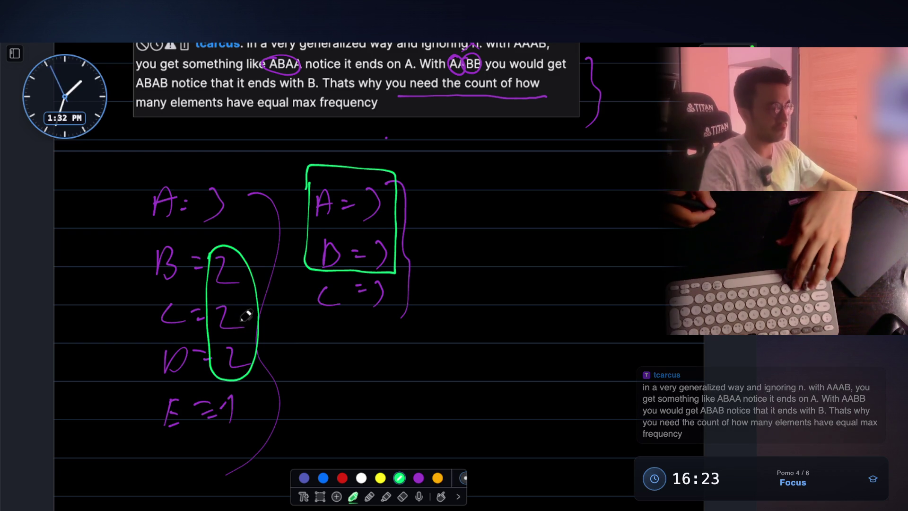
{"action": "scroll", "coordinate": [372, 202], "scroll_direction": "up", "scroll_amount": 1}
{"action": "scroll", "coordinate": [371, 203], "scroll_direction": "up", "scroll_amount": 2}
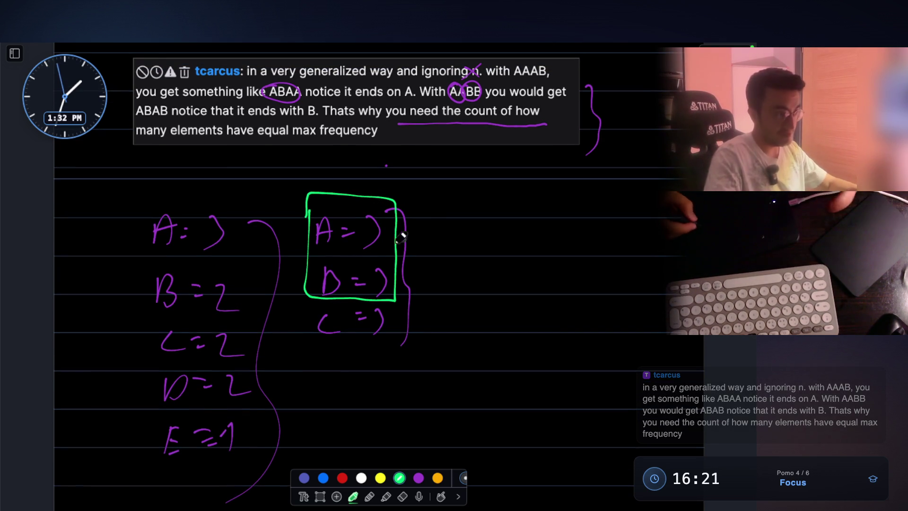
{"action": "scroll", "coordinate": [406, 210], "scroll_direction": "up", "scroll_amount": 2}
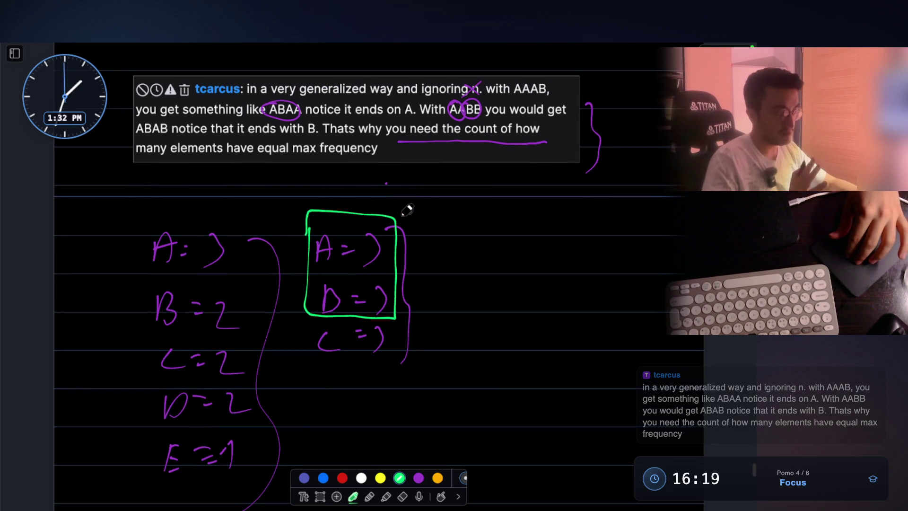
{"action": "scroll", "coordinate": [407, 210], "scroll_direction": "up", "scroll_amount": 4}
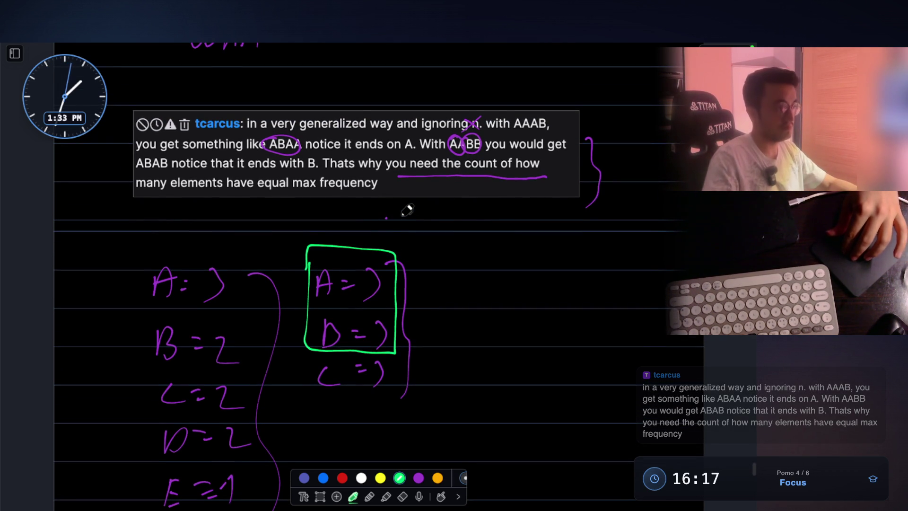
{"action": "scroll", "coordinate": [406, 206], "scroll_direction": "up", "scroll_amount": 3}
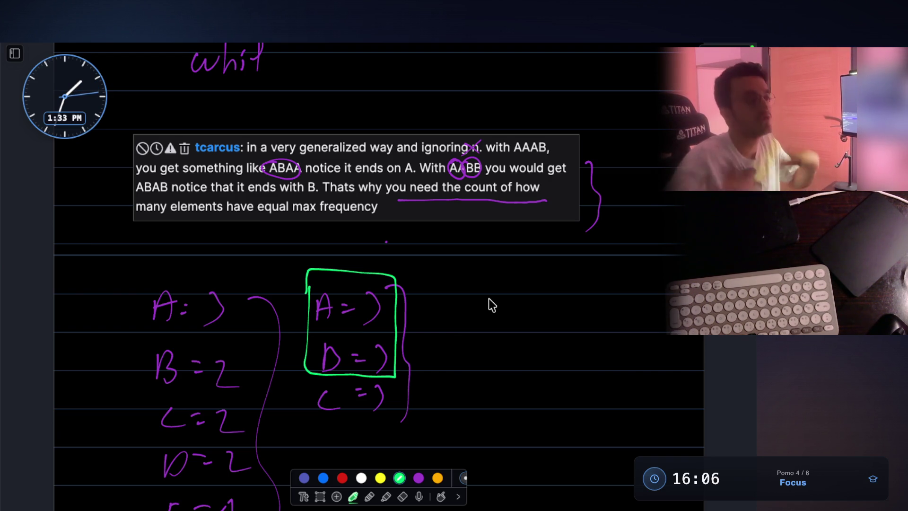
{"action": "scroll", "coordinate": [251, 299], "scroll_direction": "down", "scroll_amount": 1}
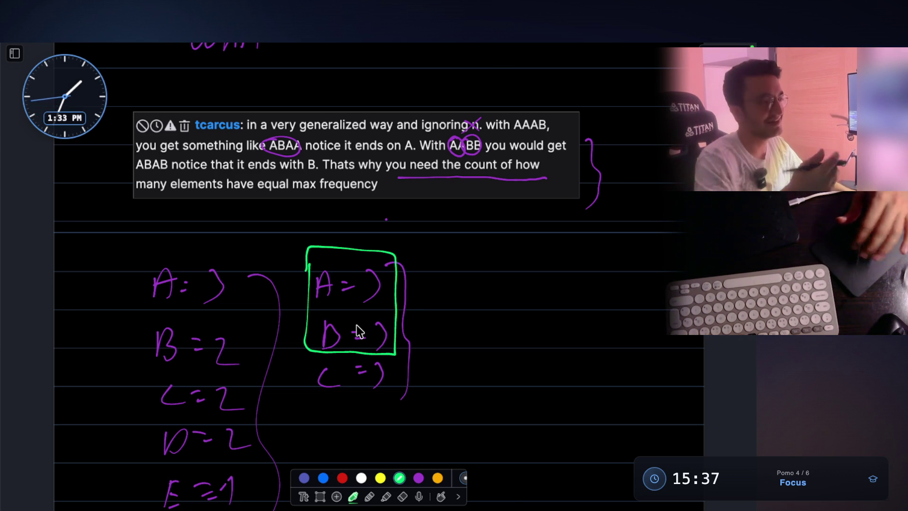
{"action": "scroll", "coordinate": [213, 299], "scroll_direction": "down", "scroll_amount": 2}
Write the green example sequences AAAD and AABD in empty space below.
{"action": "scroll", "coordinate": [348, 296], "scroll_direction": "down", "scroll_amount": 7}
{"action": "scroll", "coordinate": [346, 225], "scroll_direction": "down", "scroll_amount": 9}
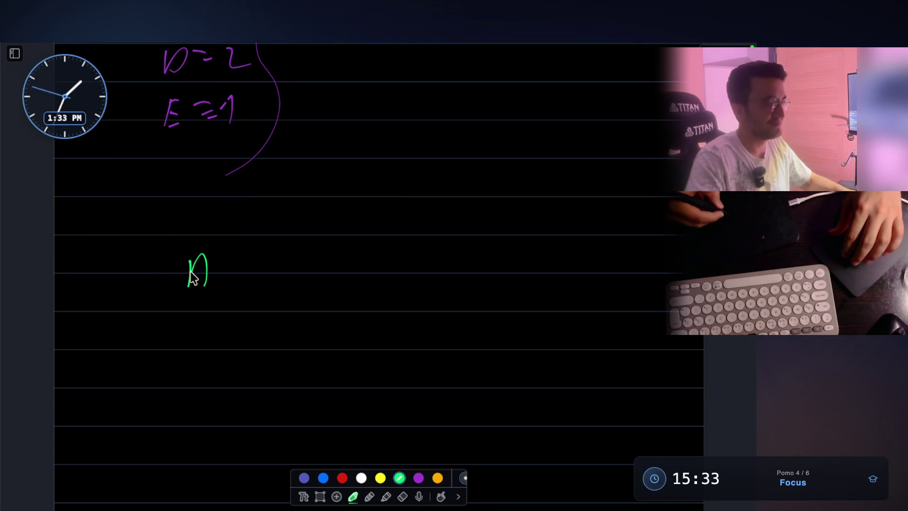
{"action": "left_click_drag", "start_coordinate": [190, 273], "coordinate": [217, 271]}
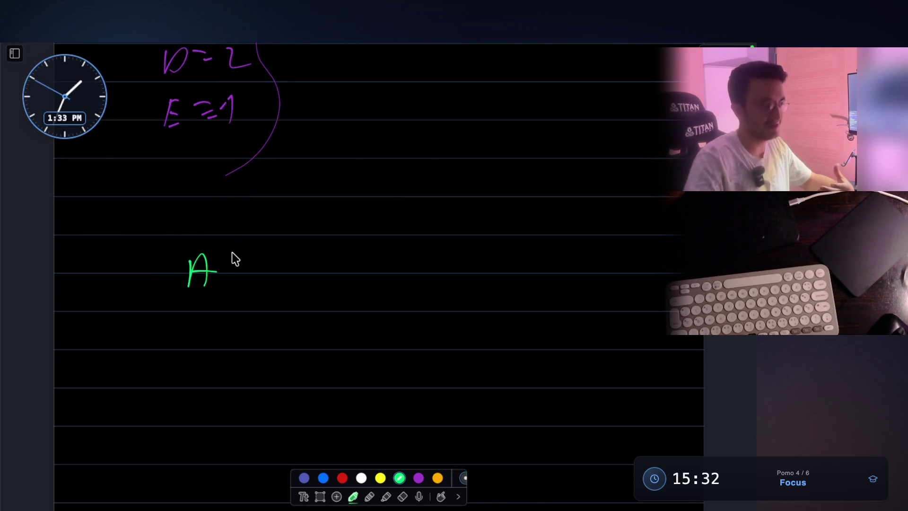
{"action": "left_click", "coordinate": [231, 256]}
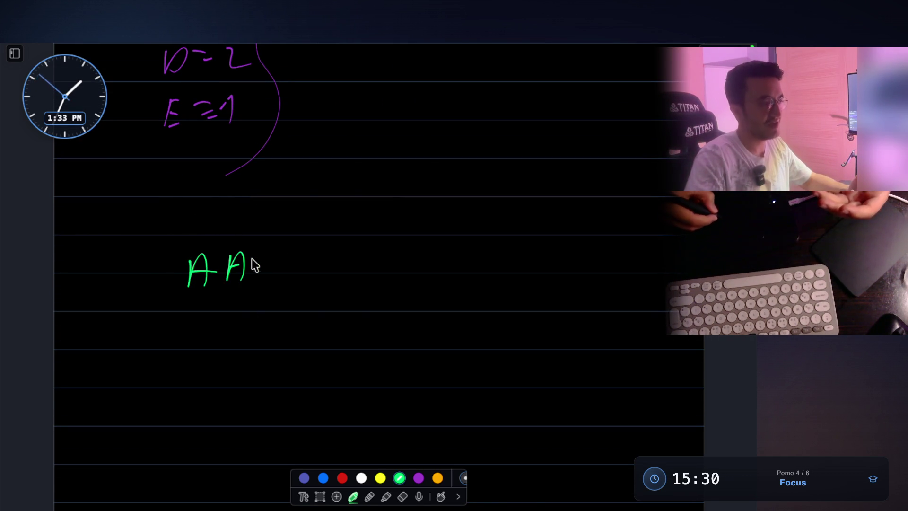
{"action": "left_click_drag", "start_coordinate": [293, 256], "coordinate": [290, 283]}
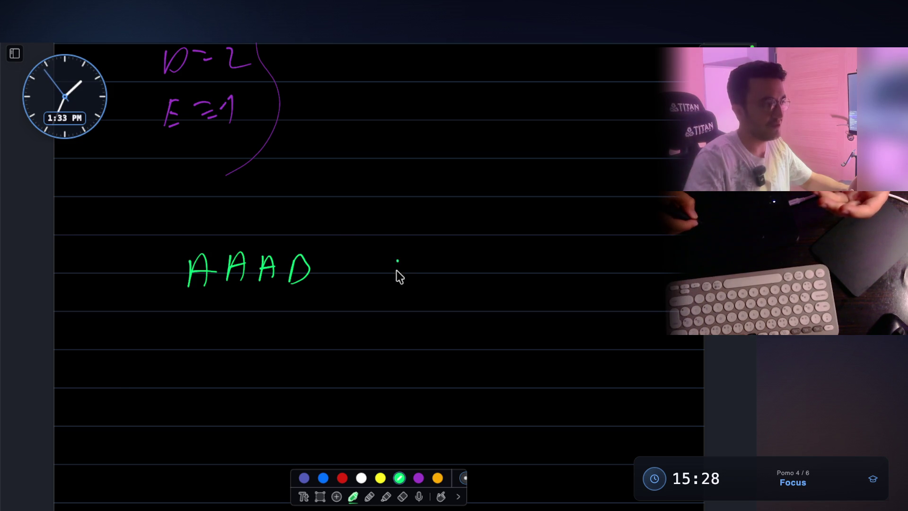
{"action": "left_click_drag", "start_coordinate": [395, 273], "coordinate": [437, 280]}
{"action": "left_click_drag", "start_coordinate": [422, 272], "coordinate": [453, 281]}
{"action": "left_click_drag", "start_coordinate": [479, 260], "coordinate": [479, 282]}
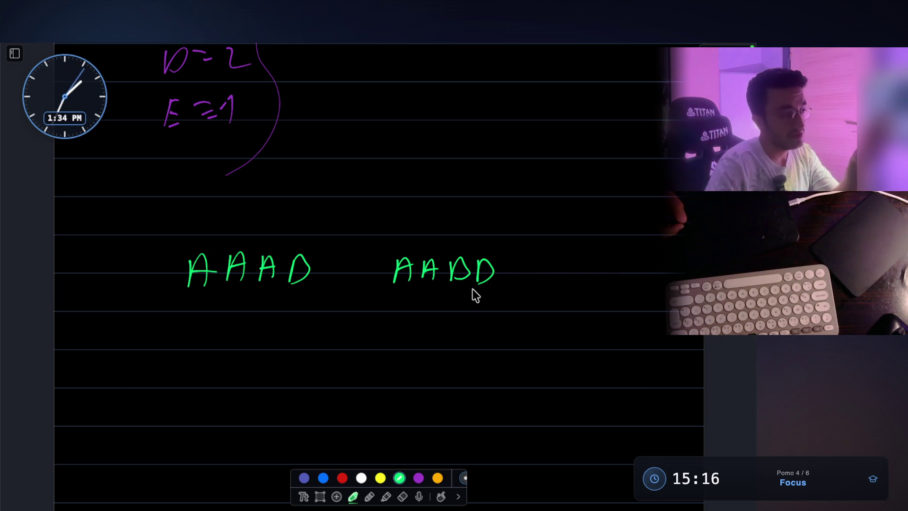
On a new line, draw A followed by blank dash slots.
{"action": "scroll", "coordinate": [405, 177], "scroll_direction": "down", "scroll_amount": 3}
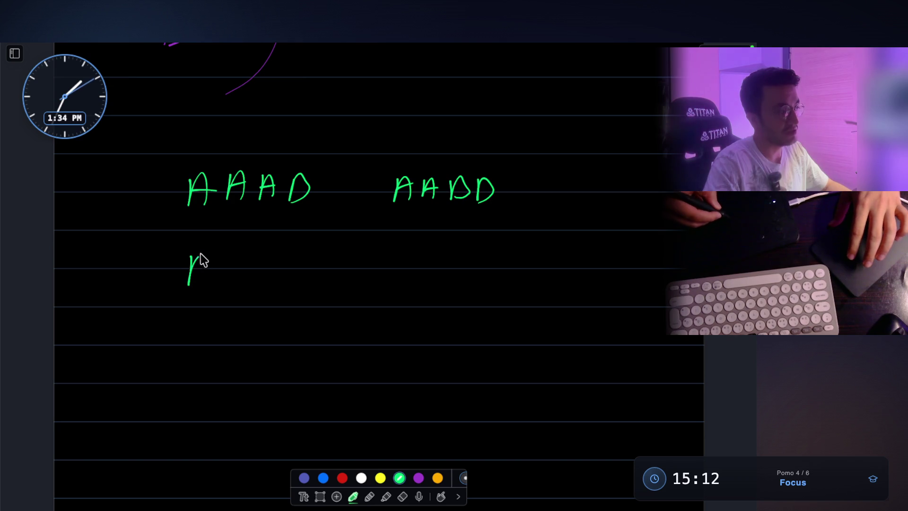
{"action": "left_click_drag", "start_coordinate": [191, 268], "coordinate": [249, 283]}
{"action": "left_click", "coordinate": [262, 286]}
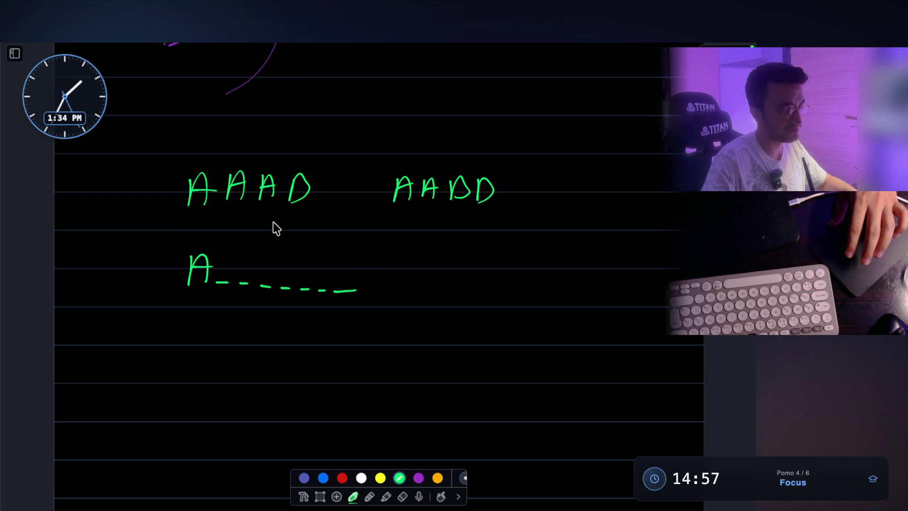
{"action": "scroll", "coordinate": [277, 228], "scroll_direction": "up", "scroll_amount": 3}
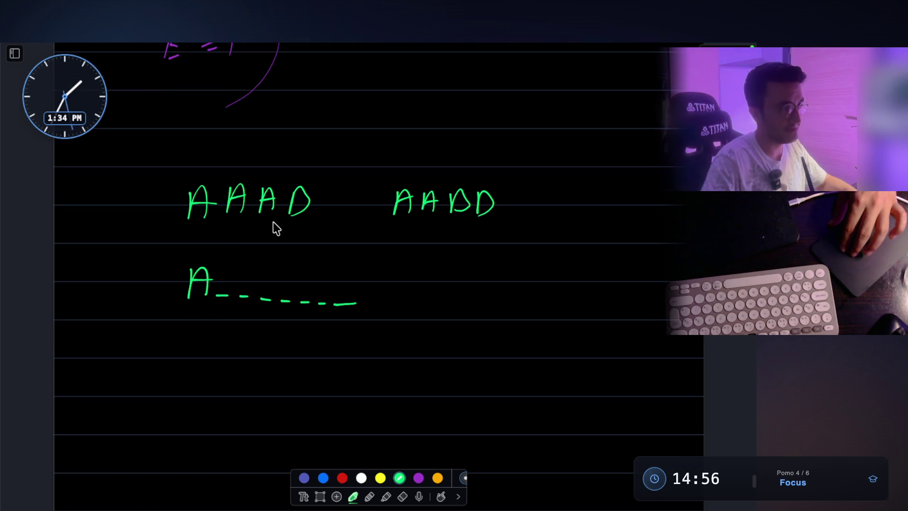
{"action": "scroll", "coordinate": [277, 229], "scroll_direction": "down", "scroll_amount": 2}
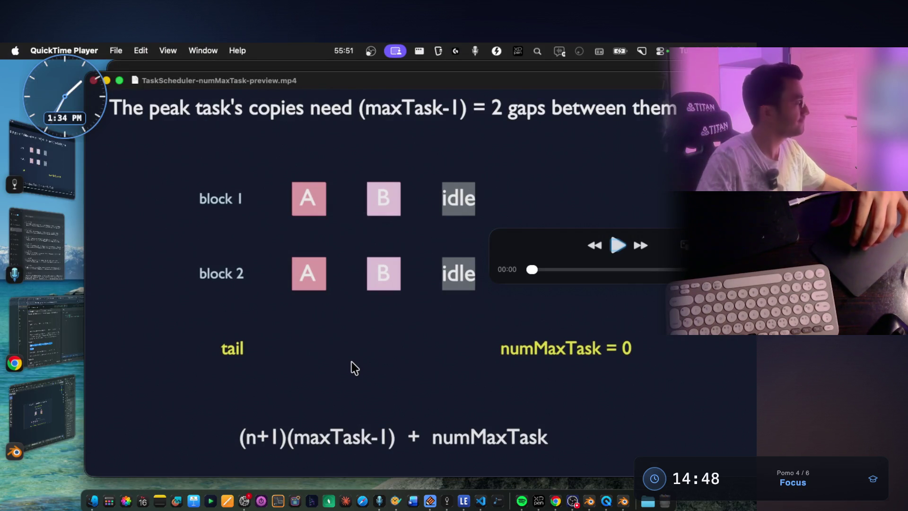
Skim the QuickTime preview, select the VS Code terminal's render message, then return to the whiteboard.
{"action": "mouse_move", "coordinate": [566, 277]}
{"action": "left_mouse_down"}
{"action": "mouse_move", "coordinate": [600, 268]}
{"action": "mouse_move", "coordinate": [503, 270]}
{"action": "left_mouse_up"}
{"action": "key", "text": "super+Tab"}
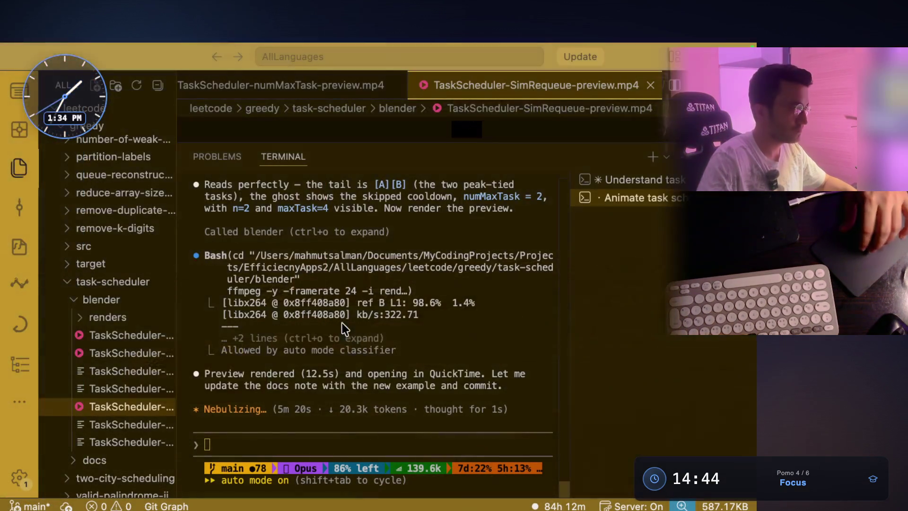
{"action": "left_click_drag", "start_coordinate": [346, 374], "coordinate": [503, 372]}
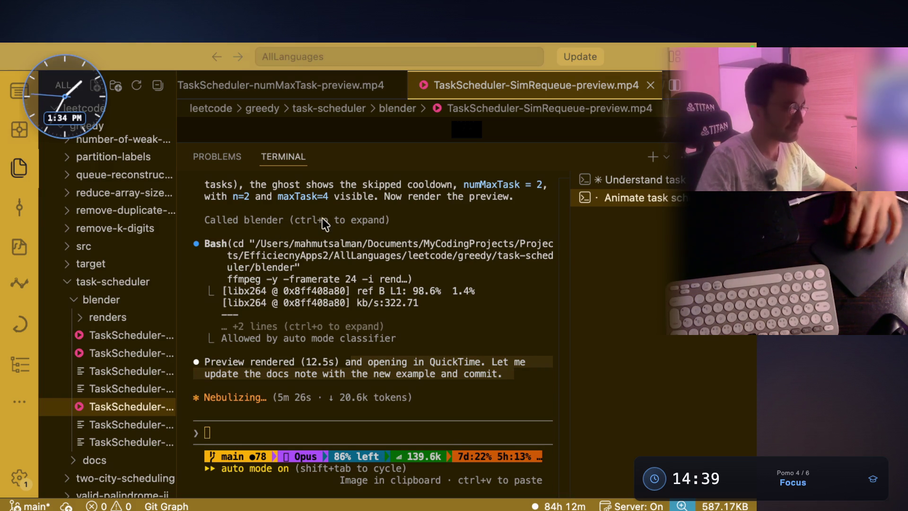
{"action": "key", "text": "super+Tab"}
{"action": "key", "text": "super+Tab"}
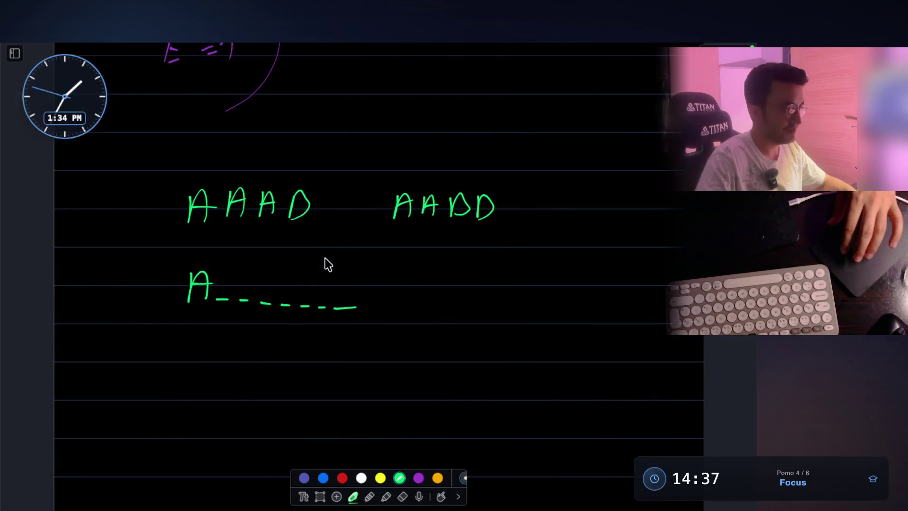
{"action": "key", "text": "super+Tab"}
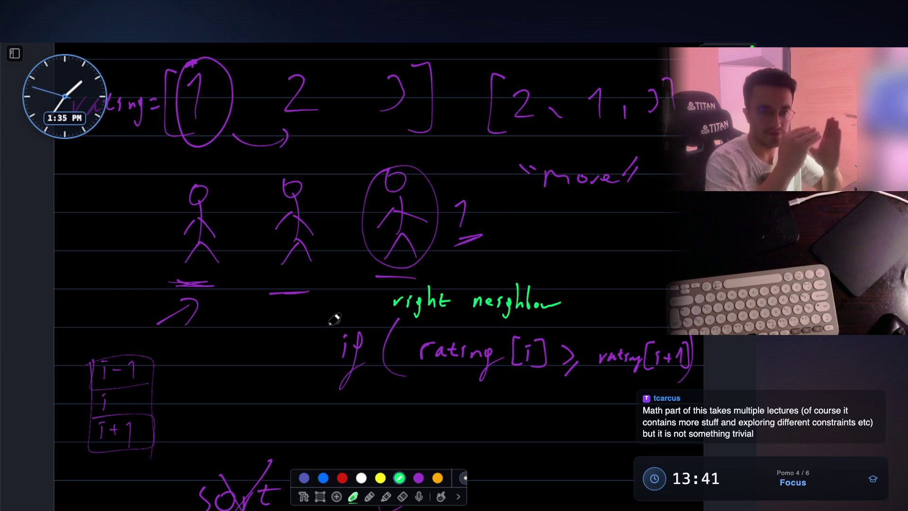
Switch to the paused numMaxTask preview video in QuickTime Player.
{"action": "key", "text": "super+Tab"}
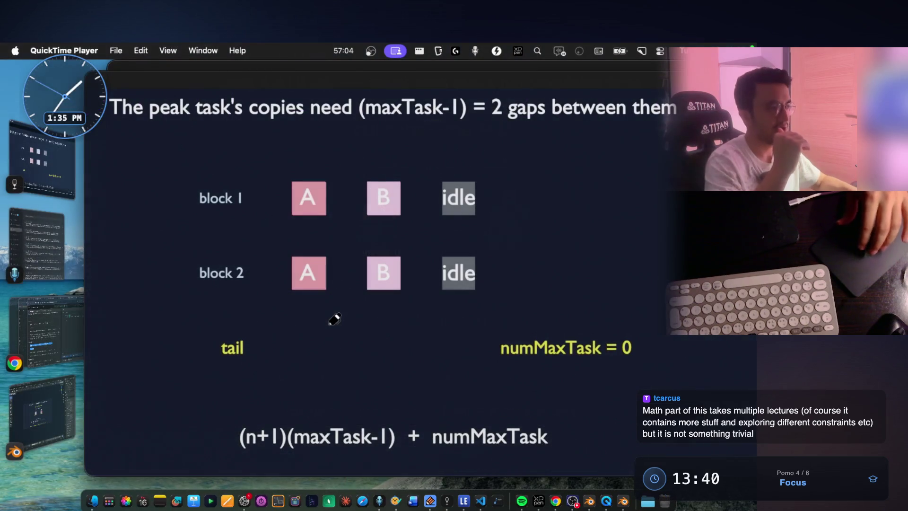
Bring Chrome forward and show the Claude chat with the Java Task Scheduler solution.
{"action": "left_click", "coordinate": [73, 338]}
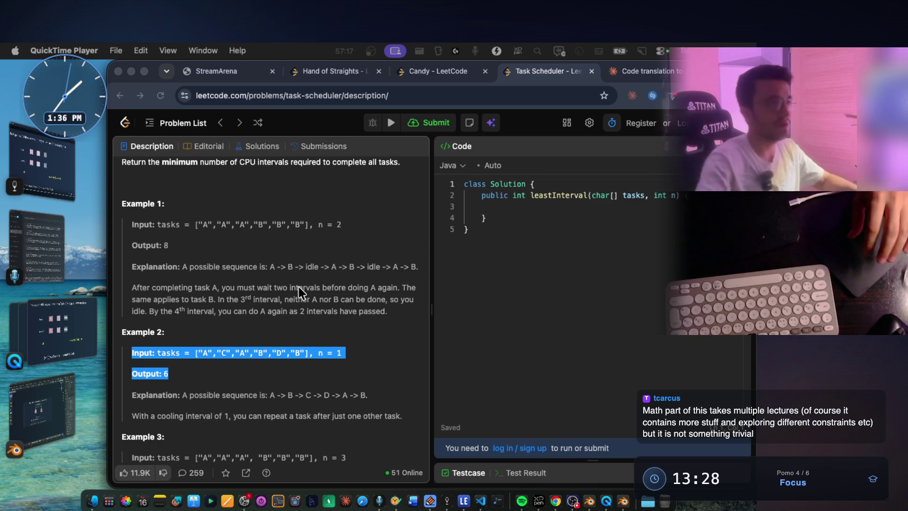
{"action": "left_click", "coordinate": [643, 69]}
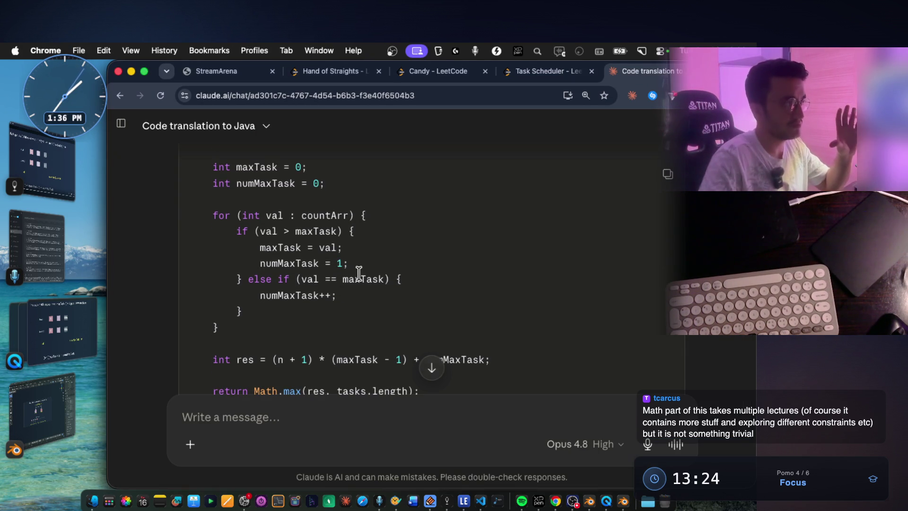
In the Python to Java chat, ask Claude 'is it greedy?'.
{"action": "key", "text": "super+grave"}
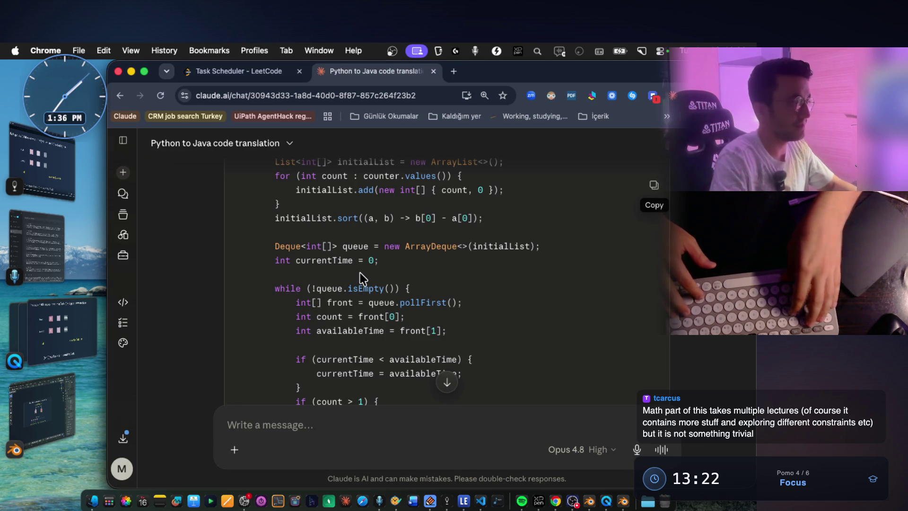
{"action": "left_click", "coordinate": [255, 415]}
{"action": "type", "text": "is it r"}
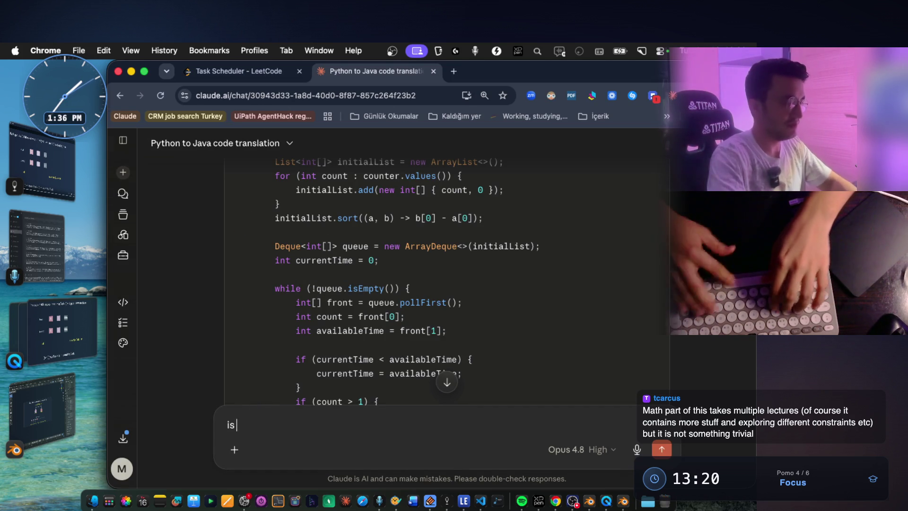
{"action": "key", "text": "BackSpace"}
{"action": "type", "text": "greedy?"}
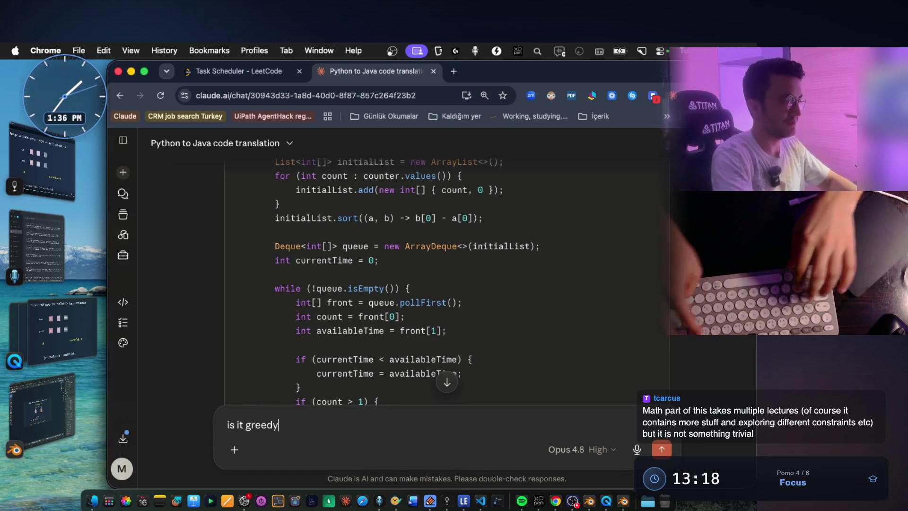
{"action": "key", "text": "Return"}
Read the reply, selecting the sentences on the greedy choice and never reconsidering past placements.
{"action": "scroll", "coordinate": [342, 328], "scroll_direction": "up", "scroll_amount": 8}
{"action": "scroll", "coordinate": [342, 328], "scroll_direction": "up", "scroll_amount": 15}
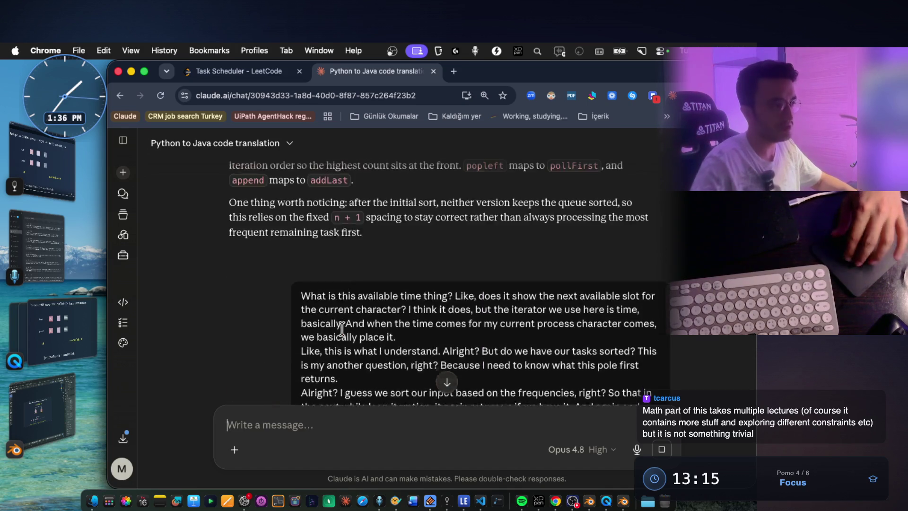
{"action": "scroll", "coordinate": [342, 328], "scroll_direction": "up", "scroll_amount": 5}
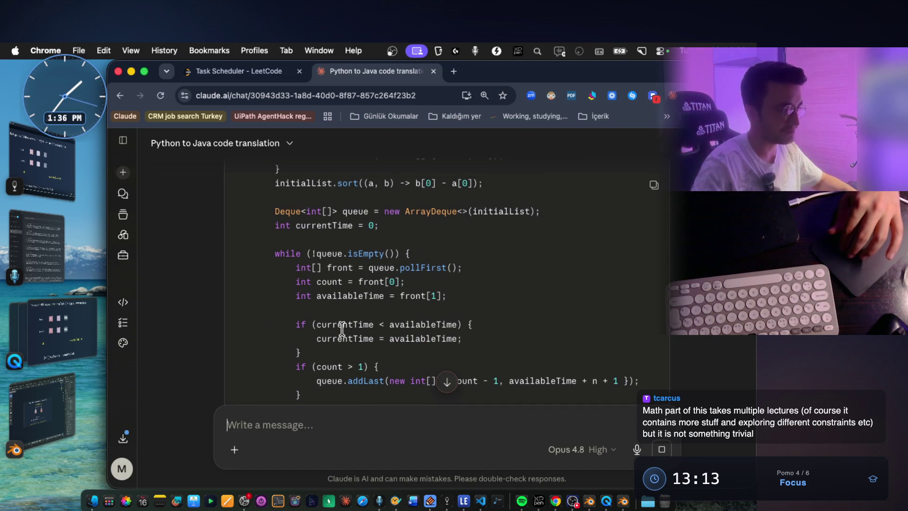
{"action": "scroll", "coordinate": [342, 328], "scroll_direction": "up", "scroll_amount": 2}
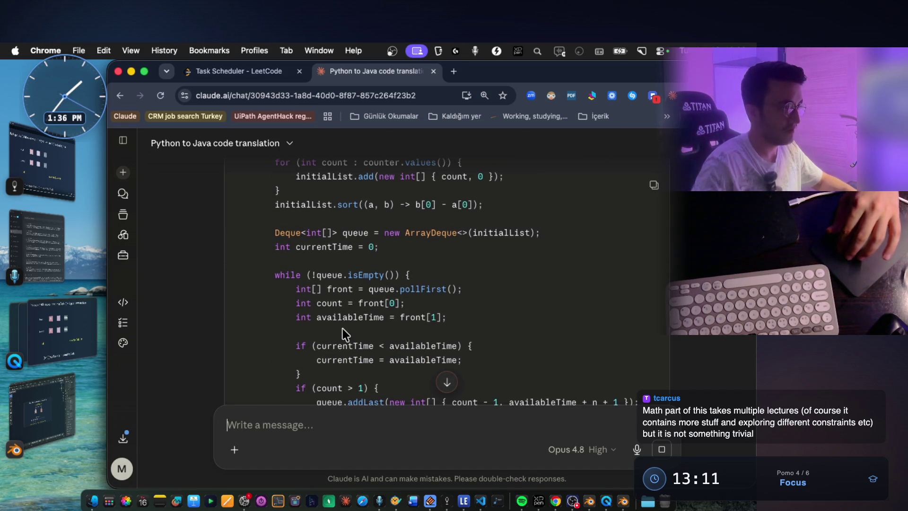
{"action": "scroll", "coordinate": [343, 329], "scroll_direction": "up", "scroll_amount": 2}
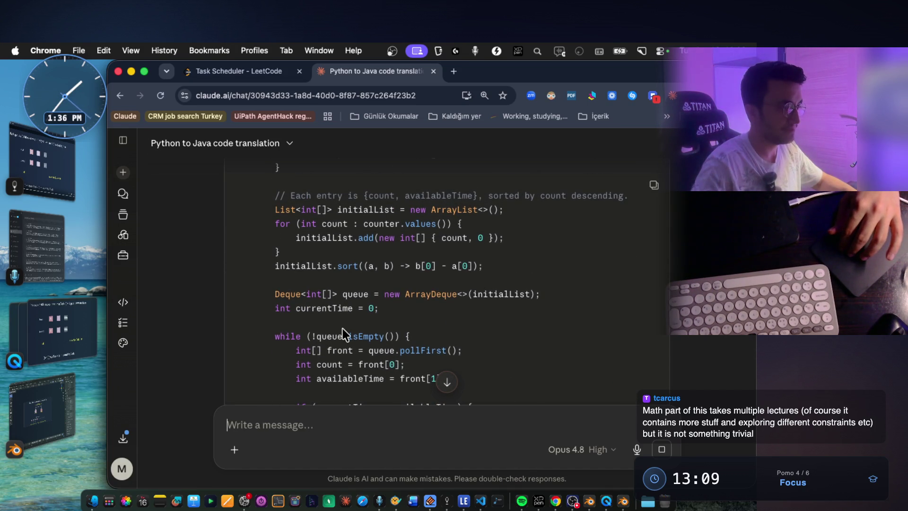
{"action": "scroll", "coordinate": [343, 328], "scroll_direction": "down", "scroll_amount": 3}
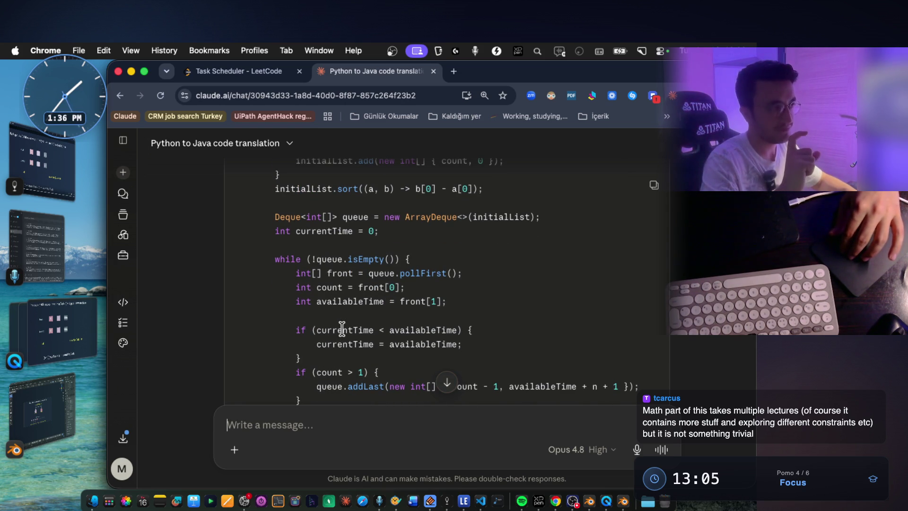
{"action": "scroll", "coordinate": [342, 328], "scroll_direction": "down", "scroll_amount": 3}
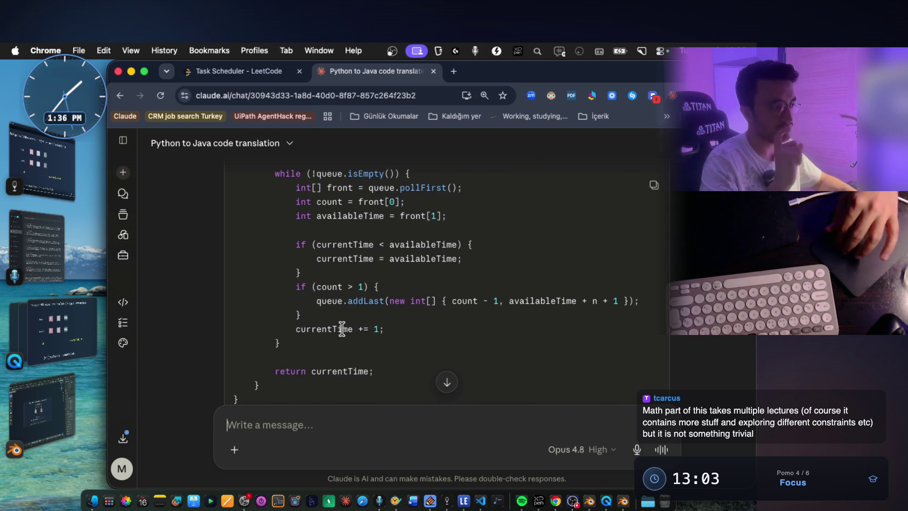
{"action": "scroll", "coordinate": [342, 329], "scroll_direction": "down", "scroll_amount": 15}
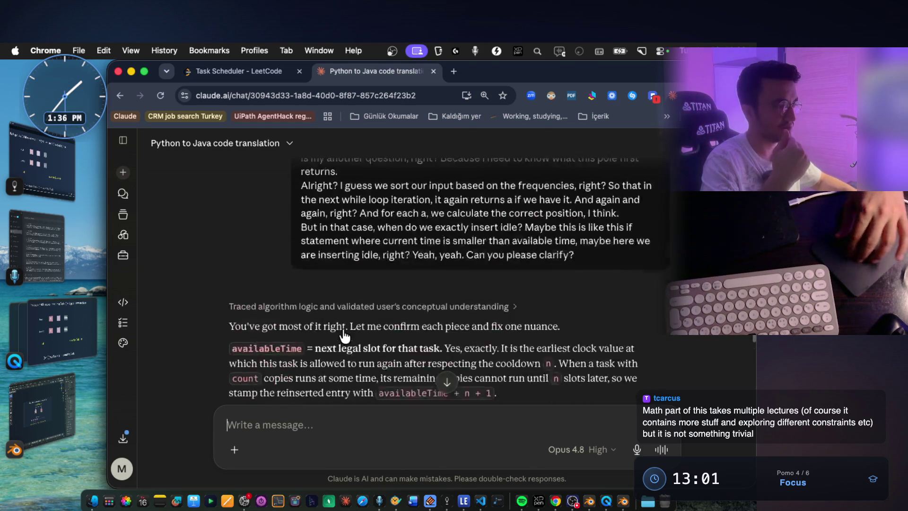
{"action": "scroll", "coordinate": [344, 336], "scroll_direction": "down", "scroll_amount": 20}
{"action": "scroll", "coordinate": [343, 328], "scroll_direction": "up", "scroll_amount": 1}
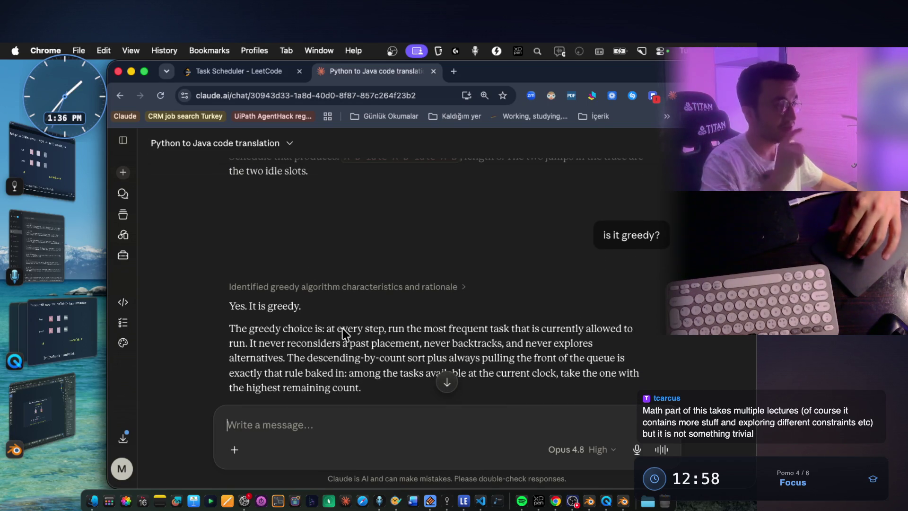
{"action": "scroll", "coordinate": [342, 328], "scroll_direction": "down", "scroll_amount": 2}
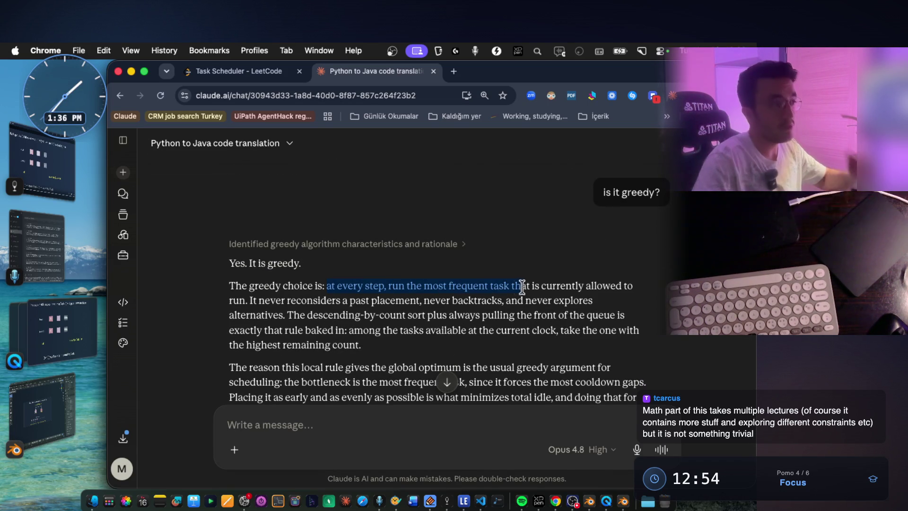
{"action": "left_click_drag", "start_coordinate": [544, 287], "coordinate": [640, 295]}
{"action": "left_click_drag", "start_coordinate": [249, 300], "coordinate": [482, 300]}
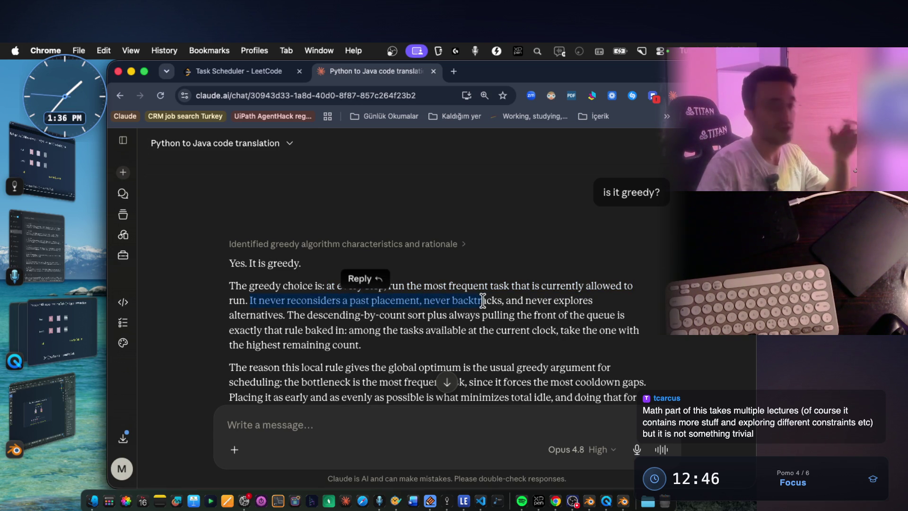
Scroll back up and return to the Code translation to Java chat.
{"action": "scroll", "coordinate": [476, 266], "scroll_direction": "up", "scroll_amount": 1}
{"action": "scroll", "coordinate": [475, 254], "scroll_direction": "up", "scroll_amount": 15}
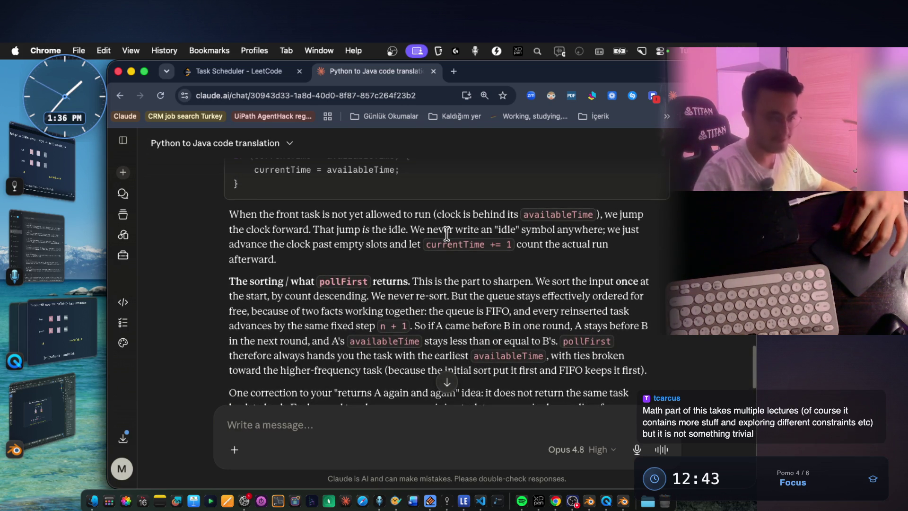
{"action": "scroll", "coordinate": [446, 233], "scroll_direction": "up", "scroll_amount": 10}
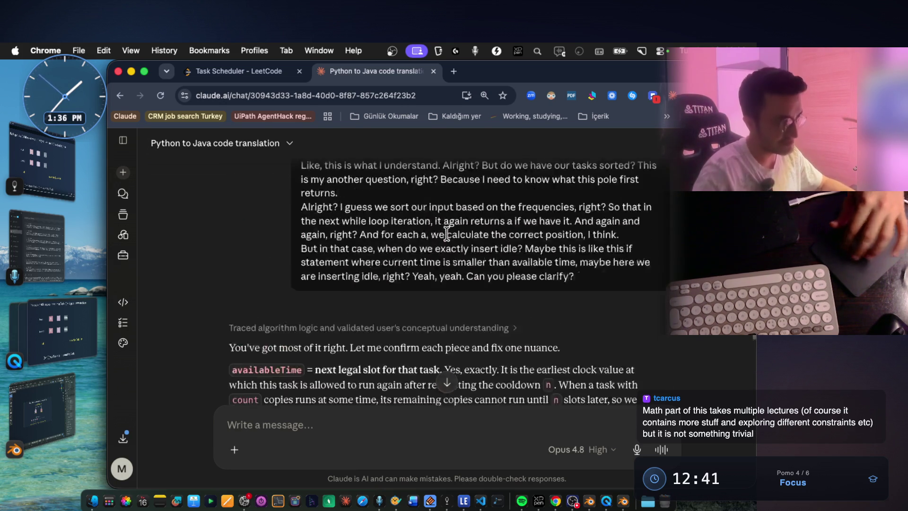
{"action": "scroll", "coordinate": [448, 233], "scroll_direction": "up", "scroll_amount": 10}
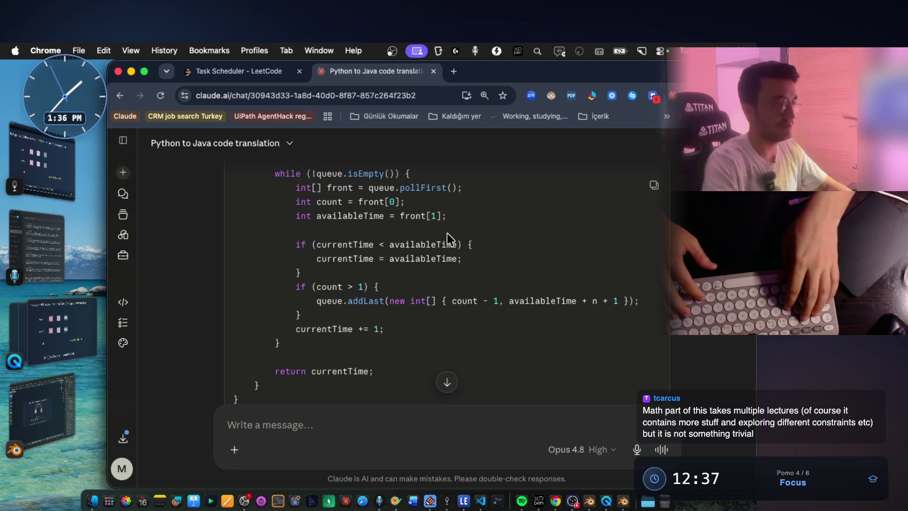
{"action": "key", "text": "super+grave"}
{"action": "key", "text": "super+grave"}
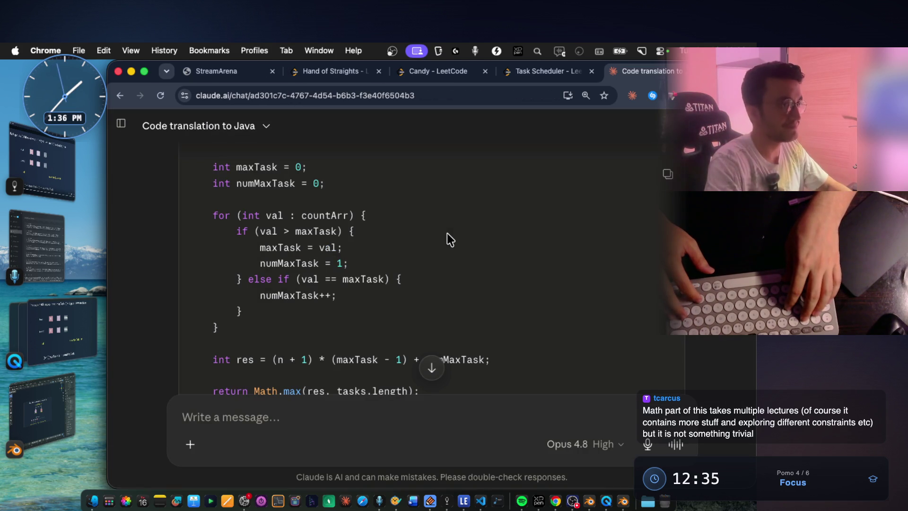
Read through Claude's Java answer, selecting a line of the explanation.
{"action": "scroll", "coordinate": [449, 227], "scroll_direction": "down", "scroll_amount": 10}
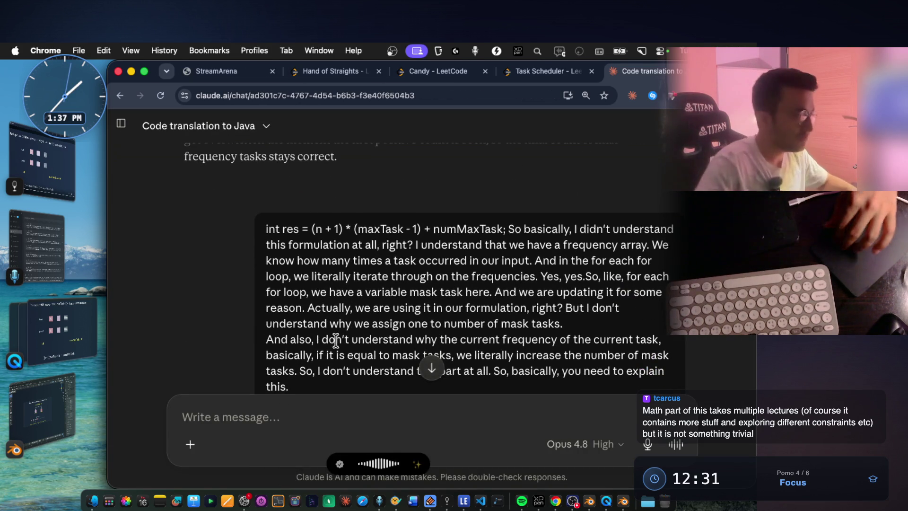
{"action": "scroll", "coordinate": [331, 349], "scroll_direction": "down", "scroll_amount": 5}
{"action": "scroll", "coordinate": [363, 349], "scroll_direction": "down", "scroll_amount": 10}
{"action": "scroll", "coordinate": [425, 335], "scroll_direction": "up", "scroll_amount": 2}
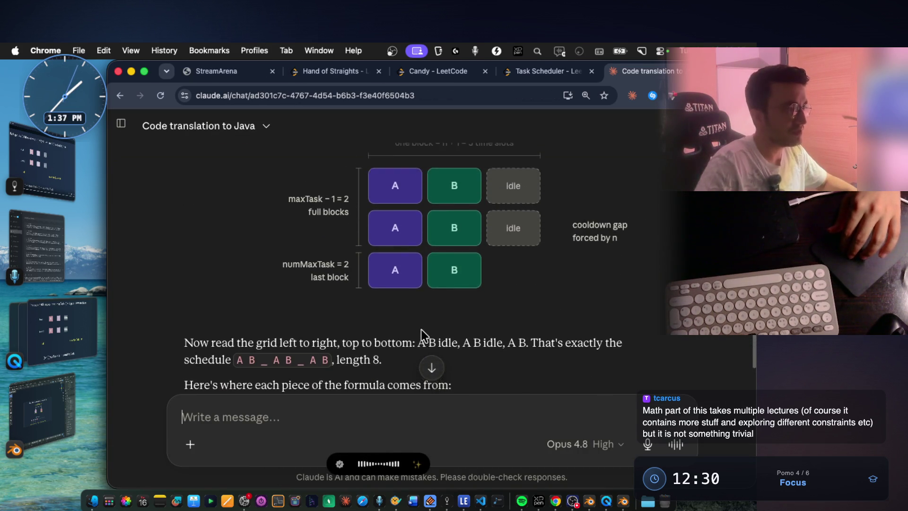
{"action": "scroll", "coordinate": [487, 241], "scroll_direction": "up", "scroll_amount": 2}
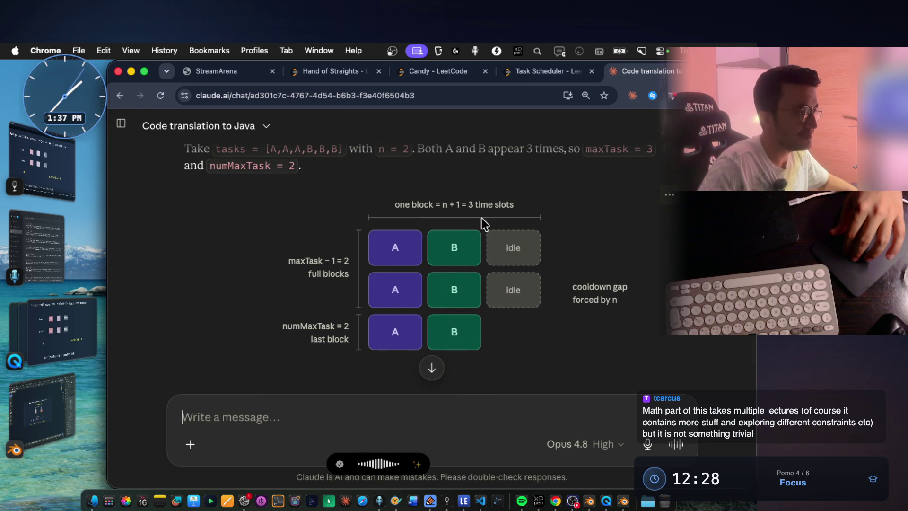
{"action": "scroll", "coordinate": [581, 286], "scroll_direction": "up", "scroll_amount": 6}
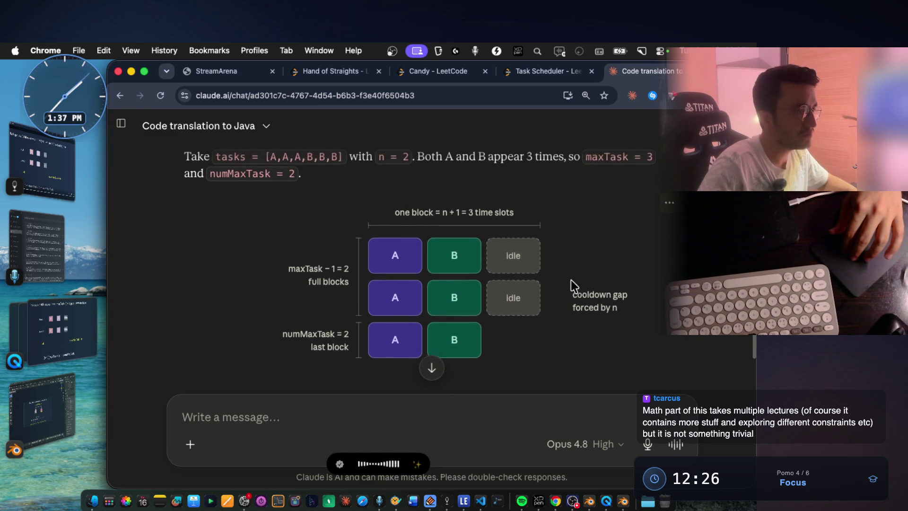
{"action": "scroll", "coordinate": [403, 246], "scroll_direction": "up", "scroll_amount": 8}
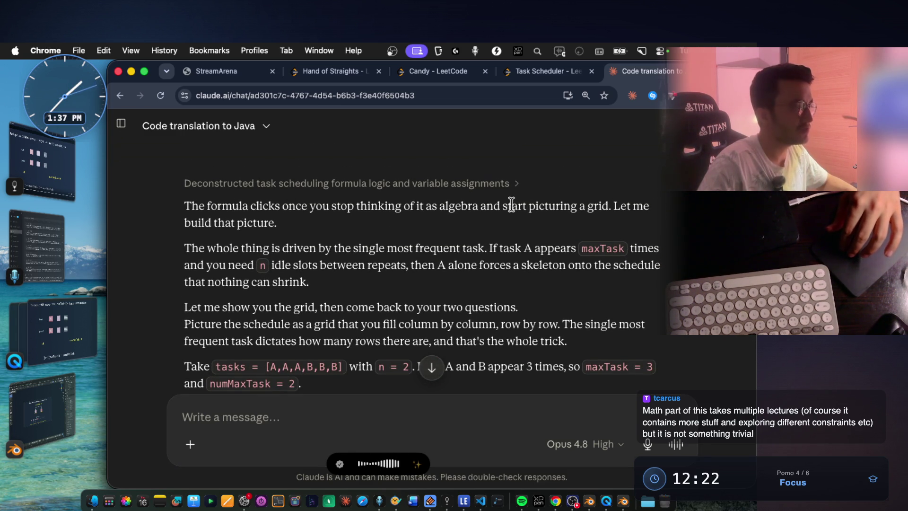
{"action": "scroll", "coordinate": [525, 205], "scroll_direction": "down", "scroll_amount": 15}
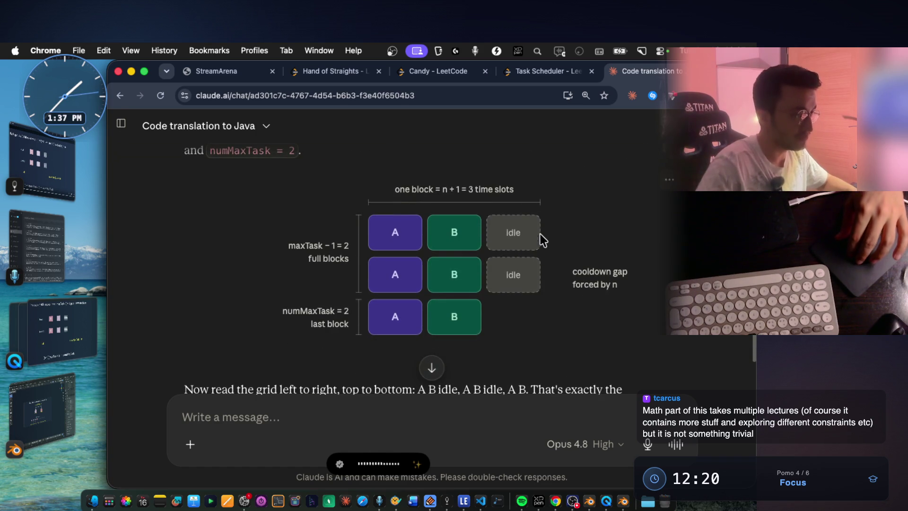
{"action": "scroll", "coordinate": [494, 190], "scroll_direction": "down", "scroll_amount": 8}
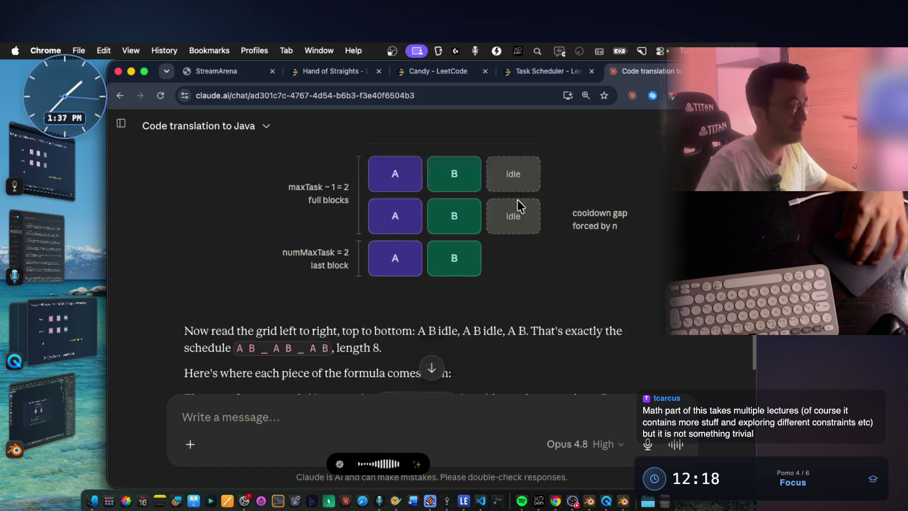
{"action": "left_click_drag", "start_coordinate": [184, 269], "coordinate": [480, 270]}
Mark the 'why 1?' loop comment, then send the dictated question on building this intuition.
{"action": "scroll", "coordinate": [495, 265], "scroll_direction": "up", "scroll_amount": 6}
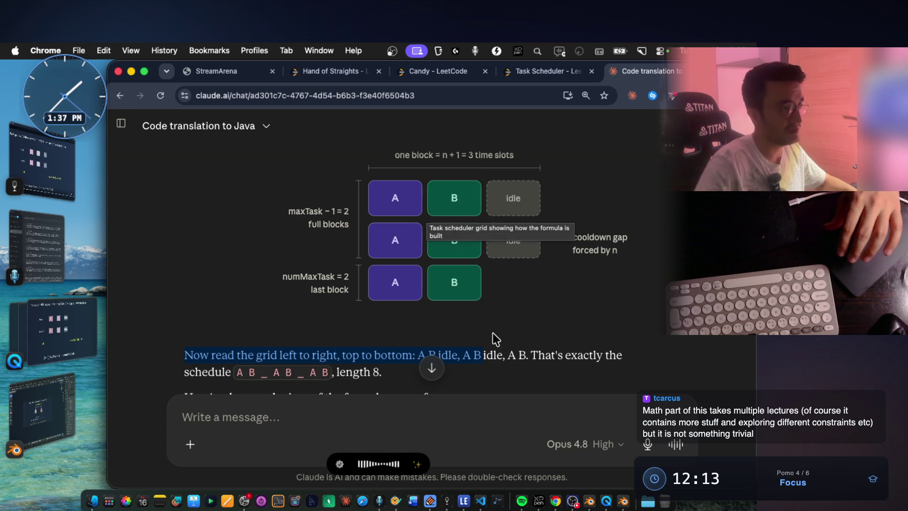
{"action": "scroll", "coordinate": [501, 337], "scroll_direction": "down", "scroll_amount": 10}
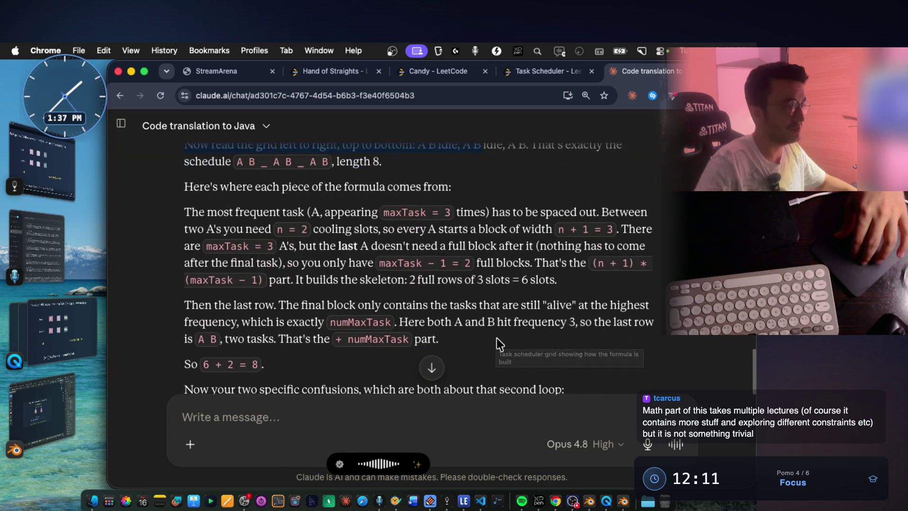
{"action": "scroll", "coordinate": [500, 339], "scroll_direction": "down", "scroll_amount": 3}
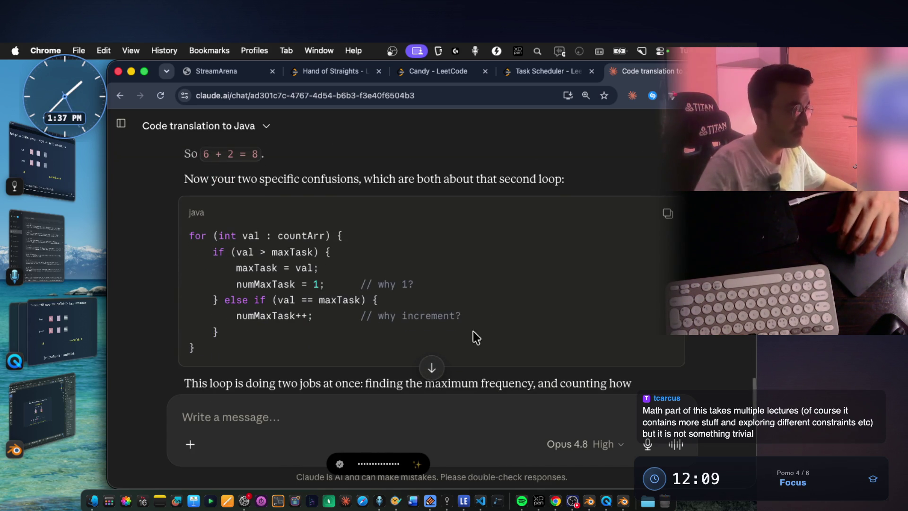
{"action": "left_click_drag", "start_coordinate": [380, 284], "coordinate": [430, 293]}
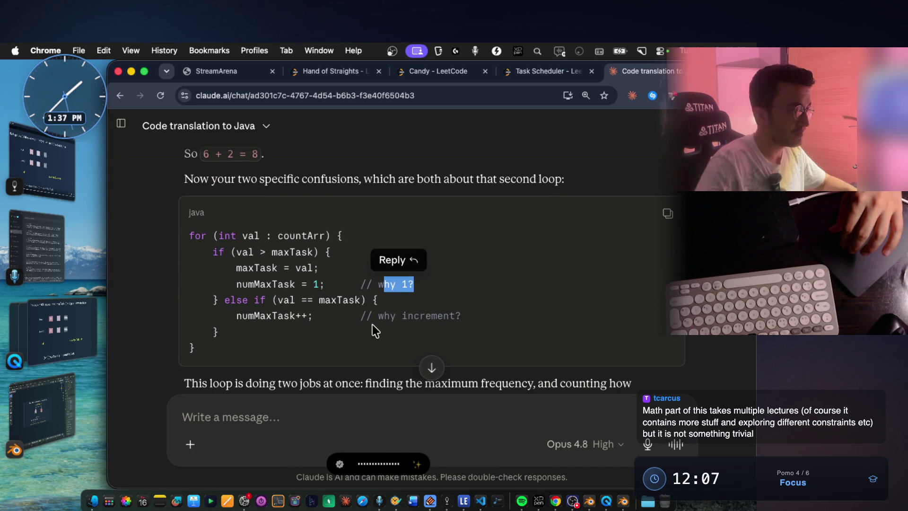
{"action": "left_click_drag", "start_coordinate": [378, 316], "coordinate": [461, 316]}
{"action": "scroll", "coordinate": [436, 330], "scroll_direction": "down", "scroll_amount": 9}
{"action": "scroll", "coordinate": [416, 353], "scroll_direction": "down", "scroll_amount": 3}
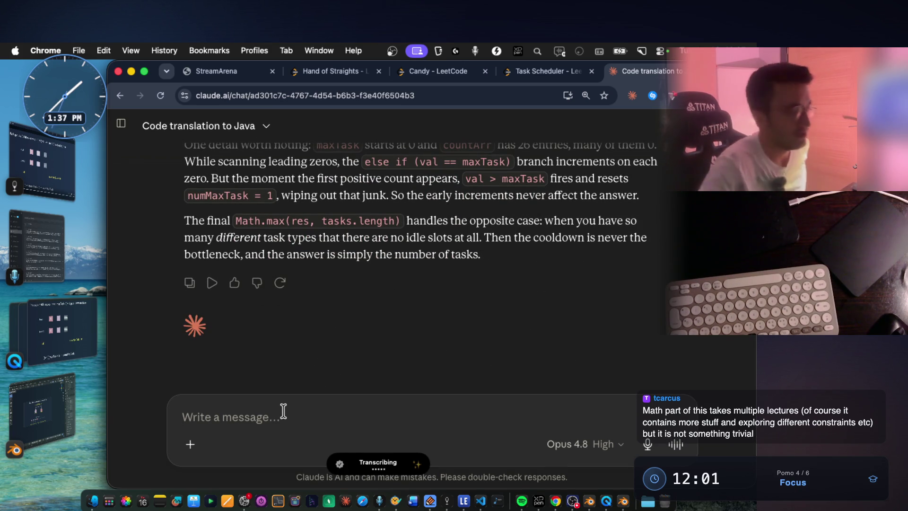
{"action": "key", "text": "Return"}
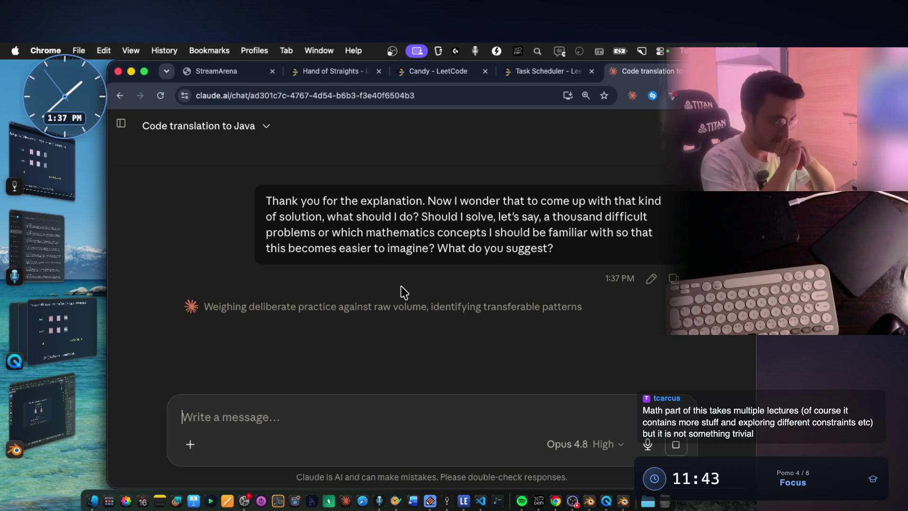
Switch to the VS Code terminal showing Claude's finished A=4, B=4, C=2 example.
{"action": "key", "text": "super+Tab"}
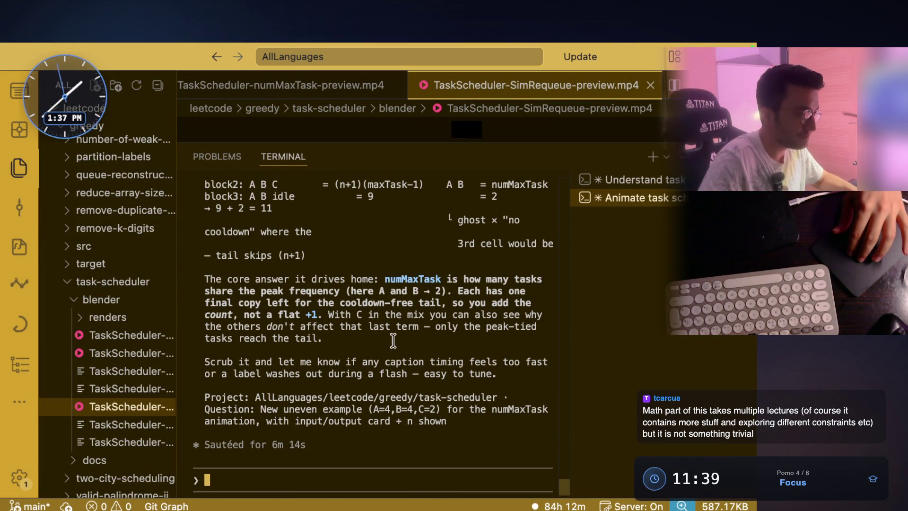
Ask the terminal assistant 'can you open the animation in quicktime?' after reviewing its reply.
{"action": "left_click_drag", "start_coordinate": [430, 398], "coordinate": [501, 398]}
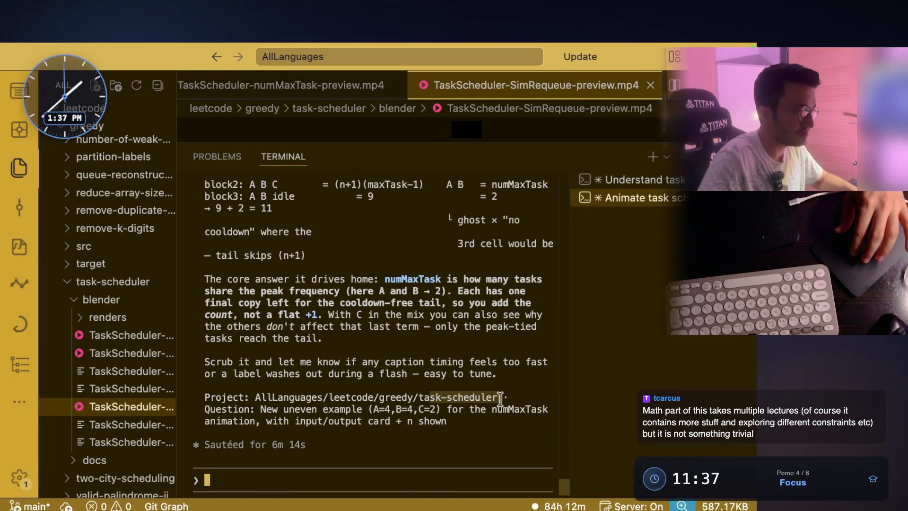
{"action": "scroll", "coordinate": [473, 396], "scroll_direction": "up", "scroll_amount": 10}
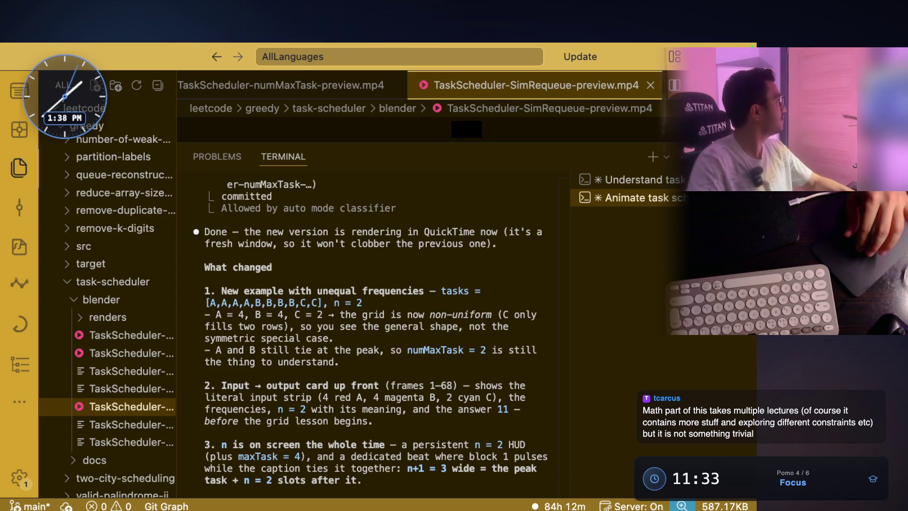
{"action": "scroll", "coordinate": [534, 236], "scroll_direction": "up", "scroll_amount": 2}
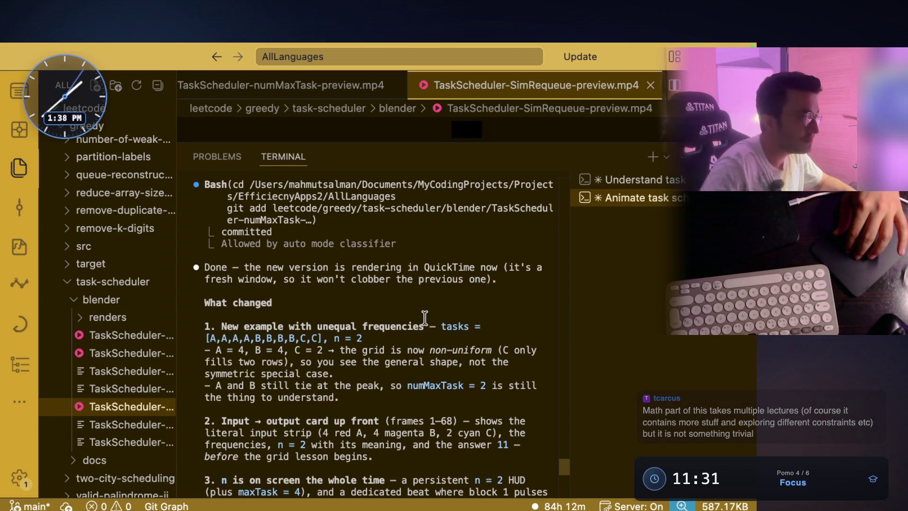
{"action": "scroll", "coordinate": [425, 318], "scroll_direction": "down", "scroll_amount": 3}
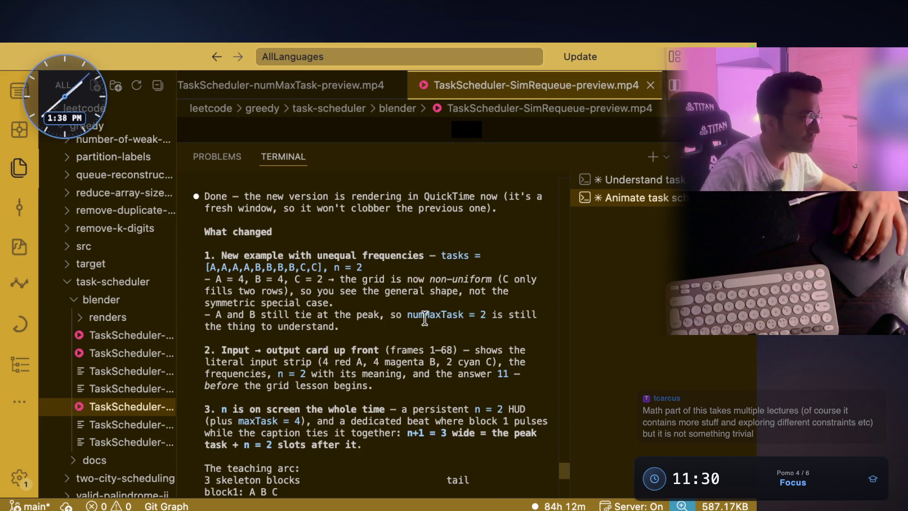
{"action": "scroll", "coordinate": [407, 331], "scroll_direction": "down", "scroll_amount": 10}
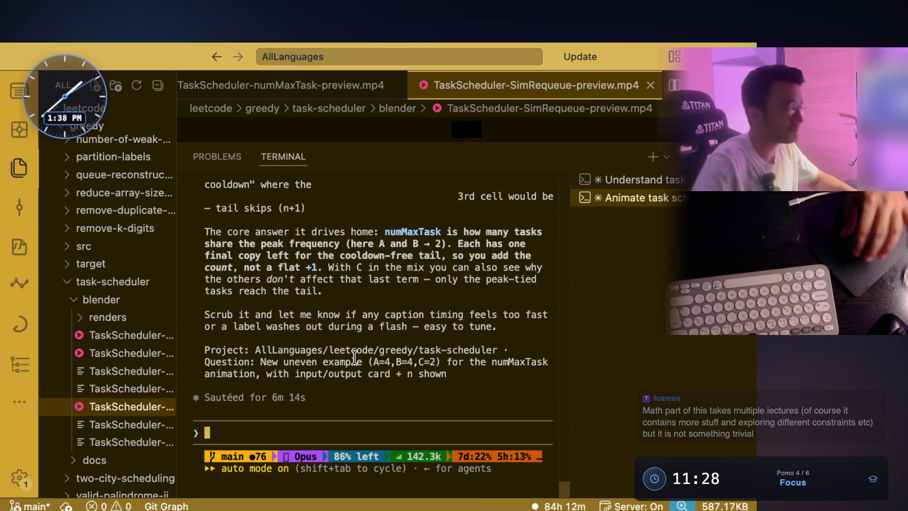
{"action": "type", "text": "can you open the animat"}
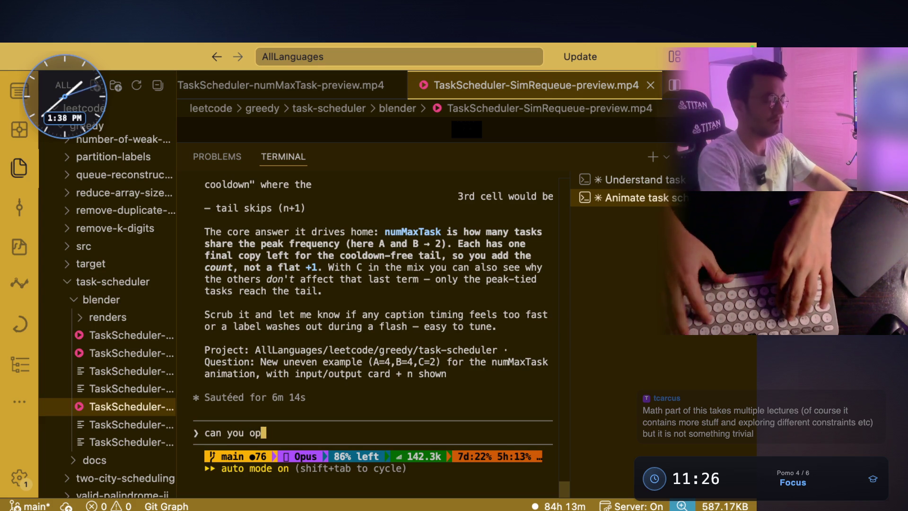
{"action": "type", "text": "ion "}
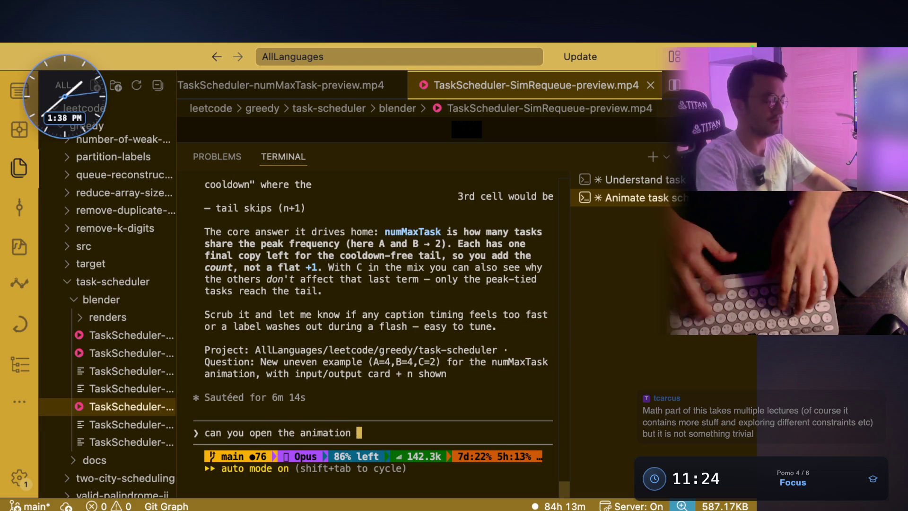
{"action": "type", "text": "in quicktime?"}
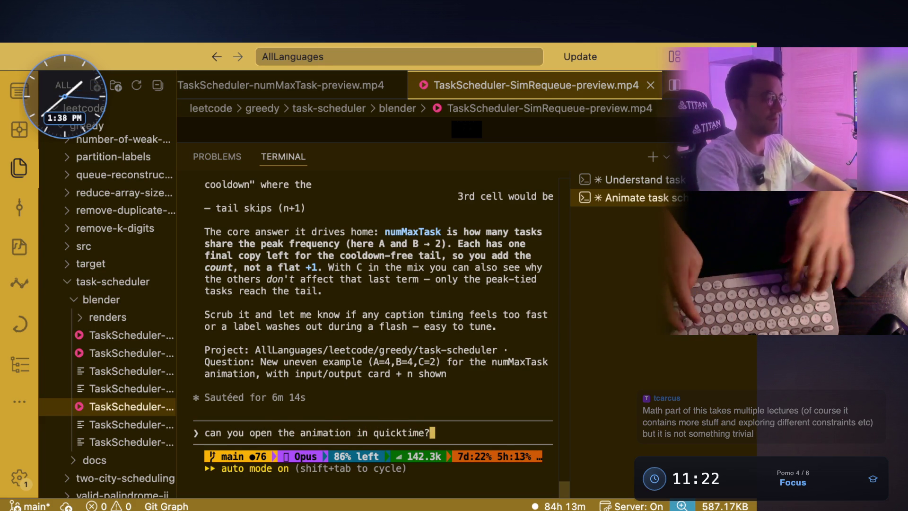
{"action": "key", "text": "Return"}
Return to the Claude chat and highlight the opening of its answer.
{"action": "key", "text": "super+Tab"}
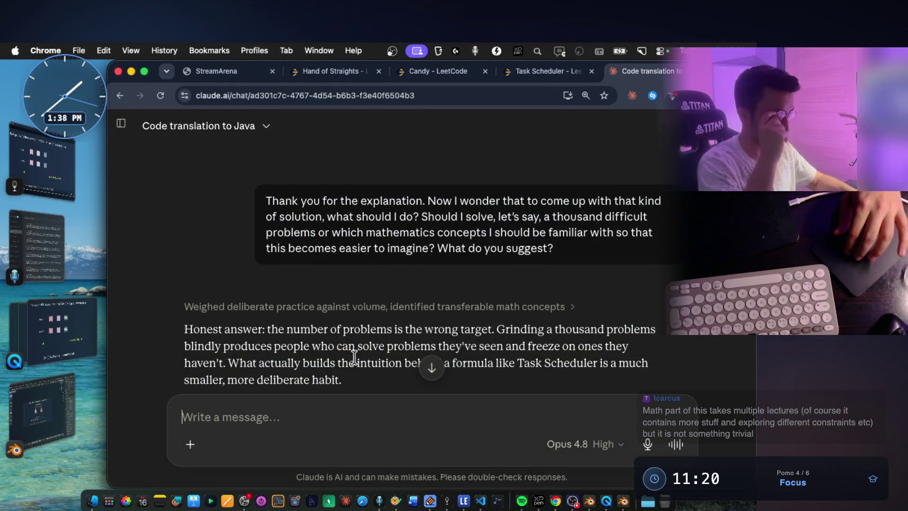
{"action": "scroll", "coordinate": [355, 360], "scroll_direction": "down", "scroll_amount": 3}
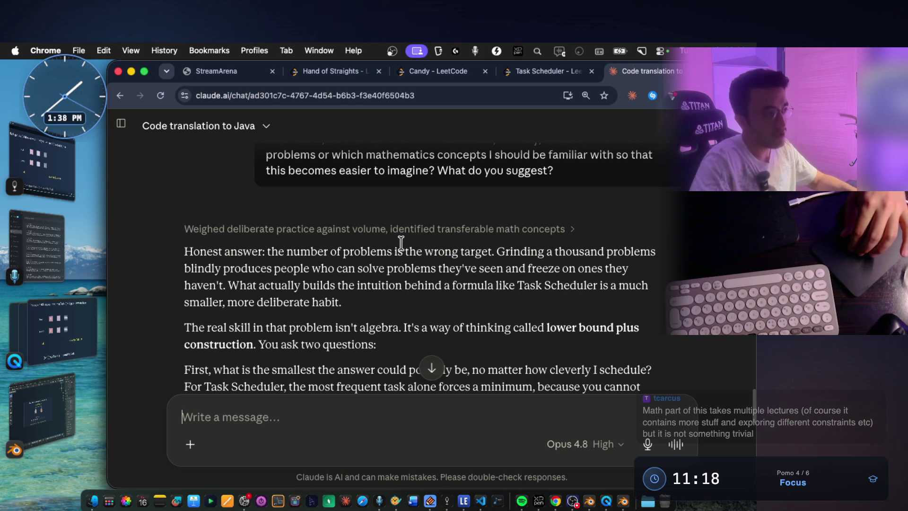
{"action": "left_click_drag", "start_coordinate": [397, 251], "coordinate": [539, 268]}
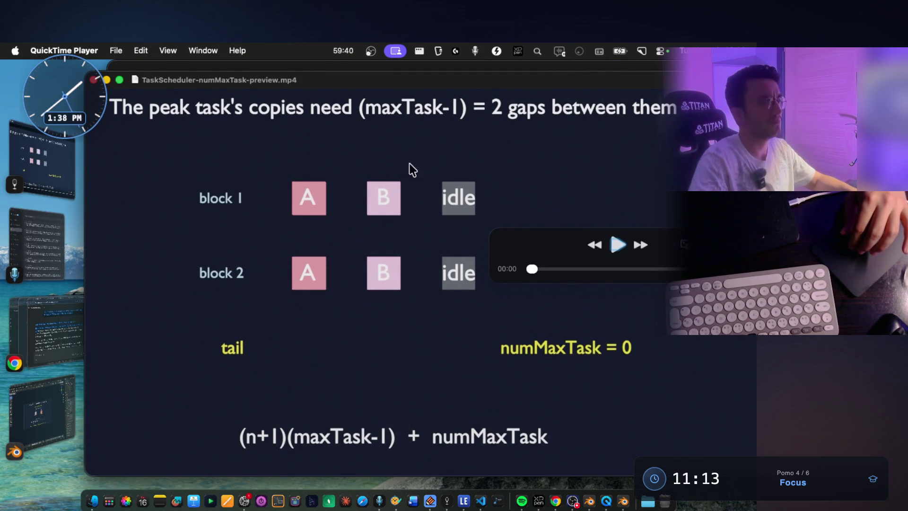
Cycle through the SimRequeue, LaneGuarantee and numMaxTask preview videos, then go back to Claude in Chrome.
{"action": "key", "text": "super+grave"}
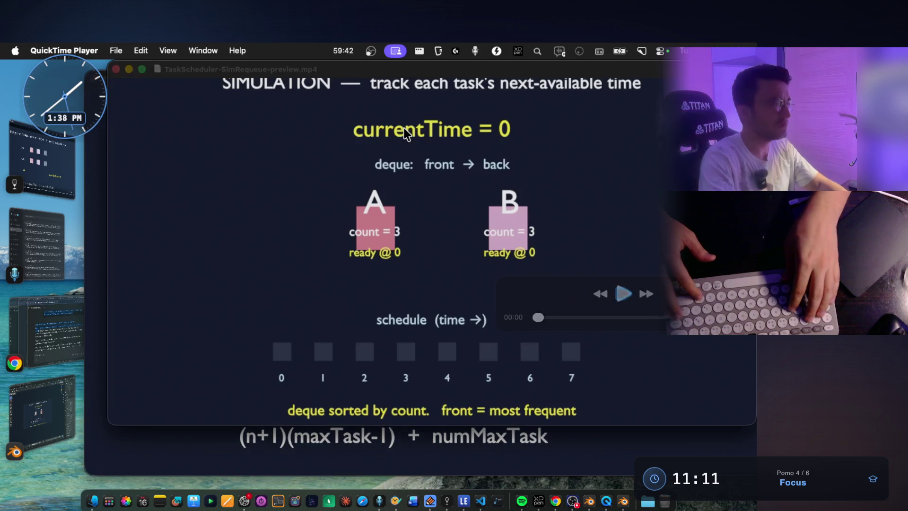
{"action": "key", "text": "super+grave"}
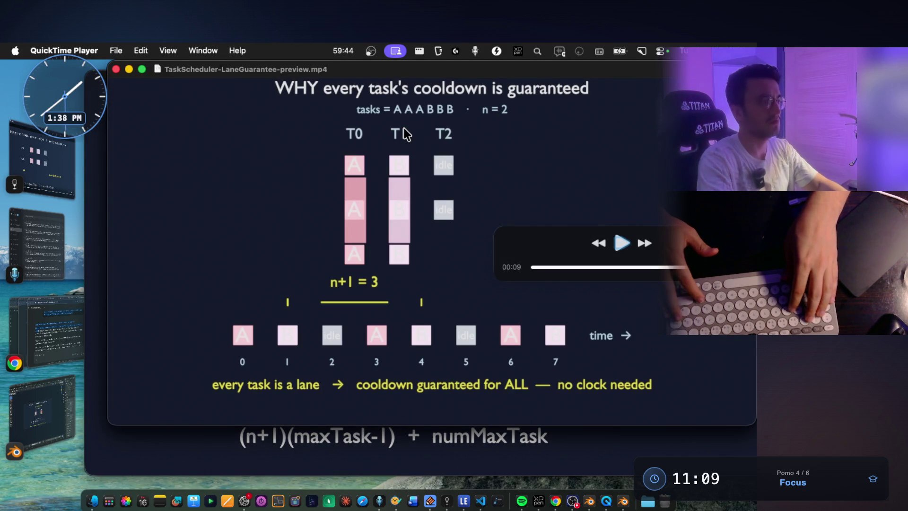
{"action": "key", "text": "super+grave"}
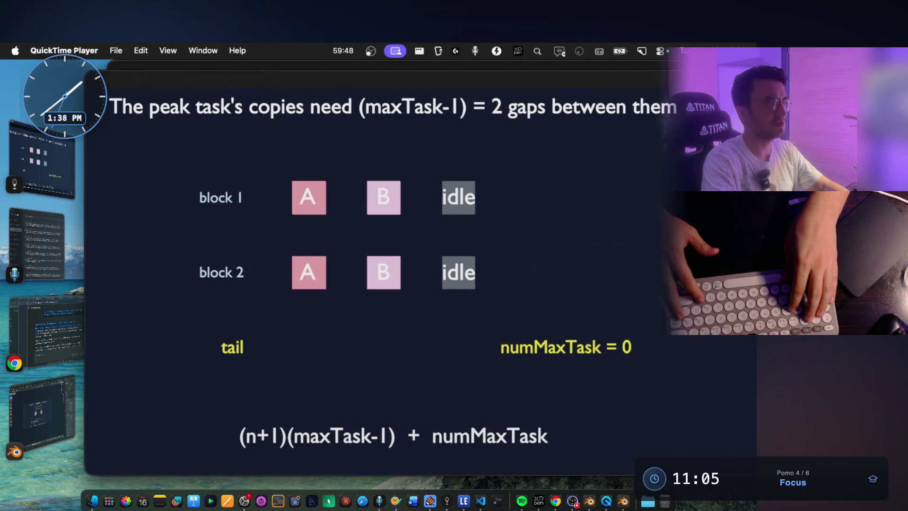
{"action": "mouse_move", "coordinate": [529, 324]}
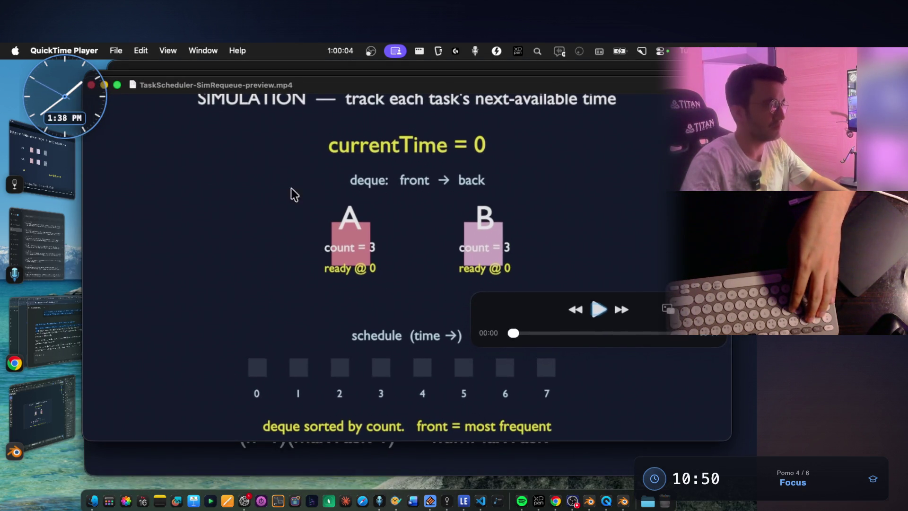
{"action": "left_click", "coordinate": [54, 326]}
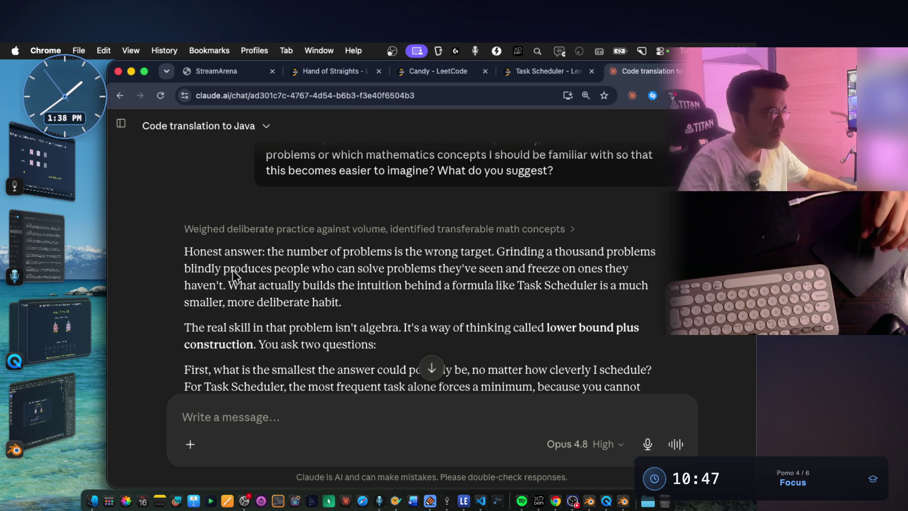
Highlight Claude's lines about solving seen problems and what builds intuition while reading.
{"action": "left_click_drag", "start_coordinate": [223, 269], "coordinate": [328, 269]}
{"action": "left_click_drag", "start_coordinate": [394, 268], "coordinate": [638, 270]}
{"action": "left_click_drag", "start_coordinate": [229, 286], "coordinate": [593, 286]}
{"action": "left_click", "coordinate": [523, 284]}
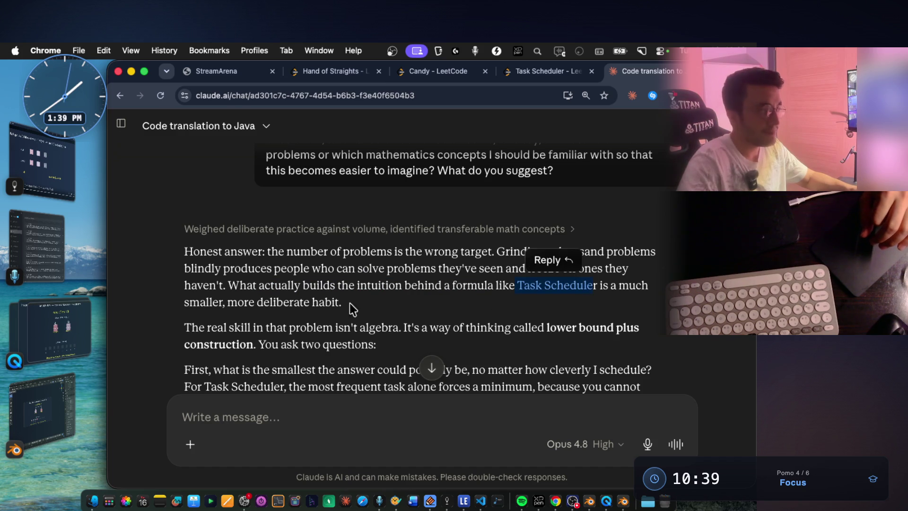
{"action": "left_click_drag", "start_coordinate": [238, 302], "coordinate": [335, 302]}
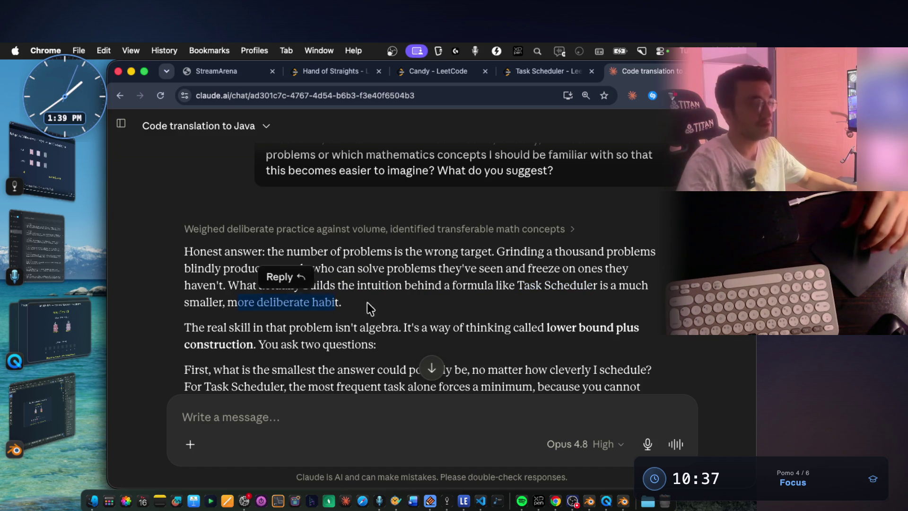
{"action": "scroll", "coordinate": [382, 286], "scroll_direction": "down", "scroll_amount": 2}
Highlight 'the skill isn't algebra' and 'lower bound plus construction', then switch to the notes app.
{"action": "left_click_drag", "start_coordinate": [245, 269], "coordinate": [420, 266]}
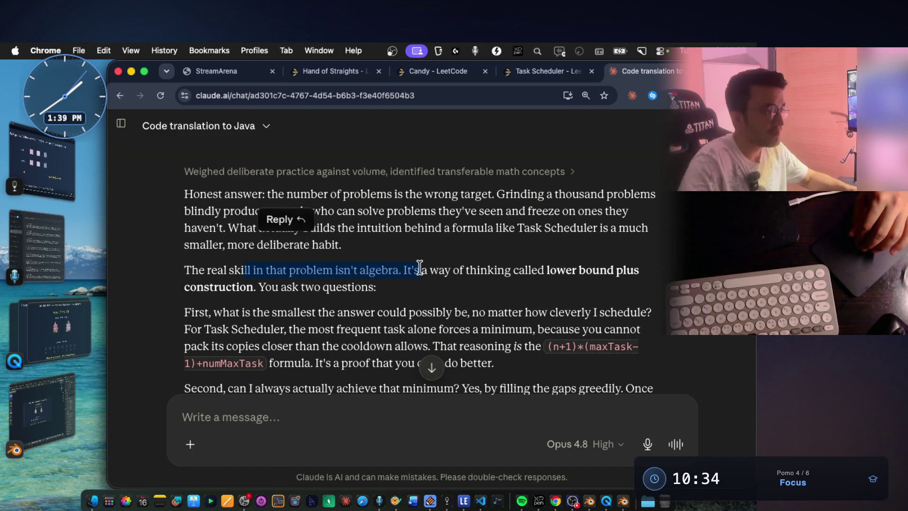
{"action": "left_click", "coordinate": [405, 299]}
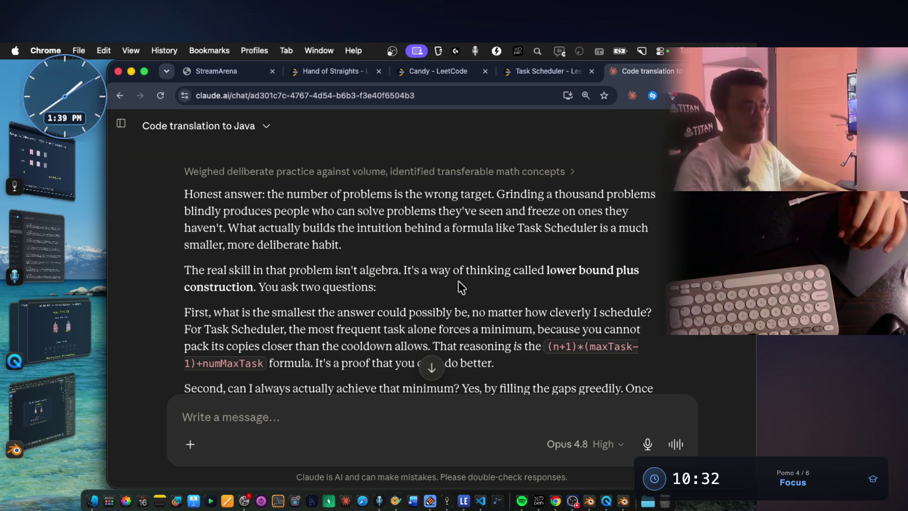
{"action": "left_click_drag", "start_coordinate": [547, 271], "coordinate": [649, 276]}
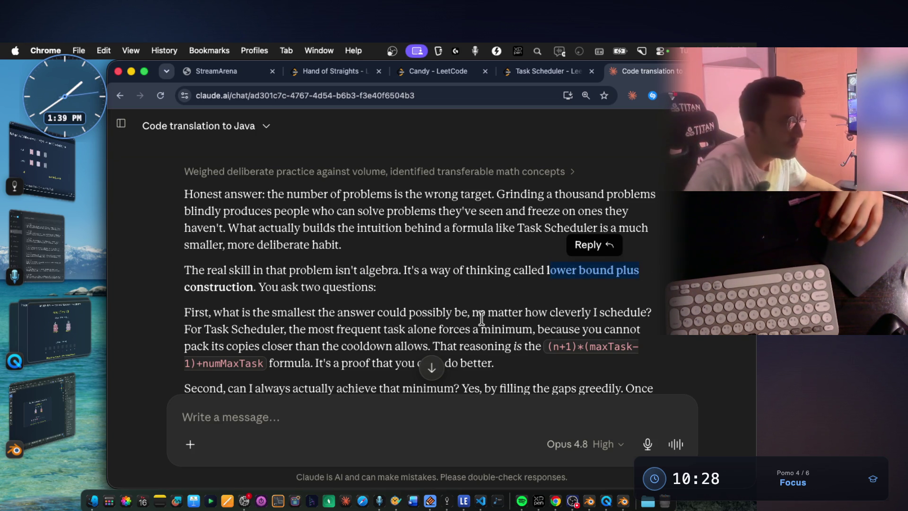
{"action": "left_click", "coordinate": [554, 278]}
{"action": "mouse_move", "coordinate": [546, 271]}
{"action": "left_mouse_down"}
{"action": "mouse_move", "coordinate": [630, 273]}
{"action": "mouse_move", "coordinate": [265, 298]}
{"action": "mouse_move", "coordinate": [246, 287]}
{"action": "mouse_move", "coordinate": [254, 287]}
{"action": "left_mouse_up"}
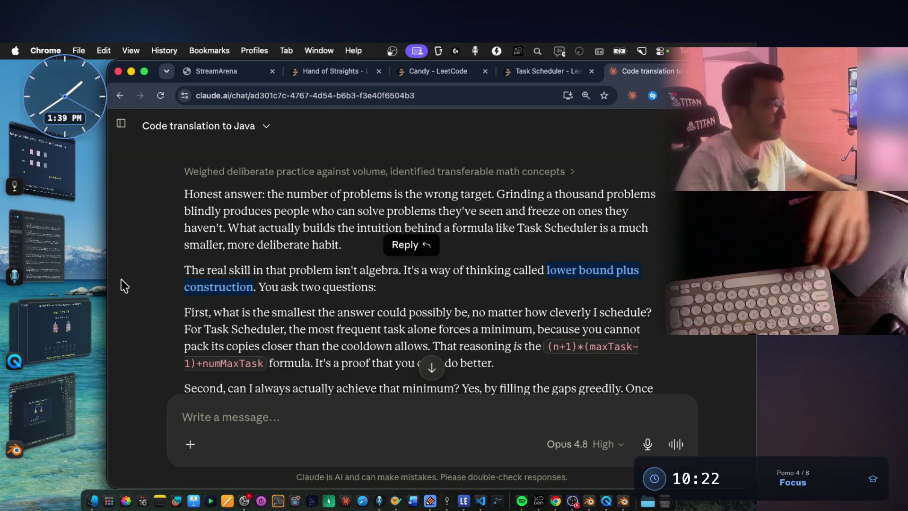
{"action": "left_click", "coordinate": [44, 177]}
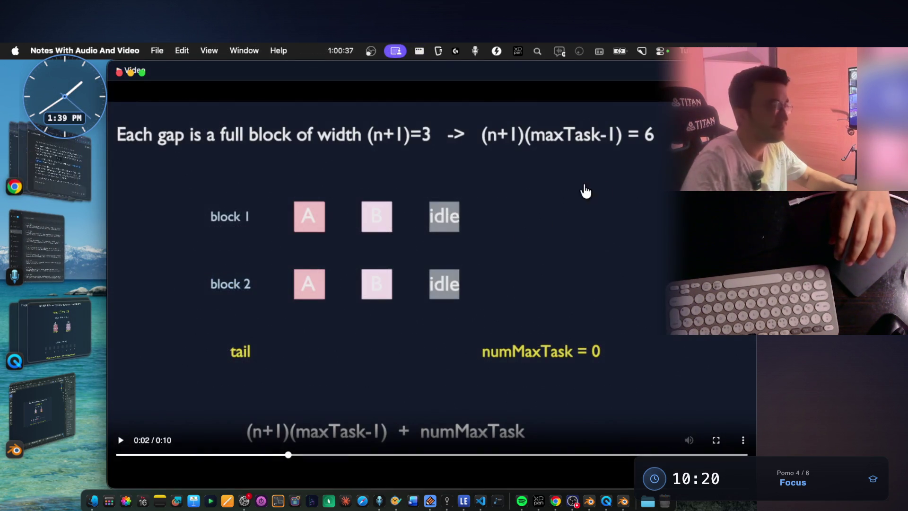
Add a 'lower bound plus construction' line under the formula in the Task Scheduler note and save.
{"action": "key", "text": "Escape"}
{"action": "scroll", "coordinate": [558, 224], "scroll_direction": "up", "scroll_amount": 5}
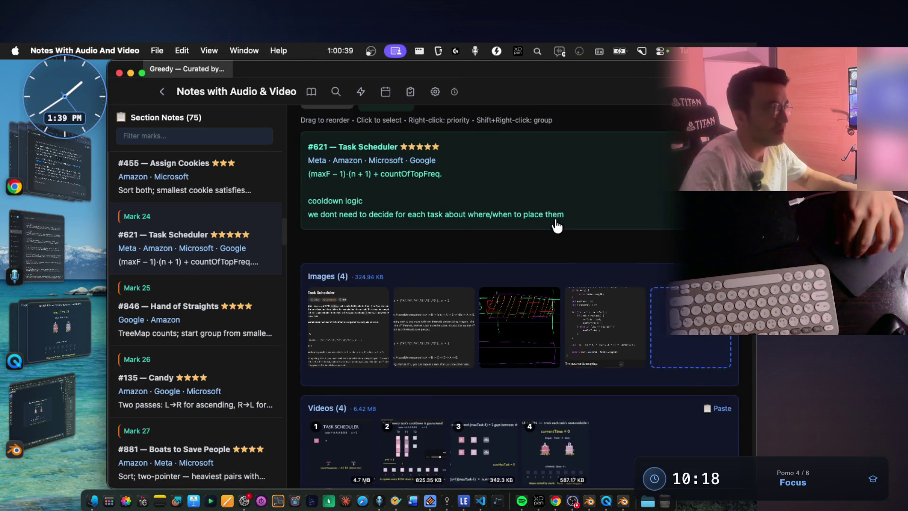
{"action": "left_click", "coordinate": [471, 265]}
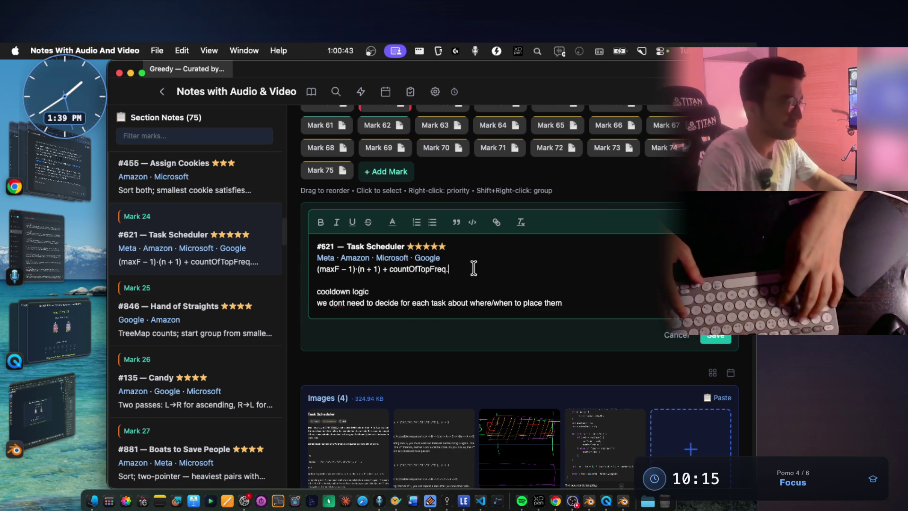
{"action": "key", "text": "Return"}
{"action": "key", "text": "Return"}
{"action": "type", "text": "lower bound plus construction"}
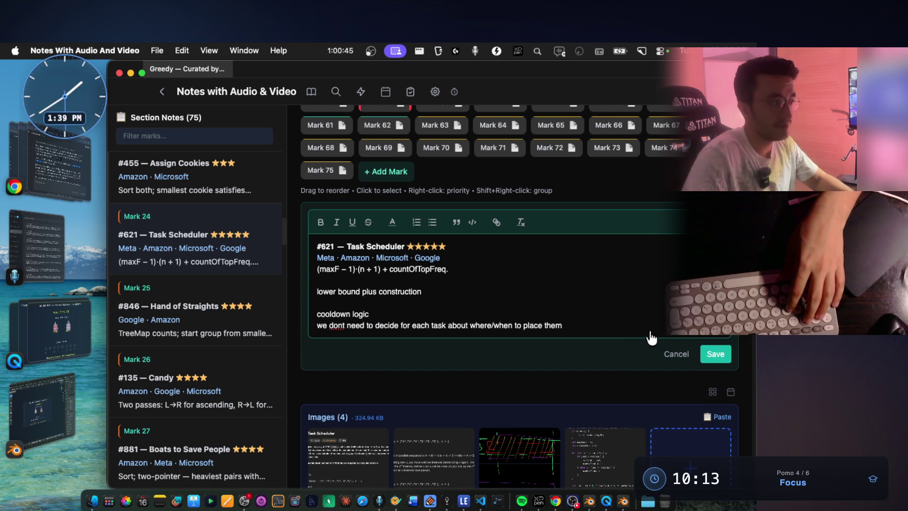
{"action": "left_click", "coordinate": [716, 354]}
Append ', lower bound plus const' after 'comparator' on the ORANGE line of Main Notes, save, return to Claude.
{"action": "scroll", "coordinate": [537, 263], "scroll_direction": "up", "scroll_amount": 6}
{"action": "scroll", "coordinate": [537, 265], "scroll_direction": "up", "scroll_amount": 7}
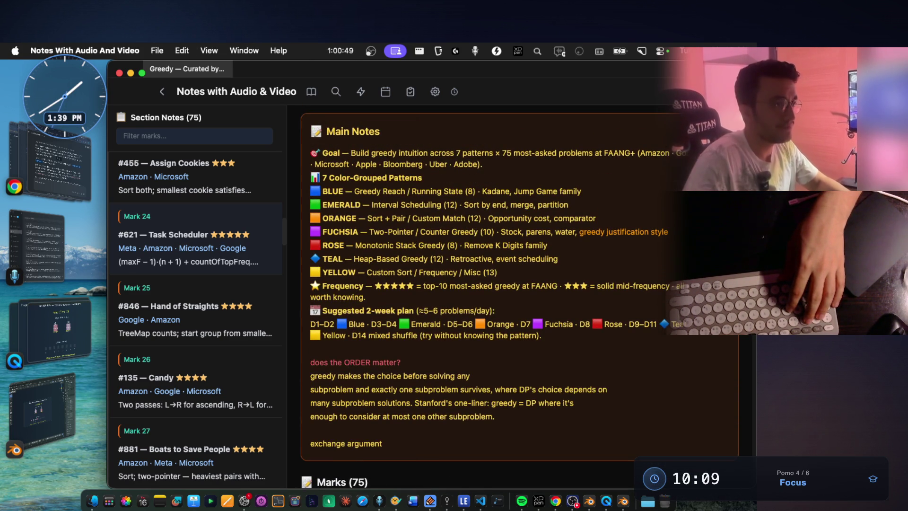
{"action": "left_click", "coordinate": [323, 250]}
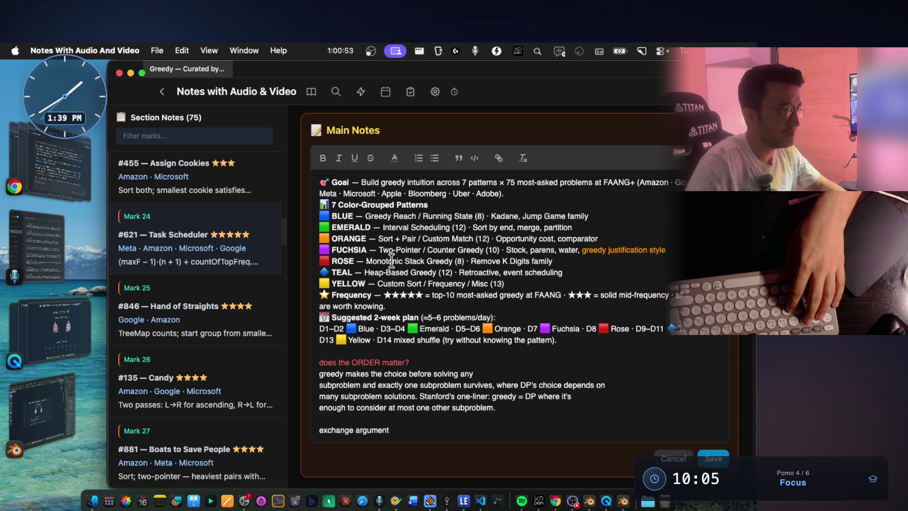
{"action": "scroll", "coordinate": [392, 260], "scroll_direction": "down", "scroll_amount": 7}
{"action": "scroll", "coordinate": [392, 261], "scroll_direction": "up", "scroll_amount": 6}
{"action": "scroll", "coordinate": [393, 261], "scroll_direction": "up", "scroll_amount": 2}
{"action": "left_click", "coordinate": [604, 236]}
{"action": "type", "text": ","}
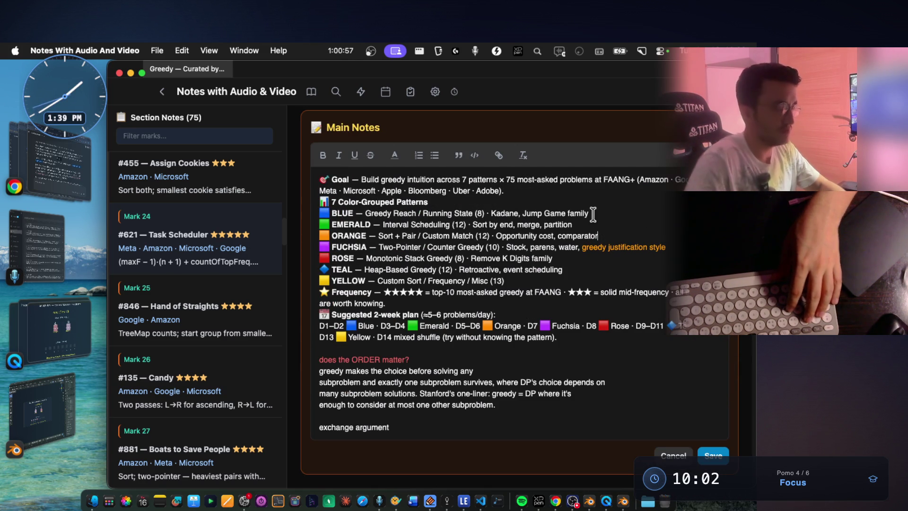
{"action": "type", "text": " lower bound plus const"}
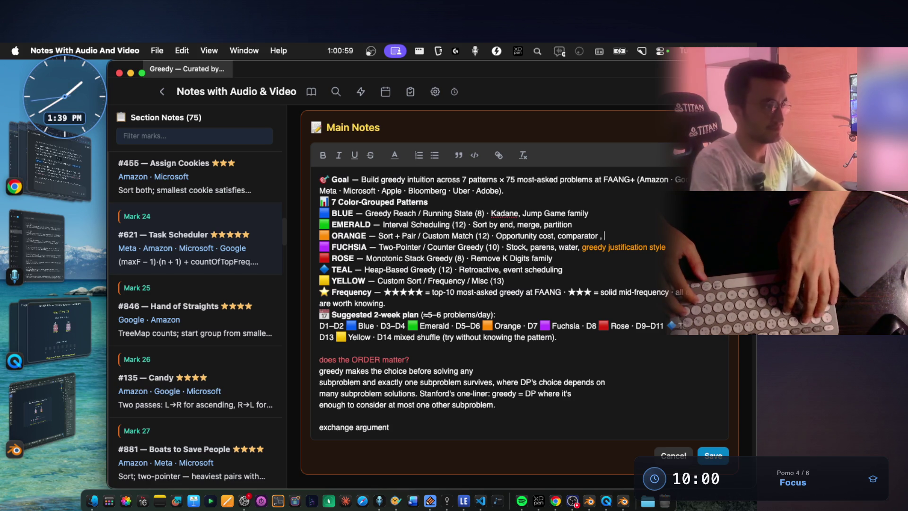
{"action": "left_click", "coordinate": [707, 447]}
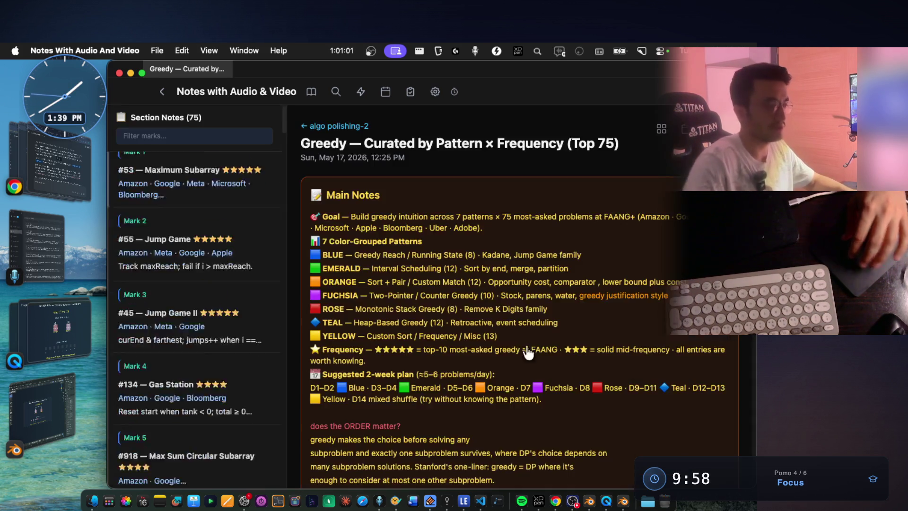
{"action": "scroll", "coordinate": [503, 329], "scroll_direction": "down", "scroll_amount": 10}
{"action": "left_click", "coordinate": [59, 157]}
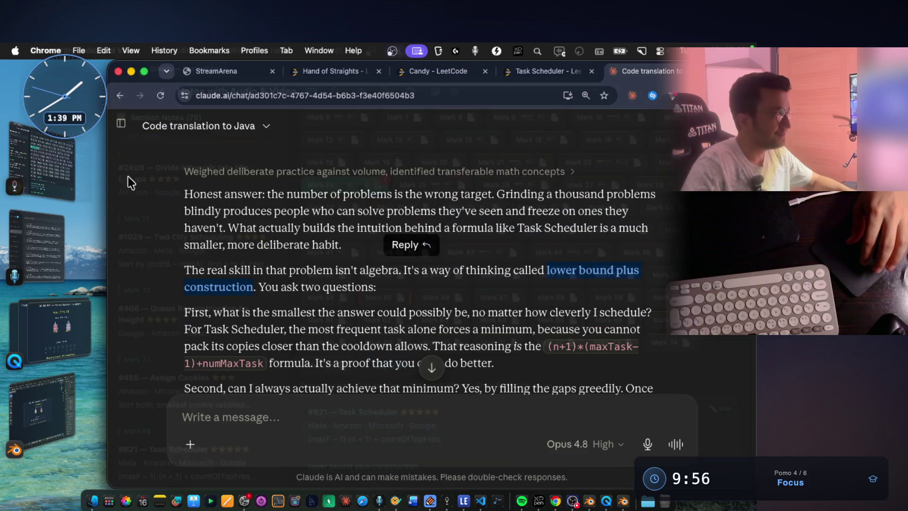
Highlight the smallest-possible-answer question and the most-frequent-task phrase in Claude's explanation.
{"action": "scroll", "coordinate": [317, 245], "scroll_direction": "down", "scroll_amount": 2}
{"action": "left_click_drag", "start_coordinate": [257, 262], "coordinate": [660, 267]}
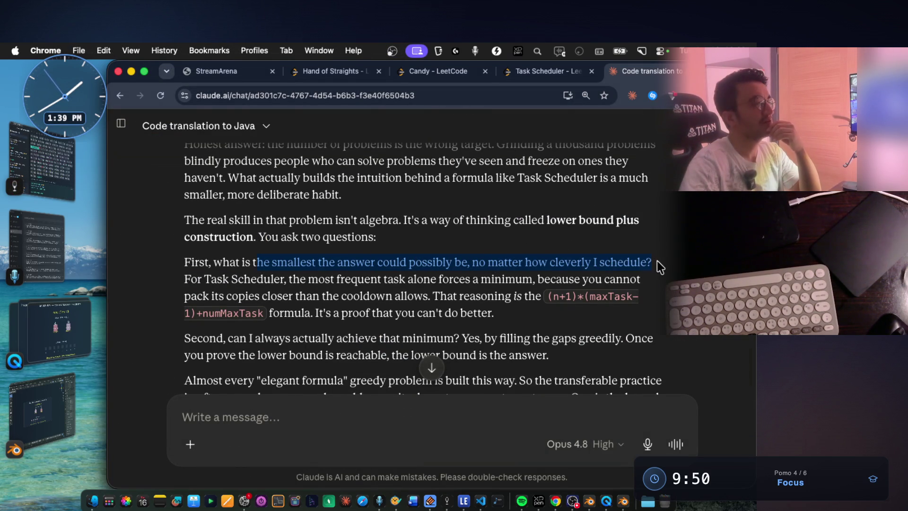
{"action": "left_click", "coordinate": [278, 289]}
{"action": "left_click_drag", "start_coordinate": [250, 281], "coordinate": [502, 279]}
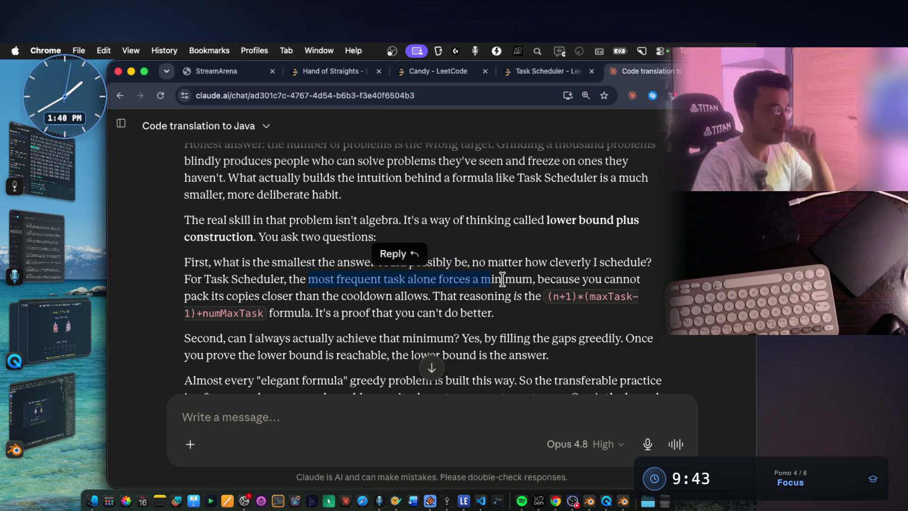
{"action": "left_click", "coordinate": [518, 218]}
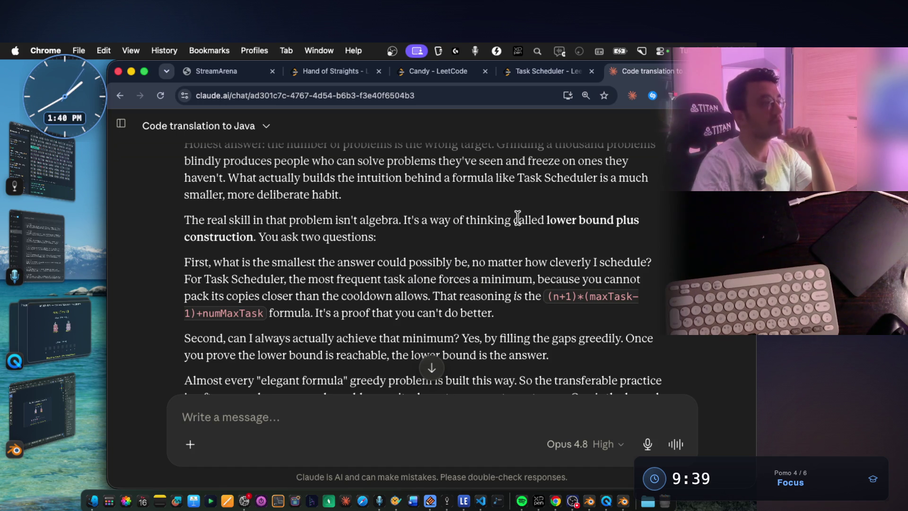
Highlight 'minimum', packing copies closer within the cooldown, 'you can't do better' and achieving the minimum.
{"action": "double_click", "coordinate": [514, 275]}
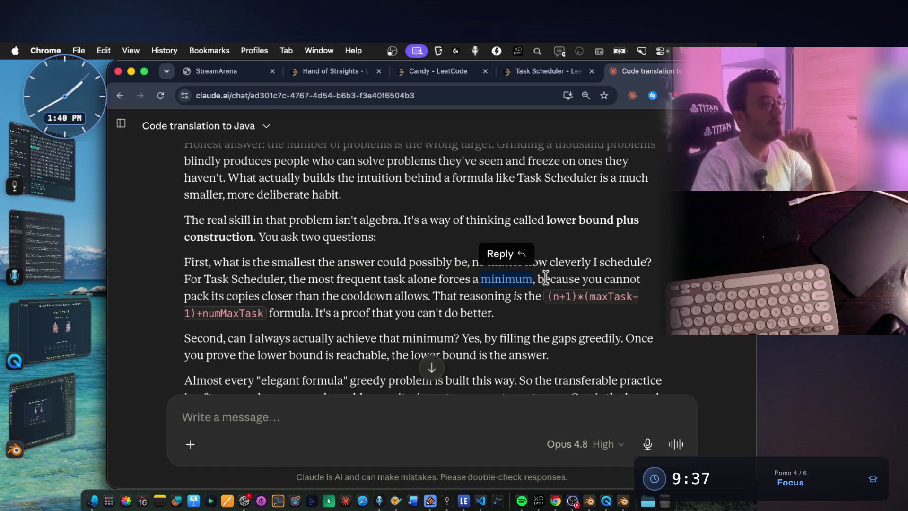
{"action": "mouse_move", "coordinate": [212, 296]}
{"action": "left_mouse_down"}
{"action": "mouse_move", "coordinate": [332, 296]}
{"action": "mouse_move", "coordinate": [347, 280]}
{"action": "mouse_move", "coordinate": [346, 290]}
{"action": "left_mouse_up"}
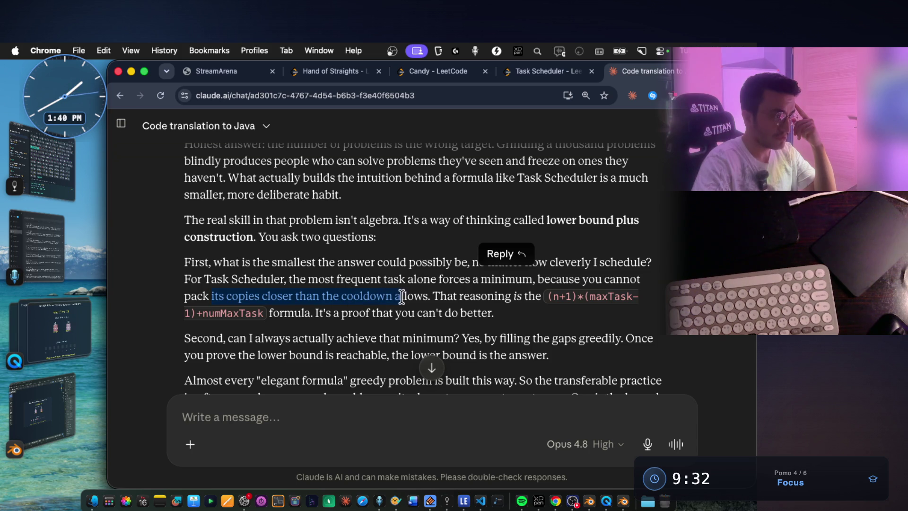
{"action": "left_click_drag", "start_coordinate": [423, 296], "coordinate": [572, 297]}
{"action": "left_click", "coordinate": [581, 322]}
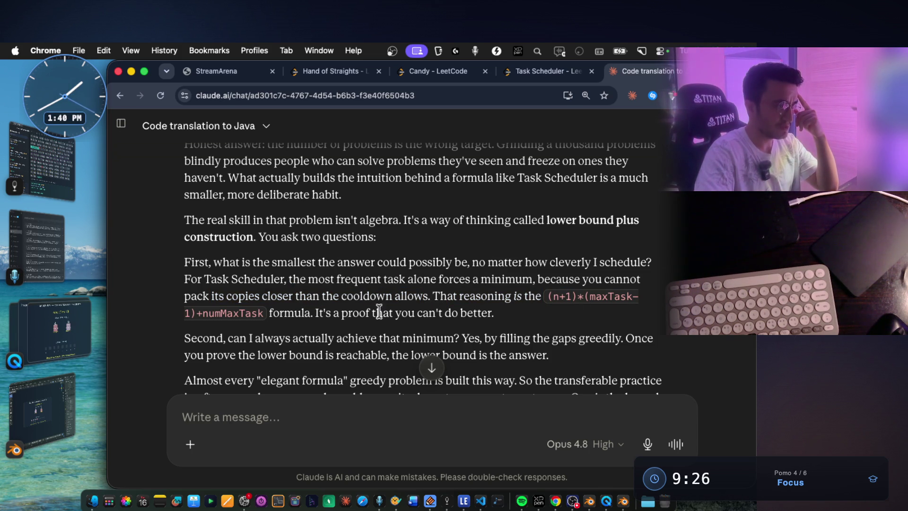
{"action": "left_click_drag", "start_coordinate": [395, 314], "coordinate": [487, 314]}
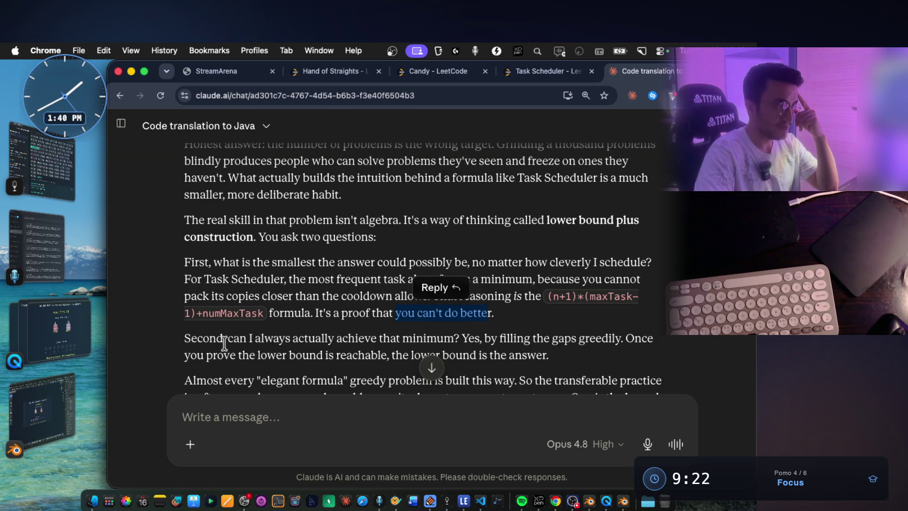
{"action": "left_click_drag", "start_coordinate": [228, 338], "coordinate": [479, 335]}
{"action": "left_click", "coordinate": [547, 331]}
Highlight 'greedily', 'gaps' and the point that the reachable lower bound is the answer.
{"action": "scroll", "coordinate": [568, 303], "scroll_direction": "down", "scroll_amount": 2}
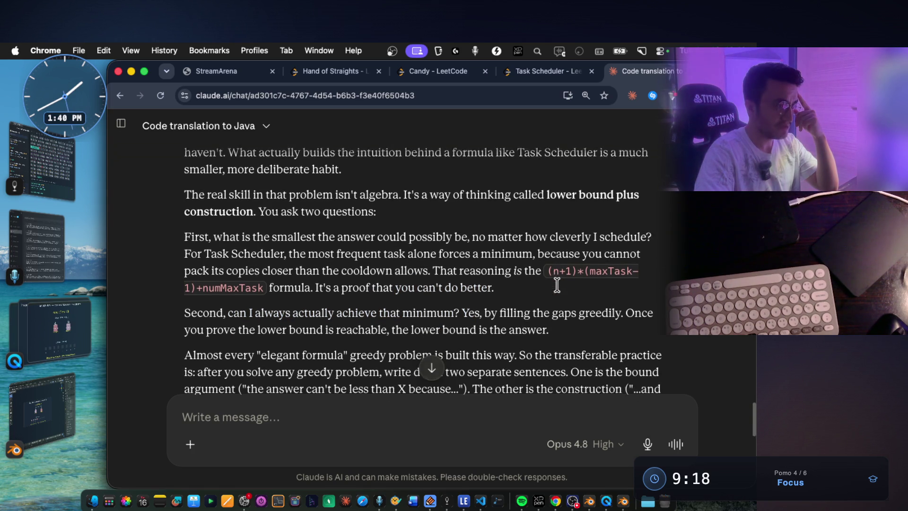
{"action": "double_click", "coordinate": [585, 298]}
{"action": "double_click", "coordinate": [564, 299]}
{"action": "left_click_drag", "start_coordinate": [241, 316], "coordinate": [569, 319]}
Highlight the elegant-formula, write-two-sentences and bound-argument passages, then bring the greedy notes forward.
{"action": "scroll", "coordinate": [400, 317], "scroll_direction": "down", "scroll_amount": 2}
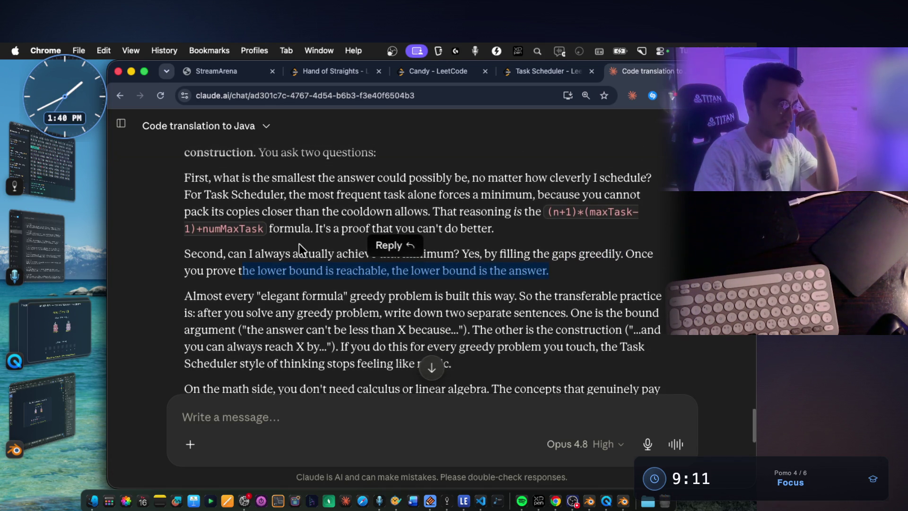
{"action": "scroll", "coordinate": [378, 275], "scroll_direction": "down", "scroll_amount": 1}
{"action": "left_click_drag", "start_coordinate": [356, 284], "coordinate": [515, 285]}
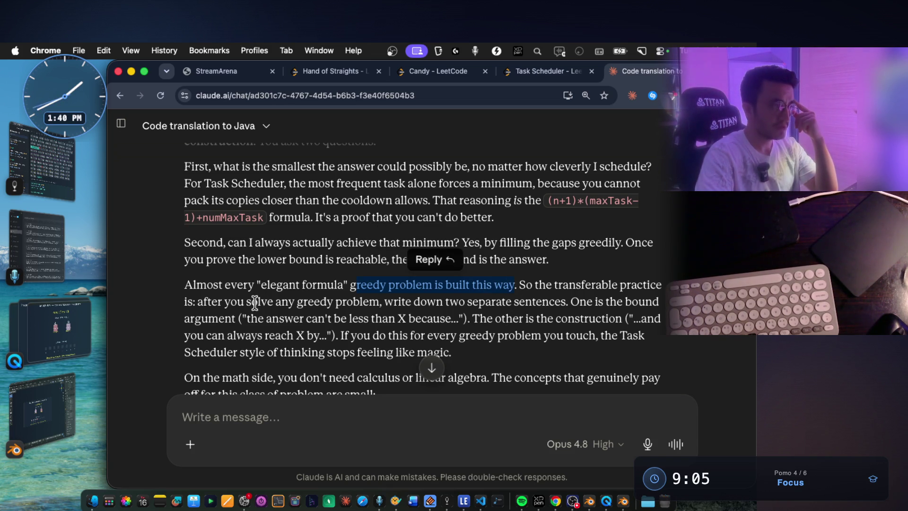
{"action": "left_click_drag", "start_coordinate": [212, 301], "coordinate": [571, 301]}
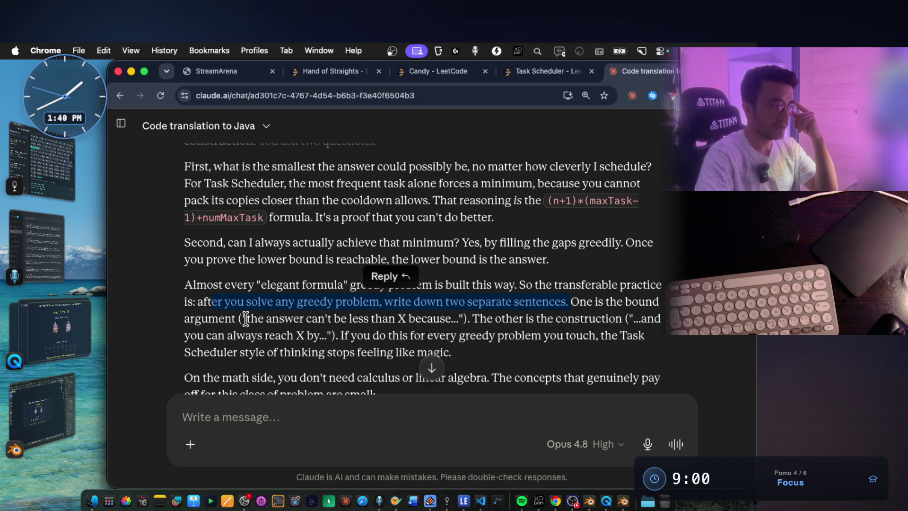
{"action": "left_click_drag", "start_coordinate": [246, 319], "coordinate": [458, 319]}
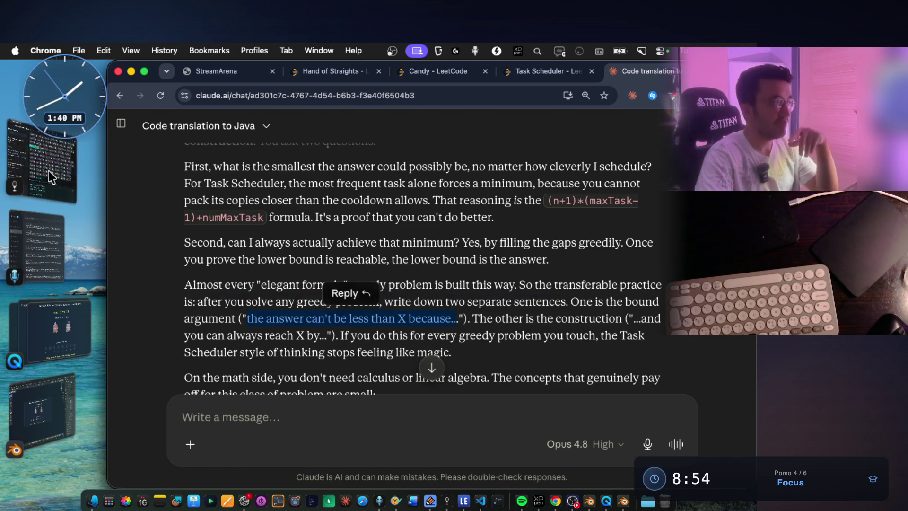
{"action": "left_click", "coordinate": [51, 178]}
{"action": "scroll", "coordinate": [497, 263], "scroll_direction": "up", "scroll_amount": 3}
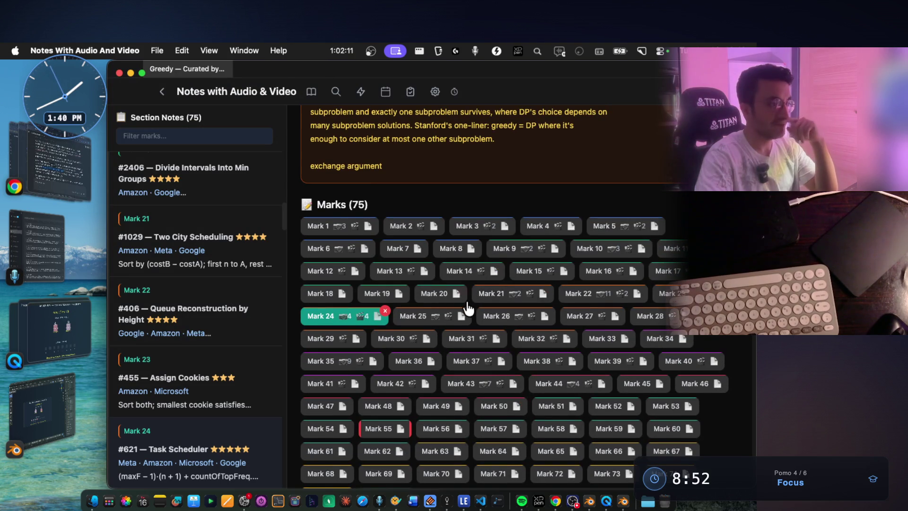
Step through the marks back to #406 and scroll down to its videos.
{"action": "scroll", "coordinate": [568, 294], "scroll_direction": "down", "scroll_amount": 7}
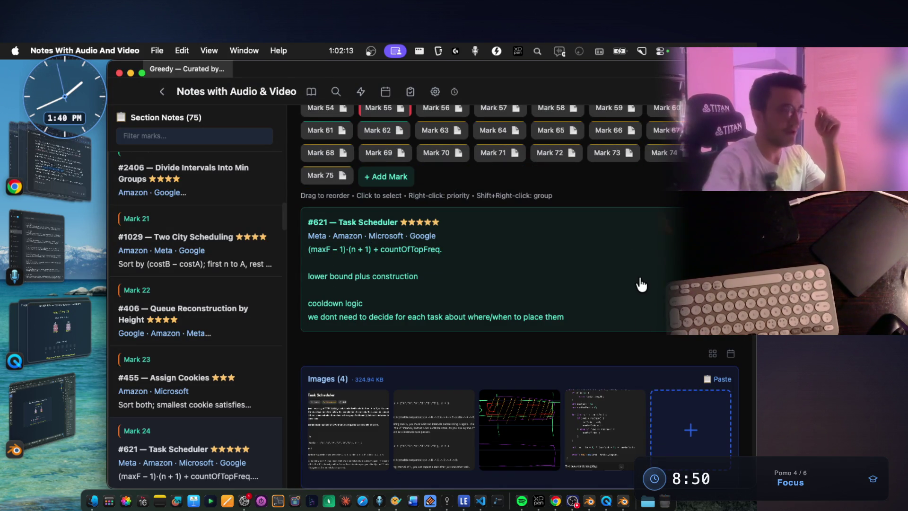
{"action": "key", "text": "Up"}
{"action": "key", "text": "Up"}
{"action": "key", "text": "Up"}
{"action": "key", "text": "Down"}
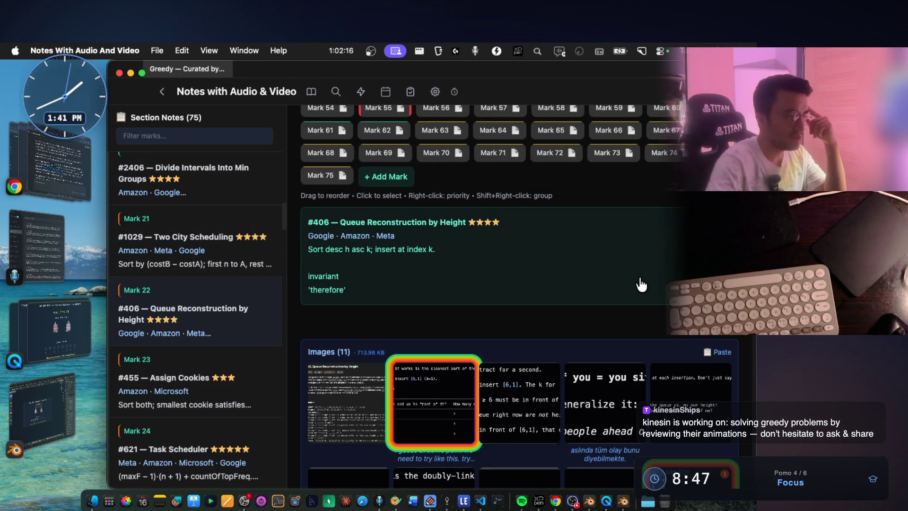
{"action": "scroll", "coordinate": [615, 284], "scroll_direction": "down", "scroll_amount": 5}
{"action": "scroll", "coordinate": [473, 303], "scroll_direction": "down", "scroll_amount": 5}
Play the first Queue Reconstruction animation, pause at 'Insert each at index k', and return to Claude.
{"action": "left_click", "coordinate": [353, 272]}
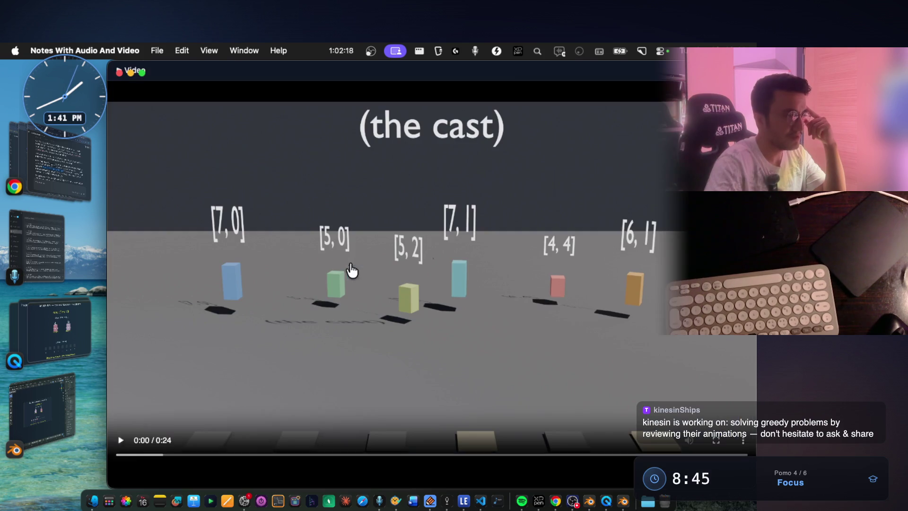
{"action": "left_click", "coordinate": [121, 441]}
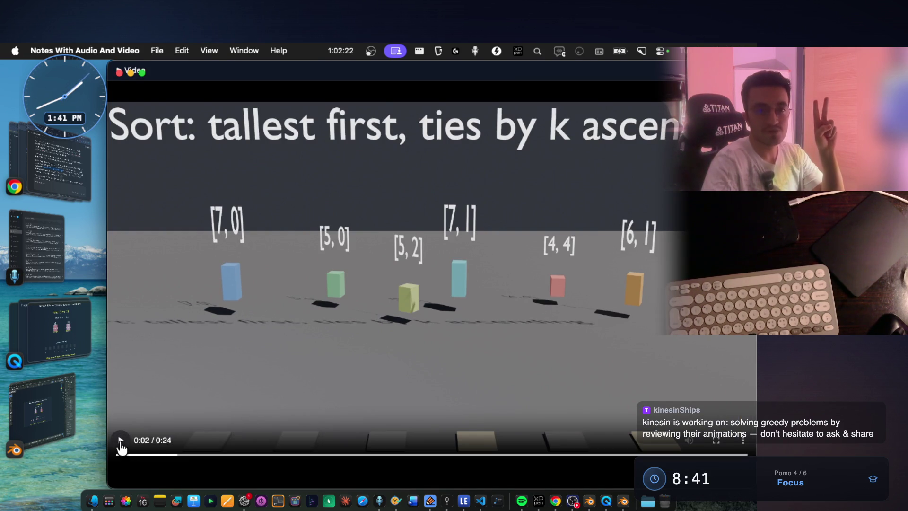
{"action": "left_click_drag", "start_coordinate": [171, 461], "coordinate": [310, 463]}
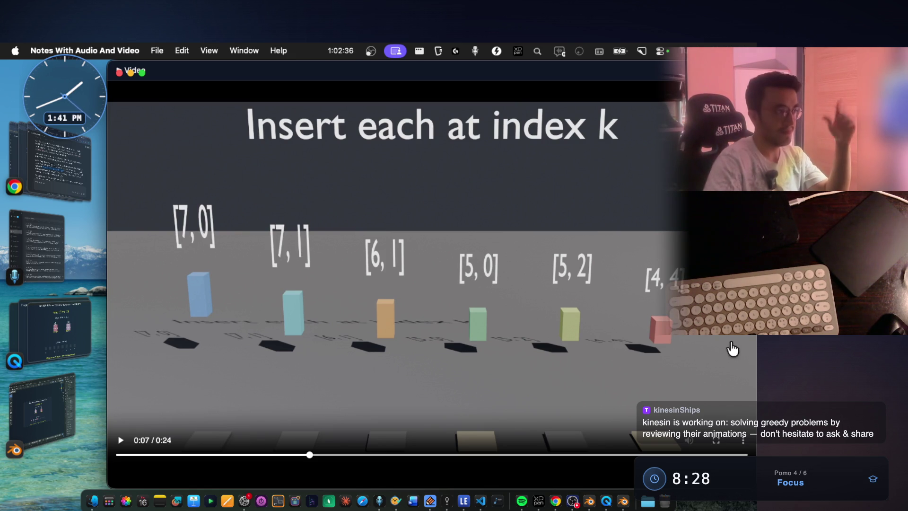
{"action": "left_click", "coordinate": [71, 179]}
{"action": "left_click", "coordinate": [541, 315]}
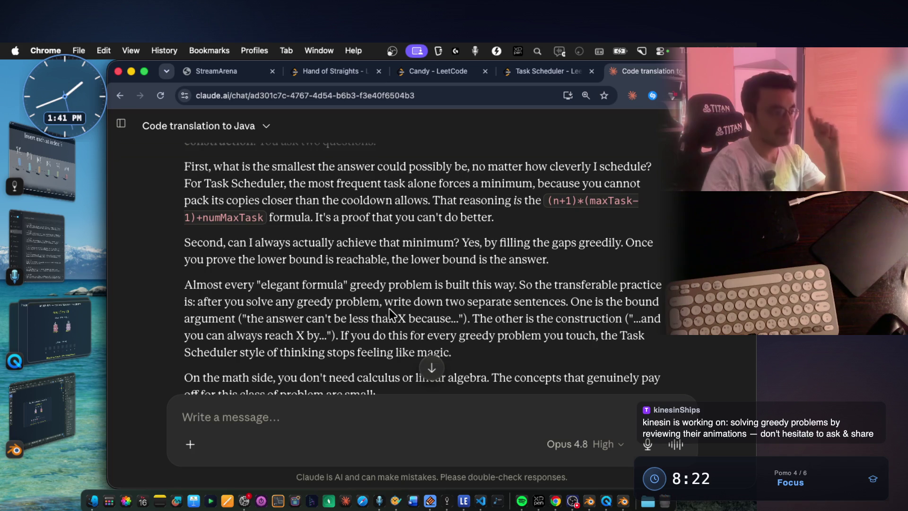
{"action": "scroll", "coordinate": [390, 308], "scroll_direction": "down", "scroll_amount": 2}
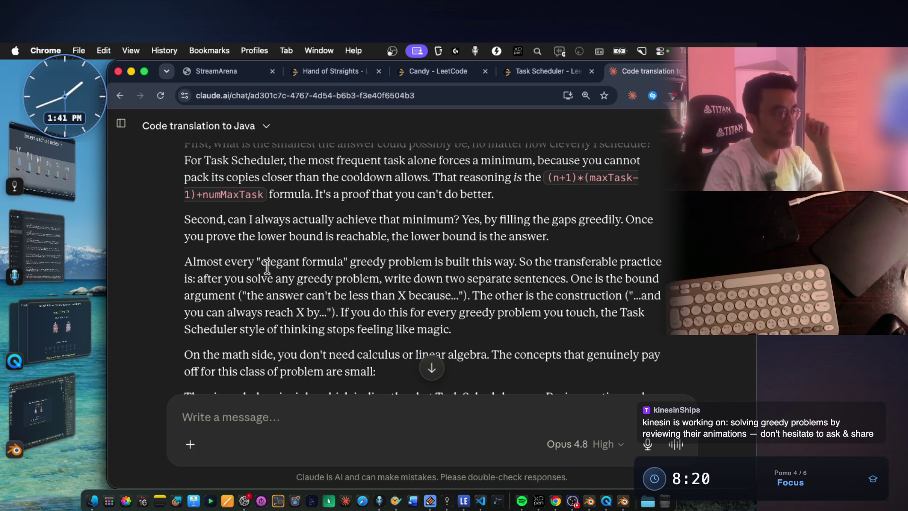
{"action": "mouse_move", "coordinate": [262, 264]}
{"action": "left_mouse_down"}
{"action": "mouse_move", "coordinate": [339, 279]}
{"action": "mouse_move", "coordinate": [570, 264]}
{"action": "left_mouse_up"}
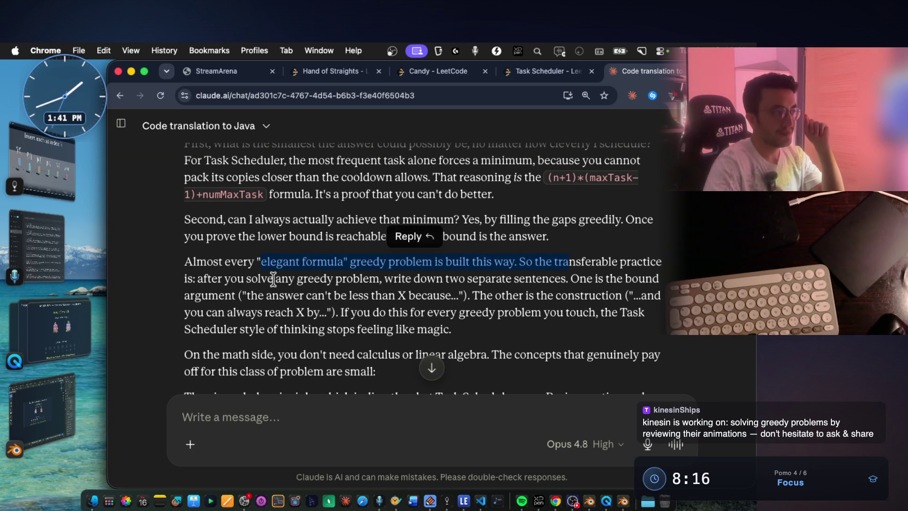
{"action": "left_click_drag", "start_coordinate": [189, 279], "coordinate": [388, 278]}
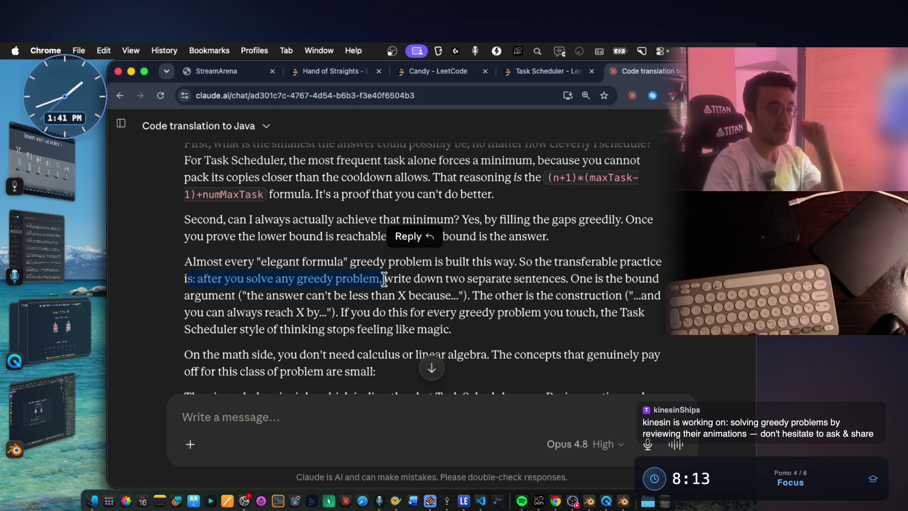
{"action": "mouse_move", "coordinate": [393, 281]}
{"action": "left_mouse_down"}
{"action": "mouse_move", "coordinate": [445, 298]}
{"action": "mouse_move", "coordinate": [516, 279]}
{"action": "mouse_move", "coordinate": [668, 280]}
{"action": "left_mouse_up"}
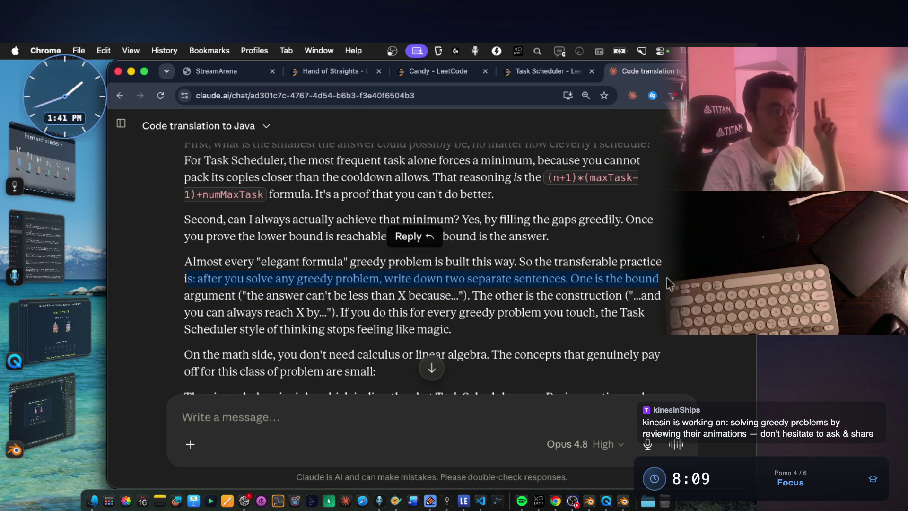
{"action": "left_click_drag", "start_coordinate": [266, 296], "coordinate": [457, 294]}
{"action": "left_click", "coordinate": [532, 297]}
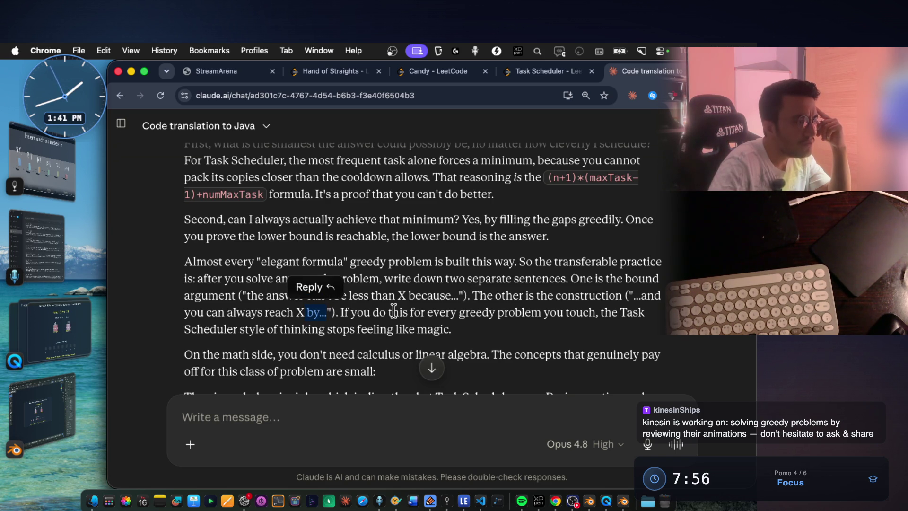
{"action": "mouse_move", "coordinate": [428, 312]}
{"action": "left_mouse_down"}
{"action": "mouse_move", "coordinate": [551, 322]}
{"action": "mouse_move", "coordinate": [600, 313]}
{"action": "left_mouse_up"}
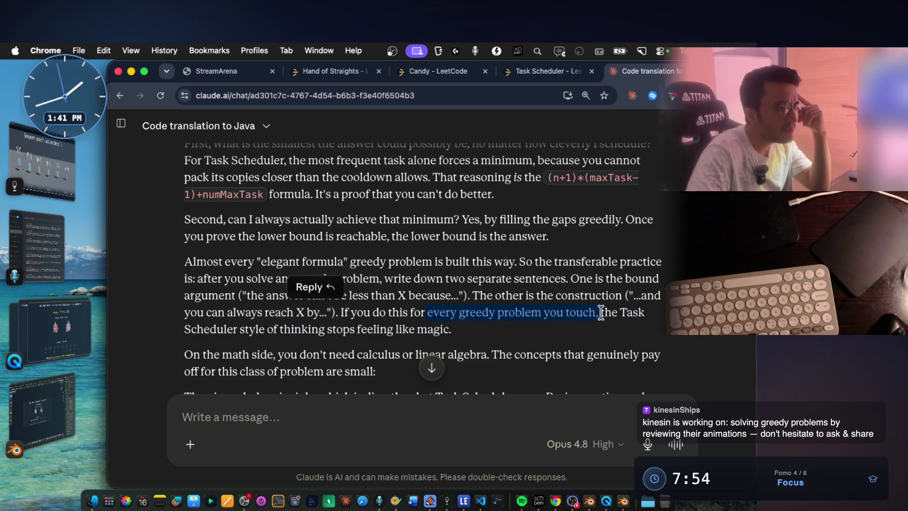
{"action": "left_click_drag", "start_coordinate": [240, 329], "coordinate": [445, 330]}
{"action": "left_click", "coordinate": [464, 334]}
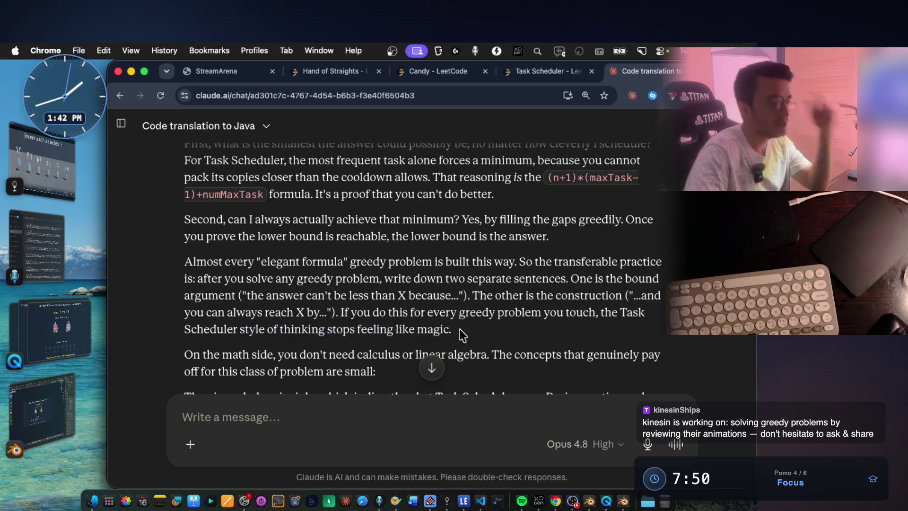
{"action": "key", "text": "super+shift+4"}
{"action": "mouse_move", "coordinate": [170, 242]}
{"action": "left_mouse_down"}
{"action": "mouse_move", "coordinate": [687, 328]}
{"action": "mouse_move", "coordinate": [727, 352]}
{"action": "left_mouse_up"}
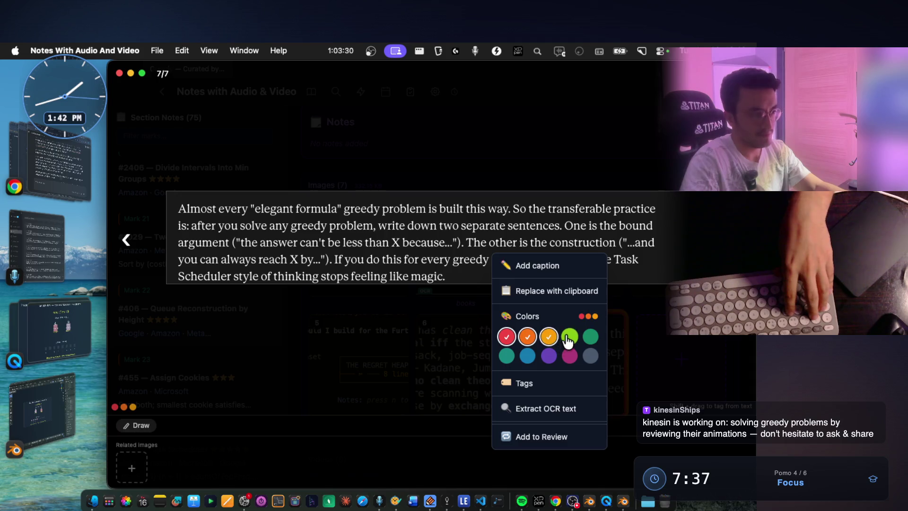
Tag the current image teal, blue, purple, pink and gray, and extract its text with OCR.
{"action": "left_click", "coordinate": [507, 356]}
{"action": "left_click", "coordinate": [527, 355]}
{"action": "left_click", "coordinate": [548, 356]}
{"action": "left_click", "coordinate": [571, 359]}
{"action": "left_click", "coordinate": [593, 358]}
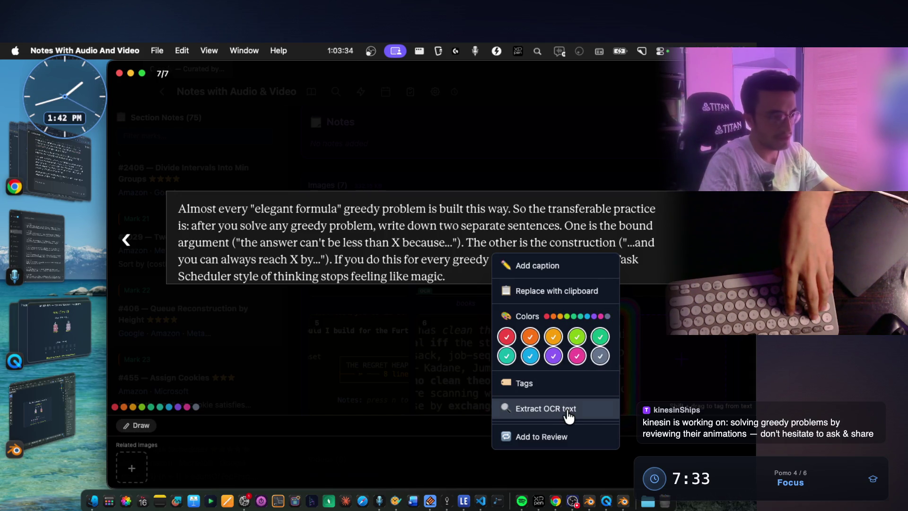
{"action": "left_click", "coordinate": [570, 410]}
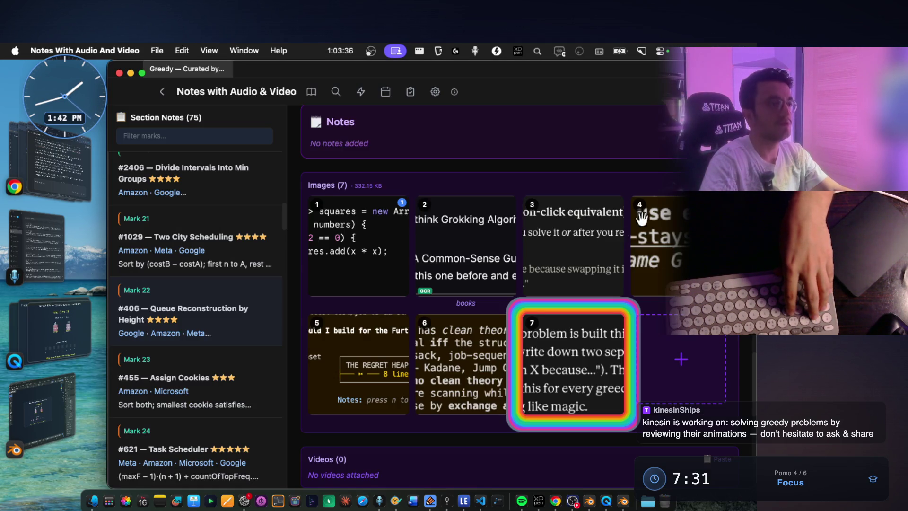
Move to the #621 Task Scheduler note and paste the screenshot into its images.
{"action": "scroll", "coordinate": [587, 284], "scroll_direction": "down", "scroll_amount": 15}
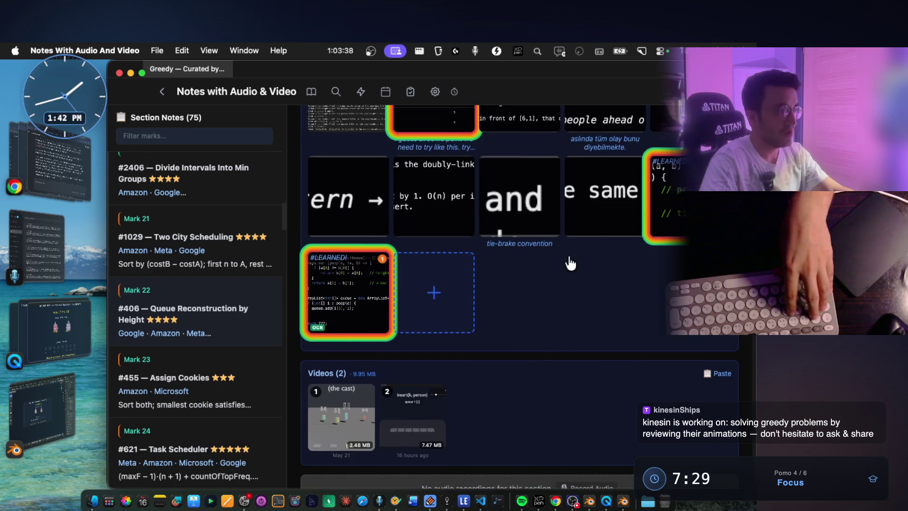
{"action": "scroll", "coordinate": [571, 260], "scroll_direction": "up", "scroll_amount": 4}
{"action": "scroll", "coordinate": [557, 257], "scroll_direction": "up", "scroll_amount": 7}
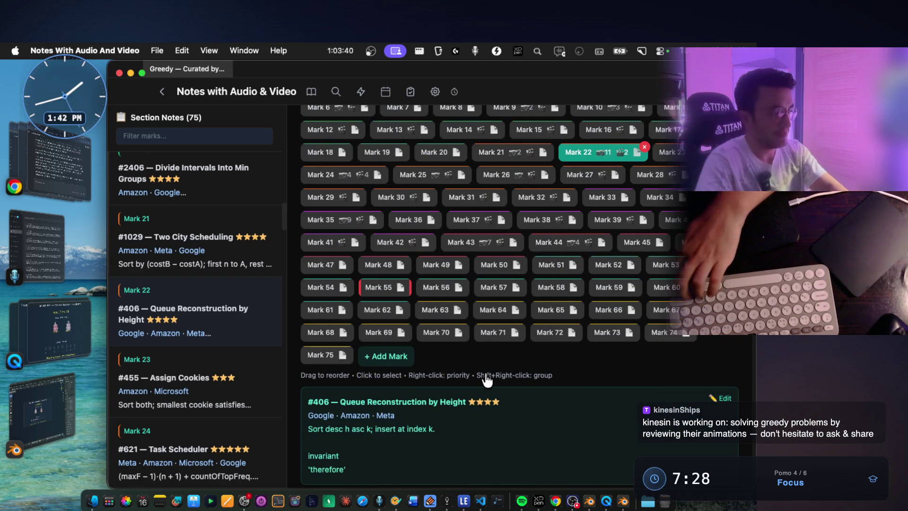
{"action": "key", "text": "Right"}
{"action": "key", "text": "Right"}
{"action": "scroll", "coordinate": [490, 376], "scroll_direction": "down", "scroll_amount": 10}
{"action": "key", "text": "super+v"}
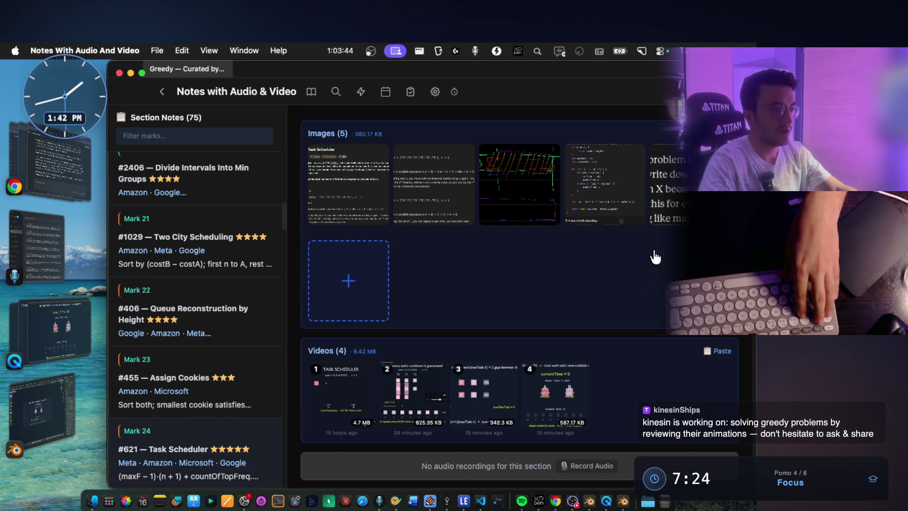
Tag the new fifth image red, orange, yellow, green and teal, then return to the Claude chat.
{"action": "left_click", "coordinate": [662, 194]}
{"action": "right_click", "coordinate": [520, 217]}
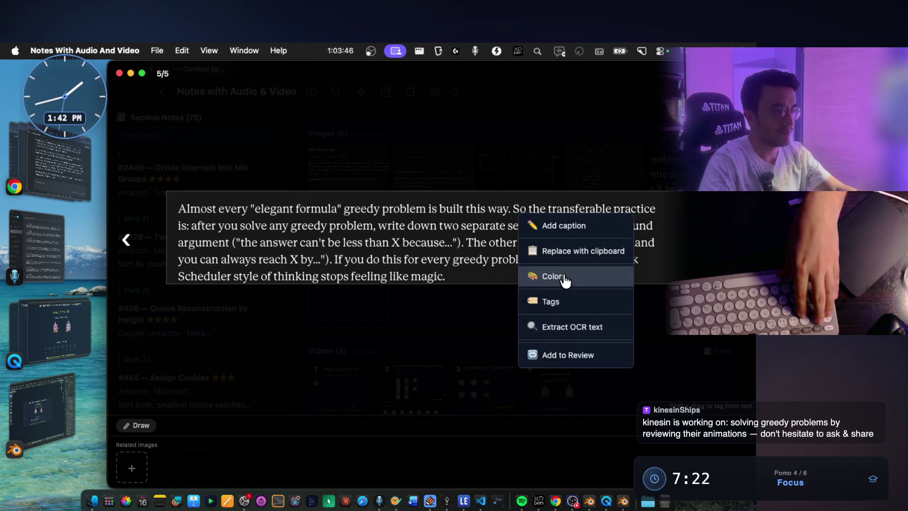
{"action": "left_click", "coordinate": [553, 277]}
{"action": "left_click", "coordinate": [534, 297]}
{"action": "left_click", "coordinate": [554, 297]}
{"action": "left_click", "coordinate": [575, 296]}
{"action": "left_click", "coordinate": [596, 297]}
{"action": "left_click", "coordinate": [617, 297]}
{"action": "left_click", "coordinate": [664, 211]}
{"action": "key", "text": "Escape"}
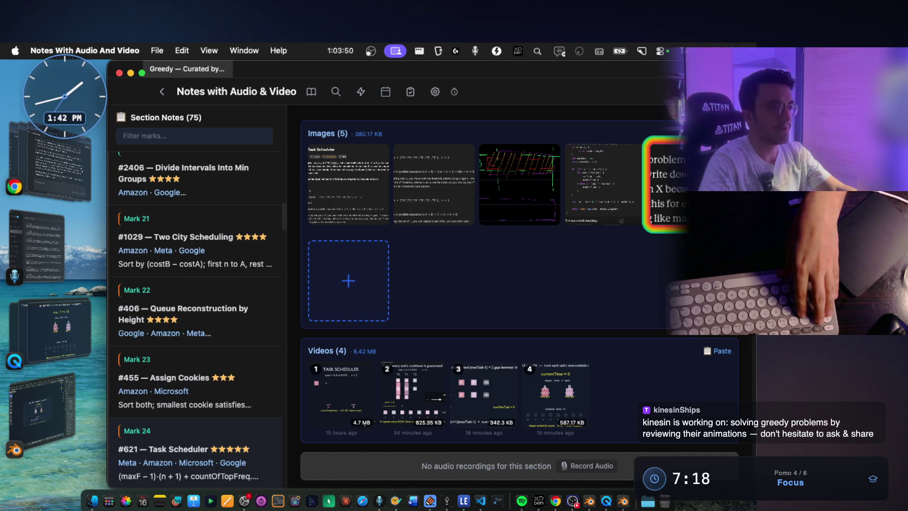
{"action": "left_click", "coordinate": [80, 187]}
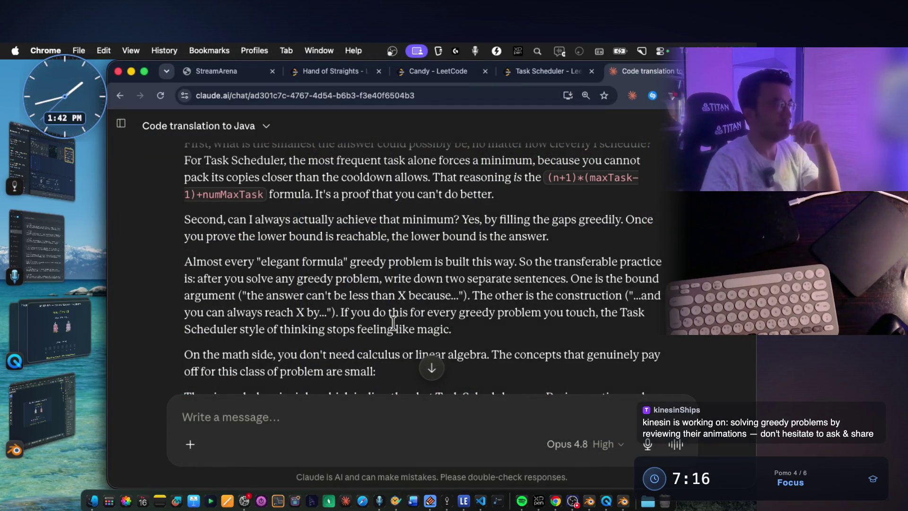
Highlight 'you don't need calculus', 'pigeonhole principle' and 'Task Scheduler uses' while reading.
{"action": "scroll", "coordinate": [289, 298], "scroll_direction": "down", "scroll_amount": 3}
{"action": "left_click_drag", "start_coordinate": [284, 289], "coordinate": [677, 294]}
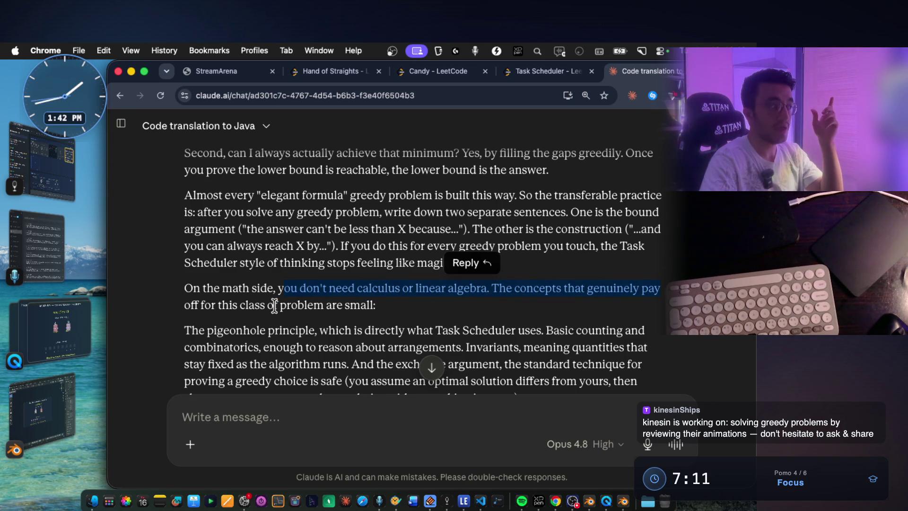
{"action": "left_click_drag", "start_coordinate": [214, 302], "coordinate": [379, 308]}
{"action": "scroll", "coordinate": [391, 300], "scroll_direction": "down", "scroll_amount": 2}
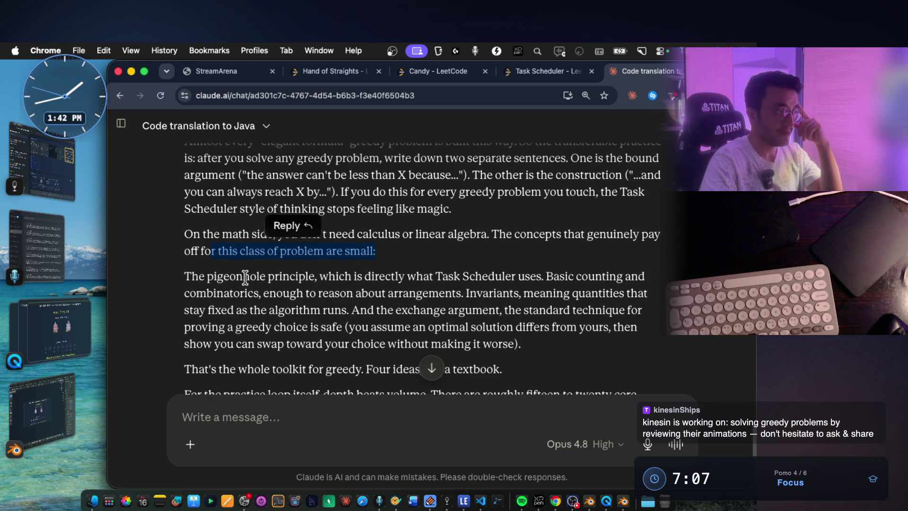
{"action": "double_click", "coordinate": [245, 279]}
{"action": "double_click", "coordinate": [281, 276]}
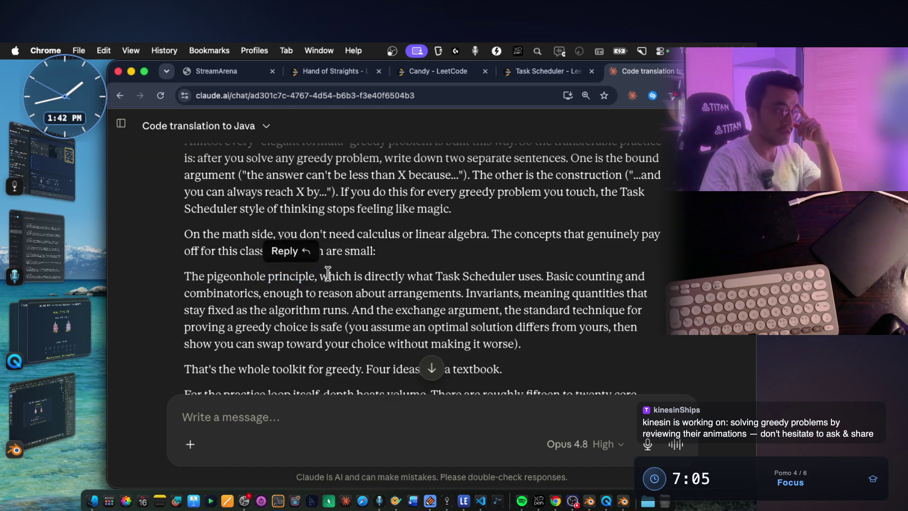
{"action": "left_click", "coordinate": [452, 276]}
{"action": "left_click_drag", "start_coordinate": [448, 276], "coordinate": [541, 275]}
{"action": "left_click_drag", "start_coordinate": [314, 278], "coordinate": [204, 277]}
{"action": "left_click", "coordinate": [205, 278]}
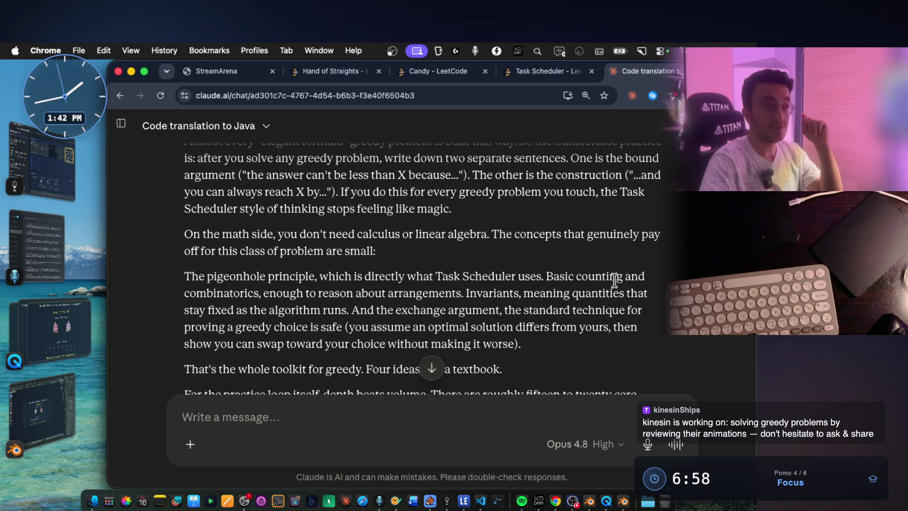
Highlight 'combinatorics', reasoning about arrangements, and the words 'Invariants' and 'meaning'.
{"action": "double_click", "coordinate": [231, 294]}
{"action": "left_click_drag", "start_coordinate": [290, 294], "coordinate": [379, 293]}
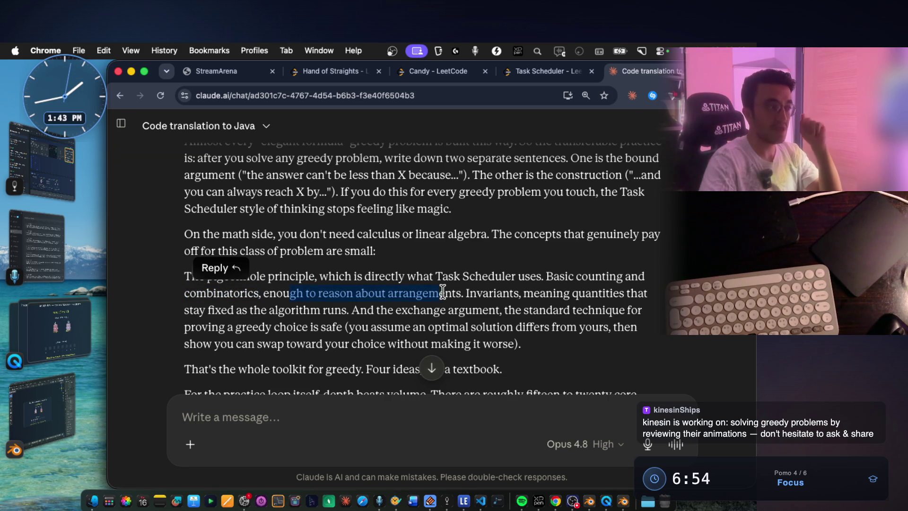
{"action": "left_click_drag", "start_coordinate": [461, 291], "coordinate": [463, 292]}
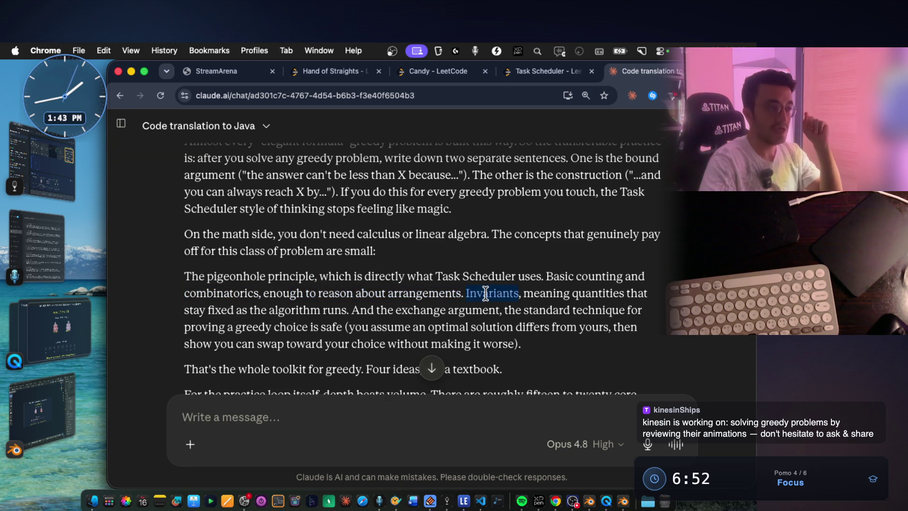
{"action": "double_click", "coordinate": [488, 293]}
{"action": "double_click", "coordinate": [549, 293]}
{"action": "left_click", "coordinate": [548, 292]}
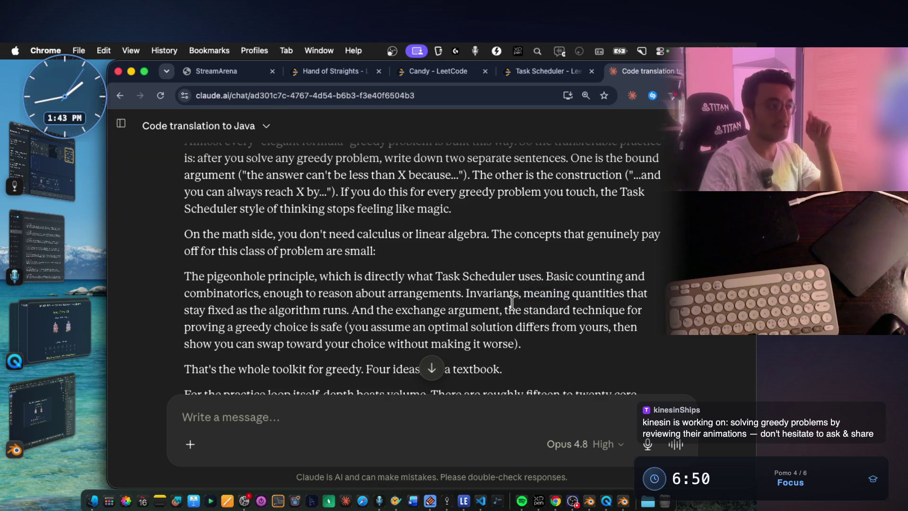
Highlight 'fixed as the algorithm runs', 'exchange argument' and proving a greedy choice.
{"action": "left_click_drag", "start_coordinate": [208, 311], "coordinate": [497, 312]}
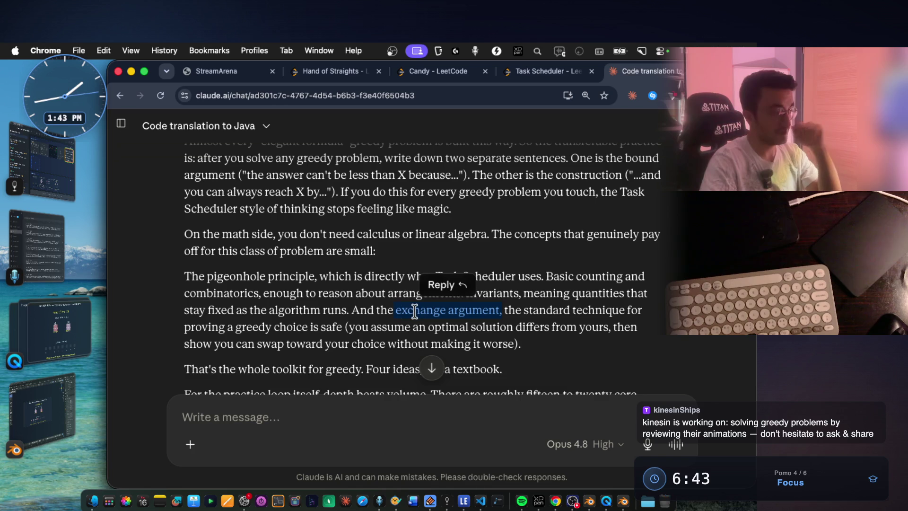
{"action": "left_click", "coordinate": [429, 317]}
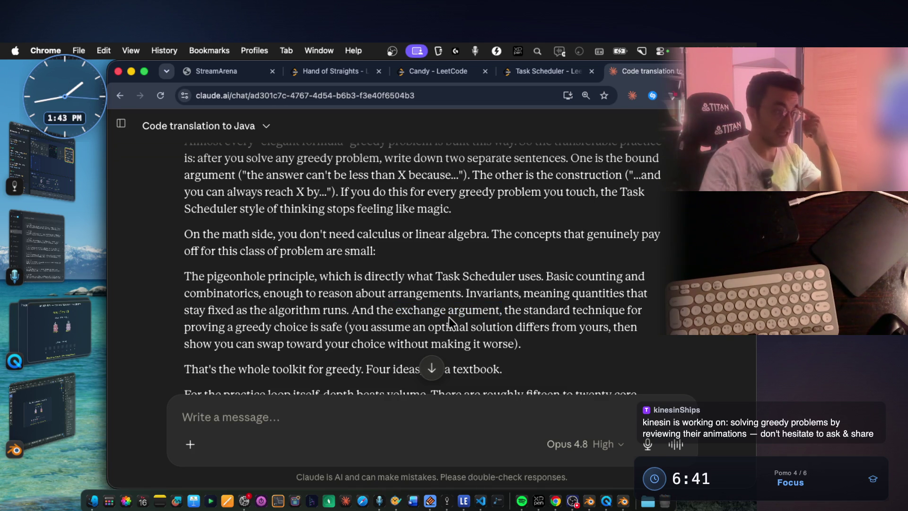
{"action": "left_click_drag", "start_coordinate": [396, 311], "coordinate": [629, 311]}
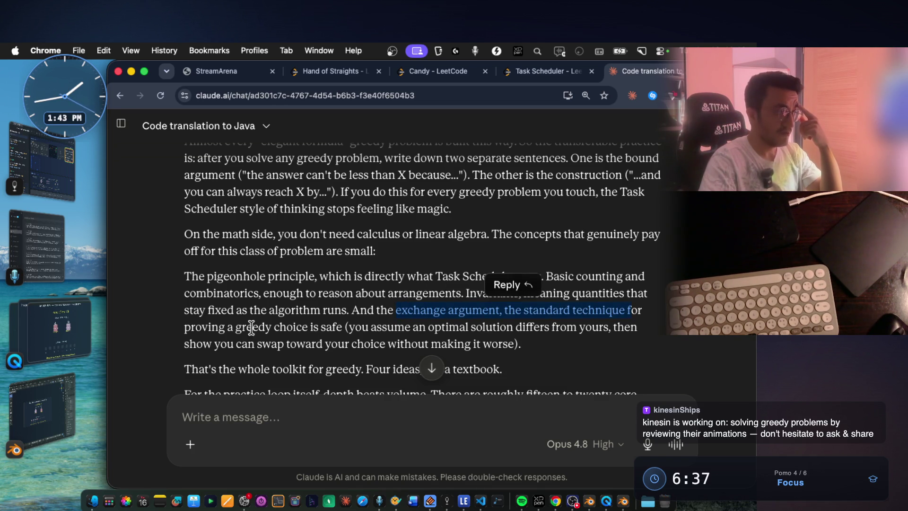
{"action": "left_click_drag", "start_coordinate": [226, 327], "coordinate": [319, 326]}
{"action": "left_click", "coordinate": [320, 325]}
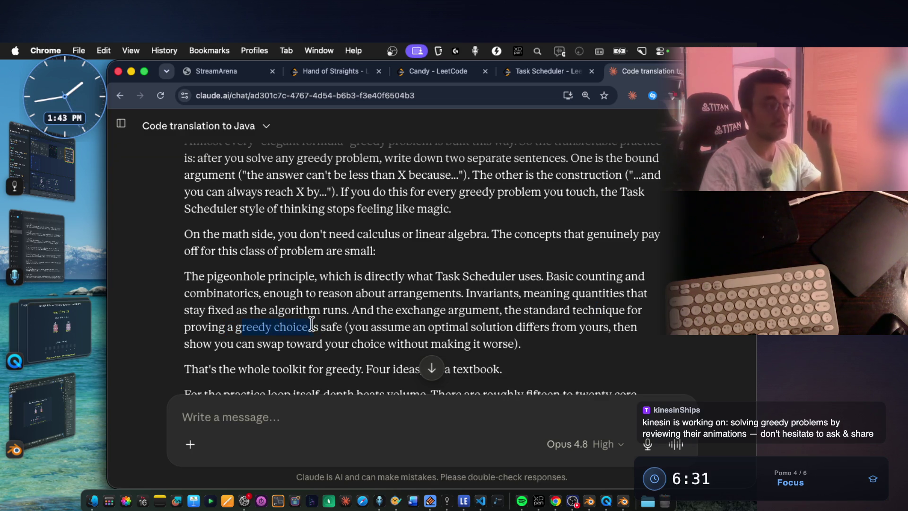
Highlight the greedy-choice-is-safe clause, 'differs from yours' and swapping toward your choice.
{"action": "left_click_drag", "start_coordinate": [333, 327], "coordinate": [481, 325]}
{"action": "left_click_drag", "start_coordinate": [607, 327], "coordinate": [607, 328]}
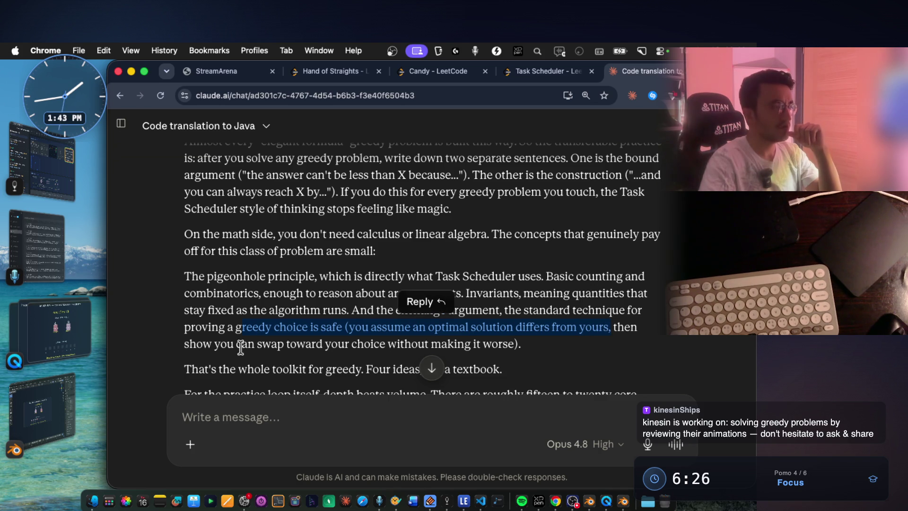
{"action": "left_click_drag", "start_coordinate": [203, 344], "coordinate": [502, 345]}
{"action": "left_click", "coordinate": [546, 307]}
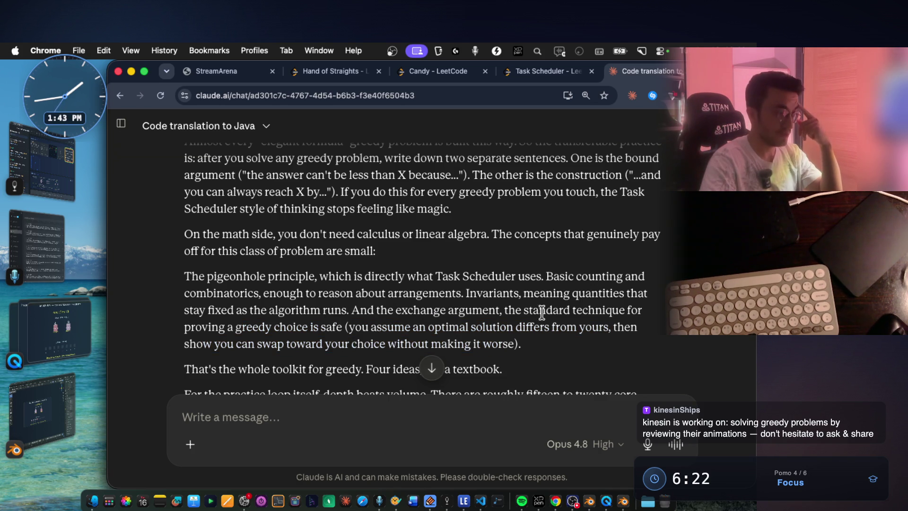
{"action": "scroll", "coordinate": [500, 300], "scroll_direction": "down", "scroll_amount": 2}
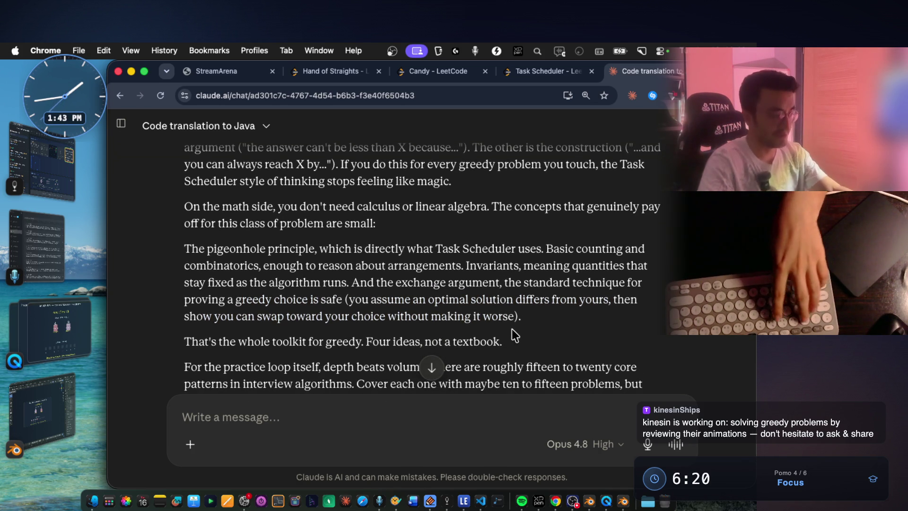
Screenshot the pigeonhole-principle paragraph with Cmd+Shift+4 and switch to the notes app.
{"action": "key", "text": "super+shift+4"}
{"action": "mouse_move", "coordinate": [175, 234]}
{"action": "left_mouse_down"}
{"action": "mouse_move", "coordinate": [633, 385]}
{"action": "mouse_move", "coordinate": [642, 339]}
{"action": "mouse_move", "coordinate": [668, 338]}
{"action": "left_mouse_up"}
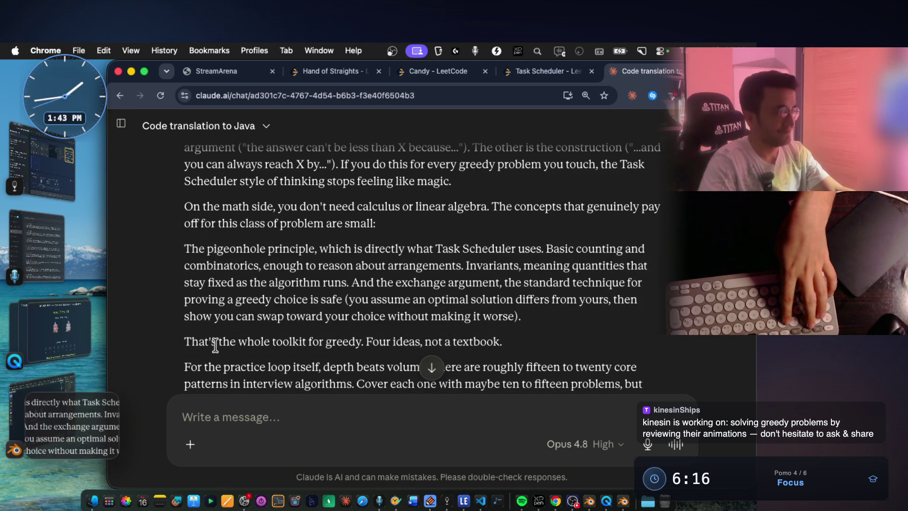
{"action": "left_click", "coordinate": [67, 180]}
Paste the screenshot into the note and tag the image red, orange, yellow, green and teal.
{"action": "key", "text": "cmd+v"}
{"action": "left_click", "coordinate": [432, 280]}
{"action": "right_click", "coordinate": [466, 232]}
{"action": "left_click", "coordinate": [506, 295]}
{"action": "left_click", "coordinate": [482, 314]}
{"action": "left_click", "coordinate": [503, 315]}
{"action": "left_click", "coordinate": [524, 314]}
{"action": "left_click", "coordinate": [545, 315]}
{"action": "left_click", "coordinate": [566, 315]}
{"action": "key", "text": "Escape"}
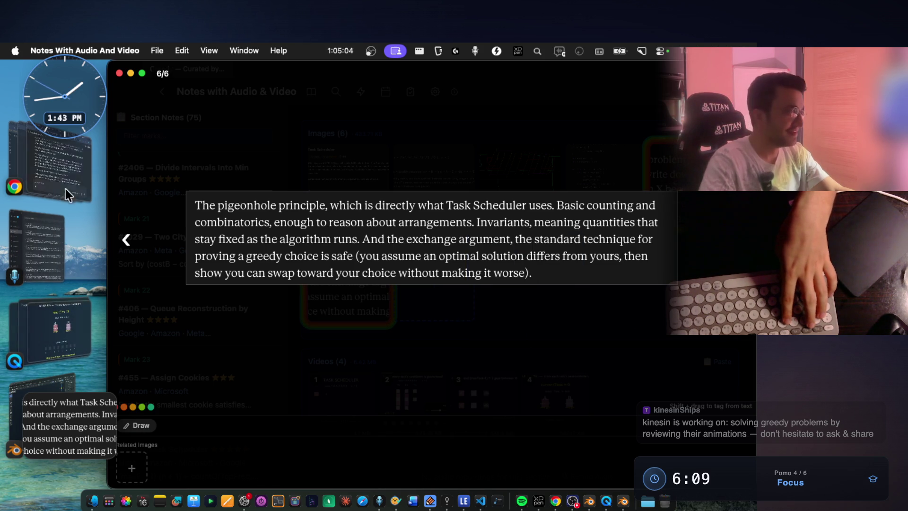
In Claude's answer, highlight the practice loop sentence and the core interview patterns passage.
{"action": "left_click", "coordinate": [66, 185]}
{"action": "scroll", "coordinate": [391, 337], "scroll_direction": "down", "scroll_amount": 4}
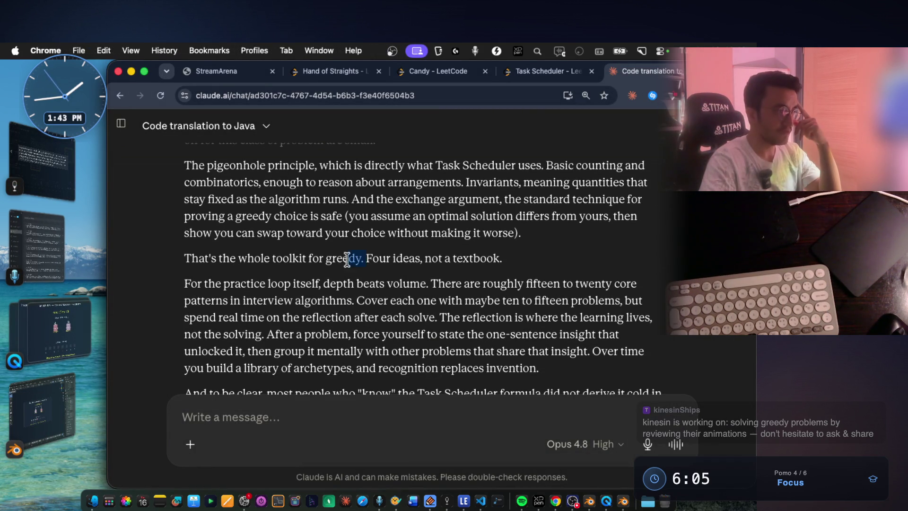
{"action": "left_click_drag", "start_coordinate": [365, 257], "coordinate": [461, 258]}
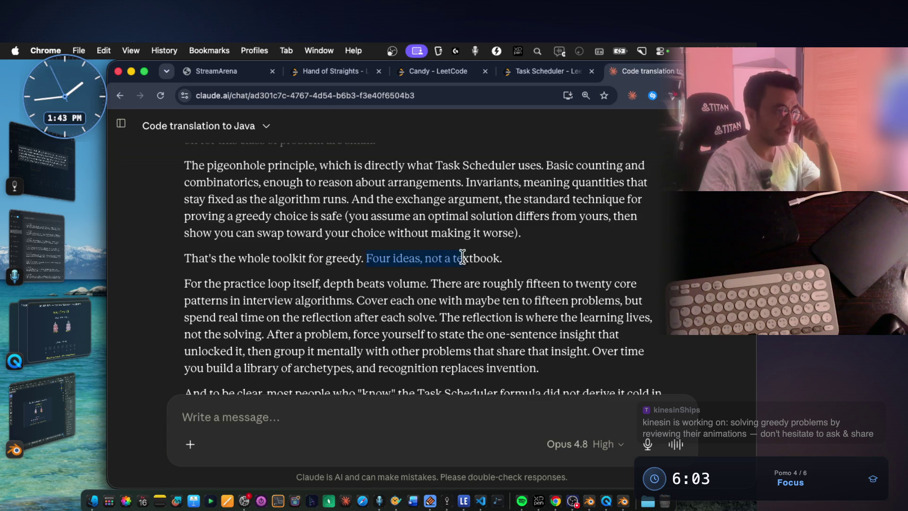
{"action": "left_click", "coordinate": [276, 289]}
{"action": "left_click_drag", "start_coordinate": [217, 284], "coordinate": [393, 283]}
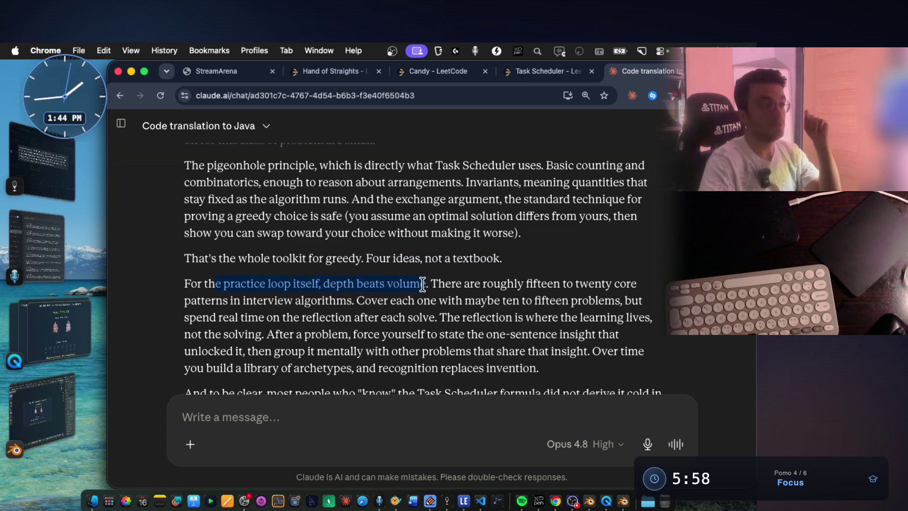
{"action": "mouse_move", "coordinate": [423, 284]}
{"action": "left_mouse_down"}
{"action": "mouse_move", "coordinate": [470, 299]}
{"action": "mouse_move", "coordinate": [572, 299]}
{"action": "mouse_move", "coordinate": [637, 283]}
{"action": "left_mouse_up"}
{"action": "mouse_move", "coordinate": [233, 301]}
{"action": "left_mouse_down"}
{"action": "mouse_move", "coordinate": [472, 302]}
{"action": "mouse_move", "coordinate": [591, 362]}
{"action": "left_mouse_up"}
Select the whole pigeonhole principle paragraph and capture it as a note image.
{"action": "scroll", "coordinate": [501, 319], "scroll_direction": "down", "scroll_amount": 3}
{"action": "scroll", "coordinate": [452, 320], "scroll_direction": "up", "scroll_amount": 5}
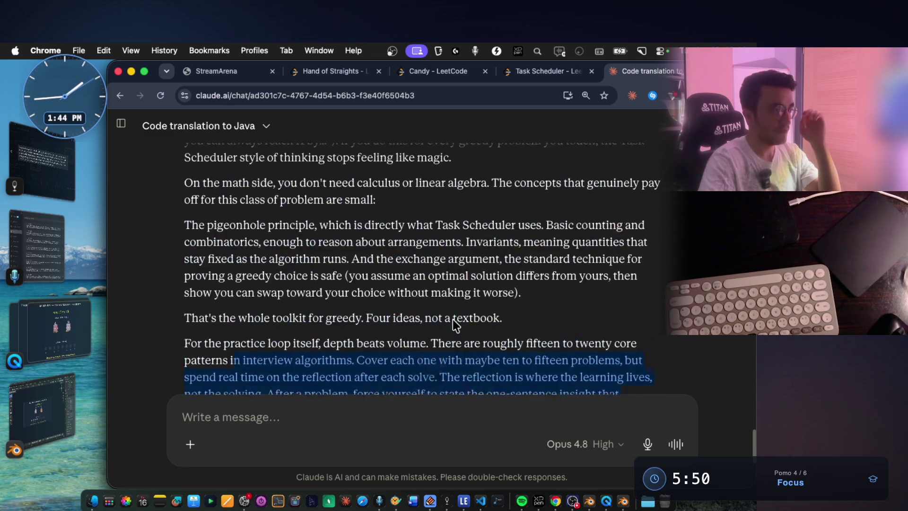
{"action": "left_click", "coordinate": [475, 292]}
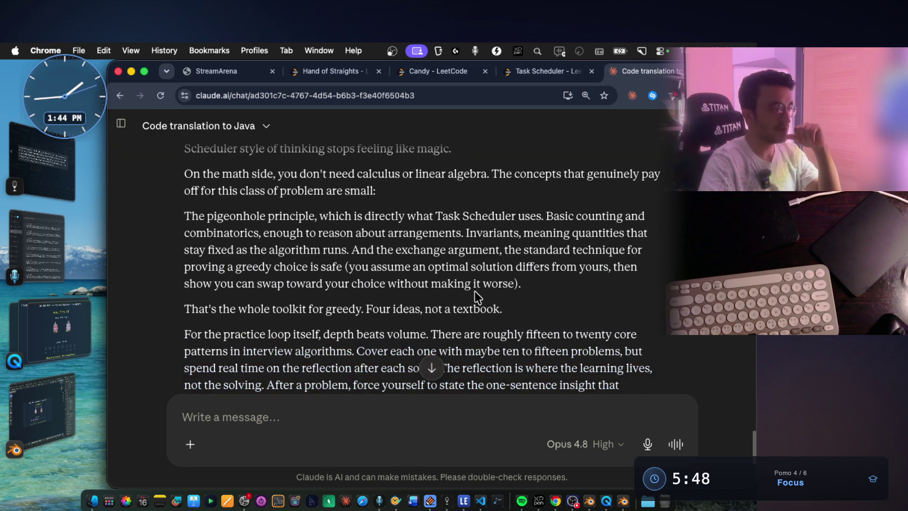
{"action": "mouse_move", "coordinate": [516, 279]}
{"action": "left_mouse_down"}
{"action": "mouse_move", "coordinate": [371, 267]}
{"action": "mouse_move", "coordinate": [187, 214]}
{"action": "left_mouse_up"}
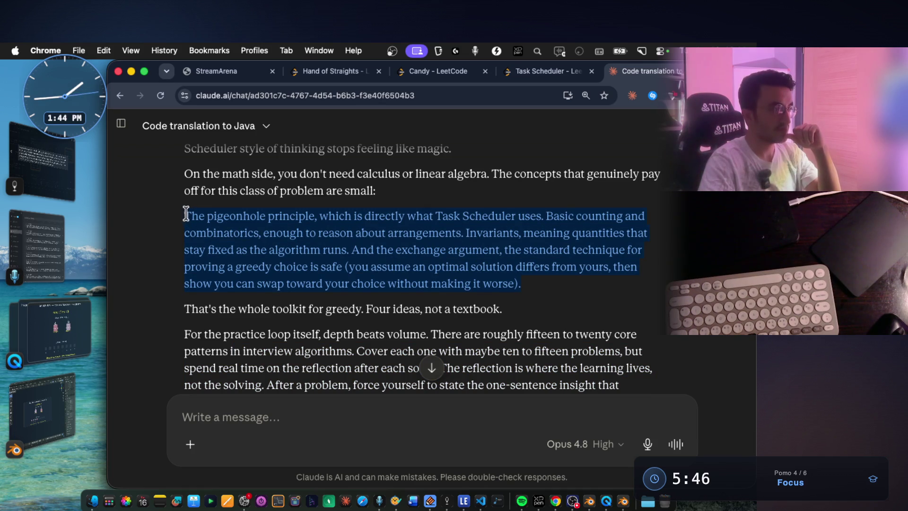
{"action": "key", "text": "super+shift+c"}
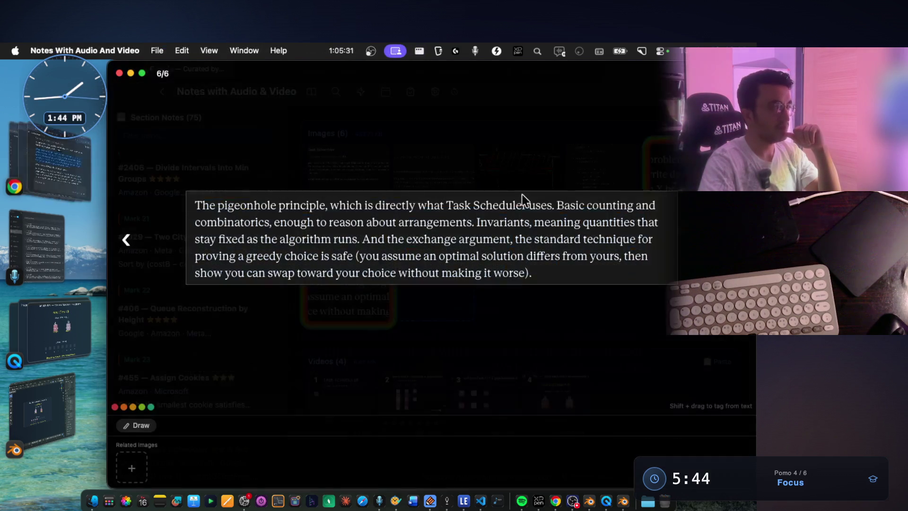
{"action": "scroll", "coordinate": [628, 180], "scroll_direction": "up", "scroll_amount": 15}
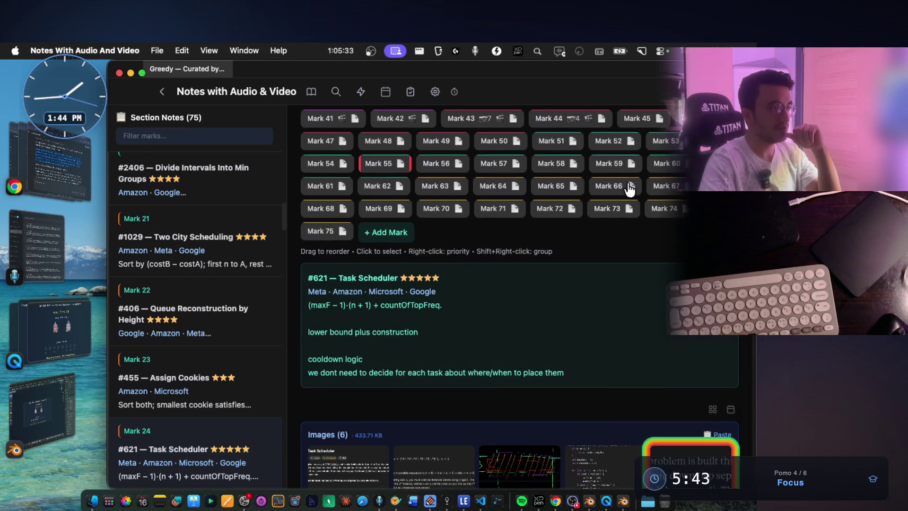
Paste the 7 Color-Grouped Patterns list into the Claude message and start voice dictation.
{"action": "scroll", "coordinate": [622, 246], "scroll_direction": "up", "scroll_amount": 4}
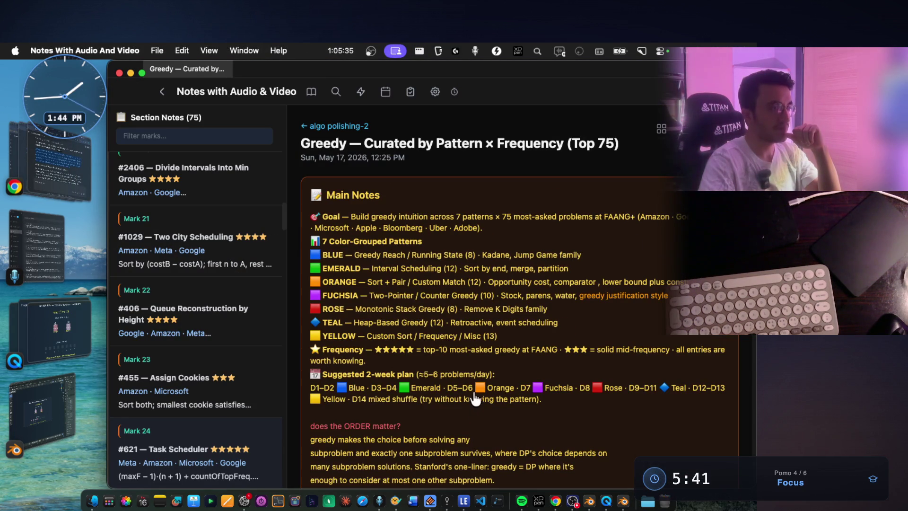
{"action": "mouse_move", "coordinate": [542, 402]}
{"action": "left_mouse_down"}
{"action": "mouse_move", "coordinate": [310, 376]}
{"action": "mouse_move", "coordinate": [305, 244]}
{"action": "left_mouse_up"}
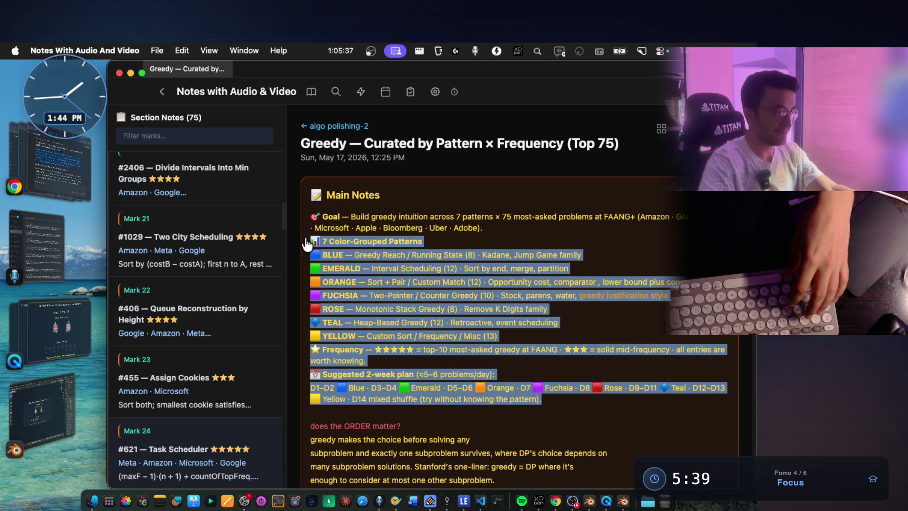
{"action": "key", "text": "super+Tab"}
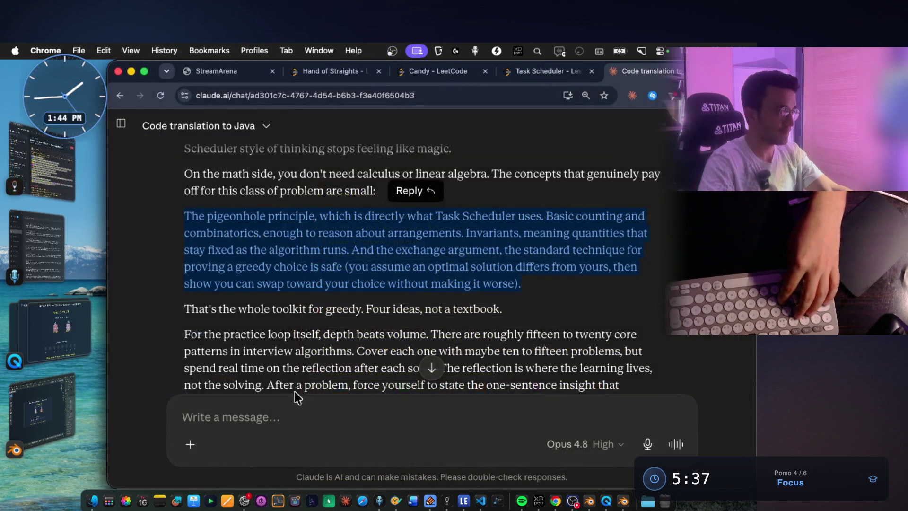
{"action": "key", "text": "super+v"}
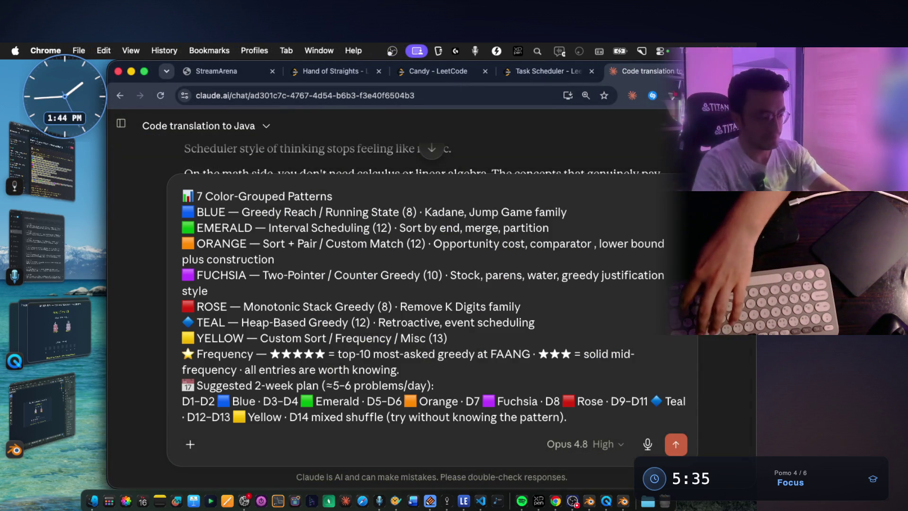
{"action": "key", "text": "fn+space"}
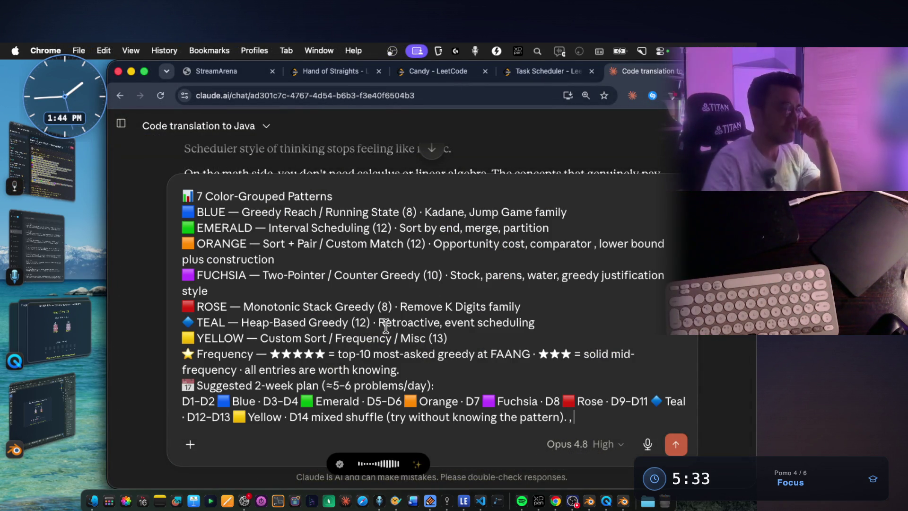
In the draft, select the pasted text from Heap-Based onward, then the words ORANGE and Match.
{"action": "mouse_move", "coordinate": [588, 419]}
{"action": "left_mouse_down"}
{"action": "mouse_move", "coordinate": [331, 400]}
{"action": "mouse_move", "coordinate": [236, 317]}
{"action": "mouse_move", "coordinate": [191, 213]}
{"action": "left_mouse_up"}
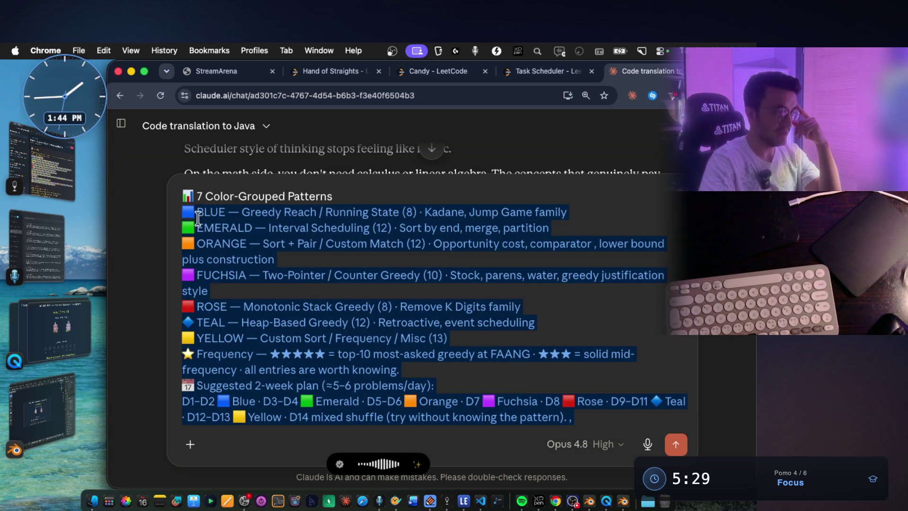
{"action": "left_click", "coordinate": [354, 322]}
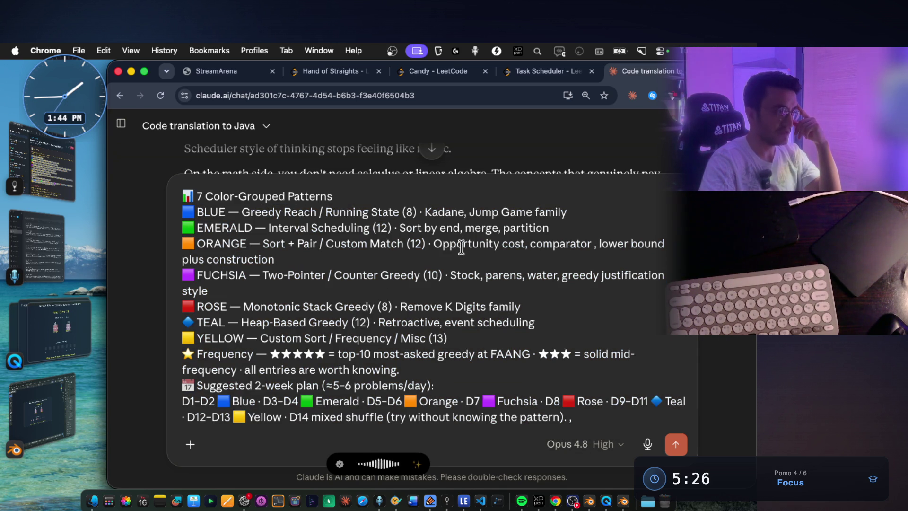
{"action": "double_click", "coordinate": [214, 247]}
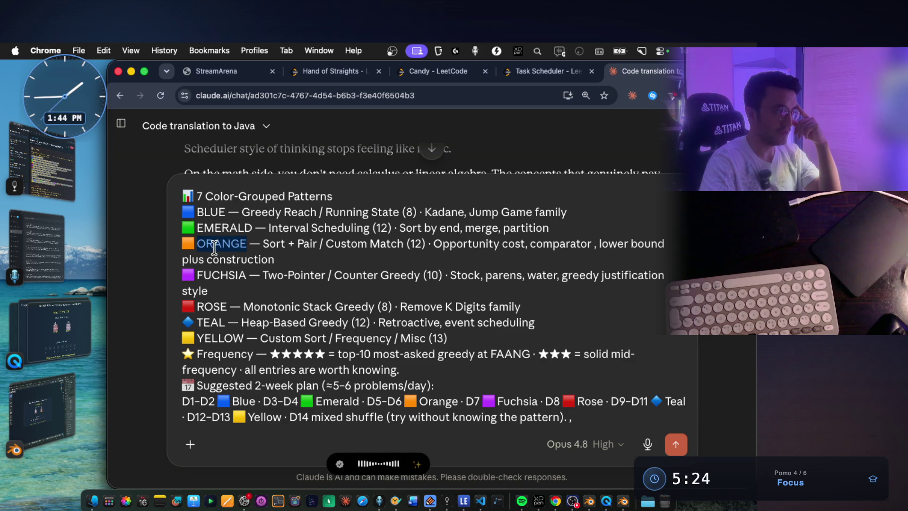
{"action": "left_click_drag", "start_coordinate": [266, 243], "coordinate": [331, 243]}
{"action": "left_click", "coordinate": [334, 243]}
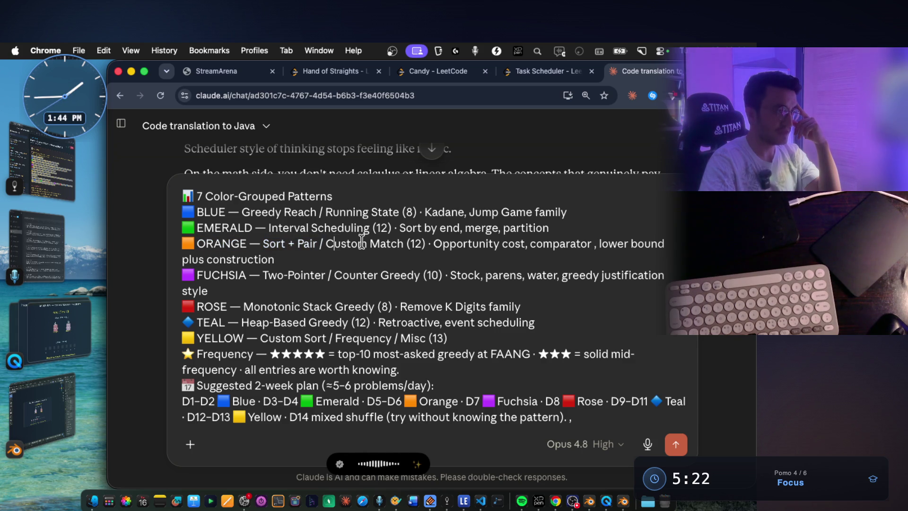
{"action": "double_click", "coordinate": [399, 242]}
{"action": "scroll", "coordinate": [379, 263], "scroll_direction": "up", "scroll_amount": 2}
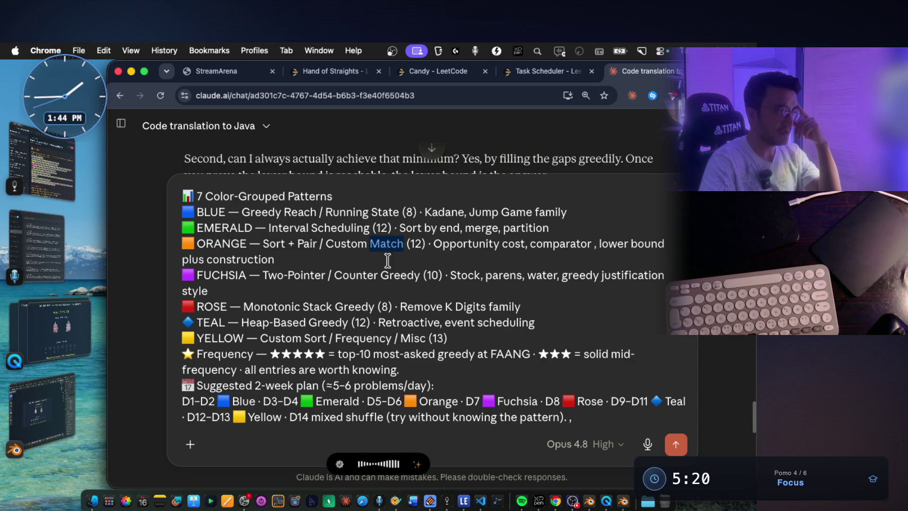
{"action": "scroll", "coordinate": [151, 208], "scroll_direction": "up", "scroll_amount": 5}
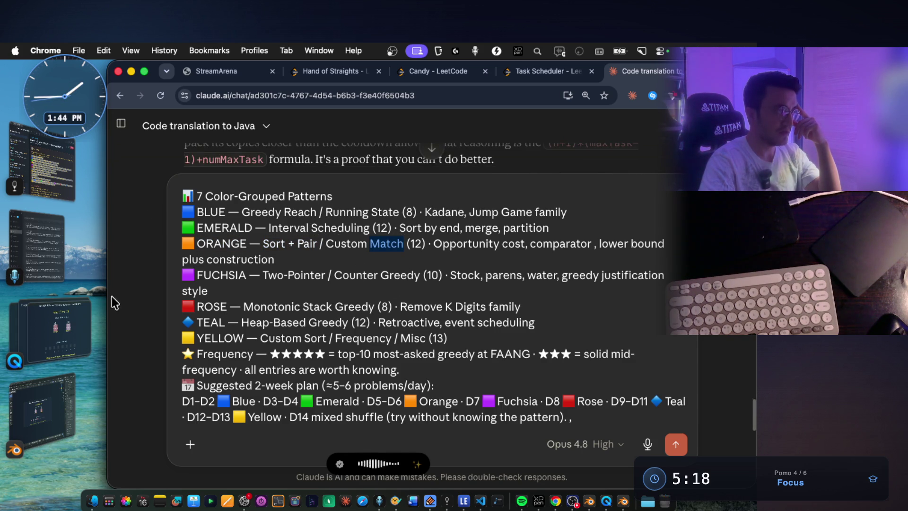
{"action": "left_click", "coordinate": [64, 193]}
{"action": "scroll", "coordinate": [568, 296], "scroll_direction": "down", "scroll_amount": 10}
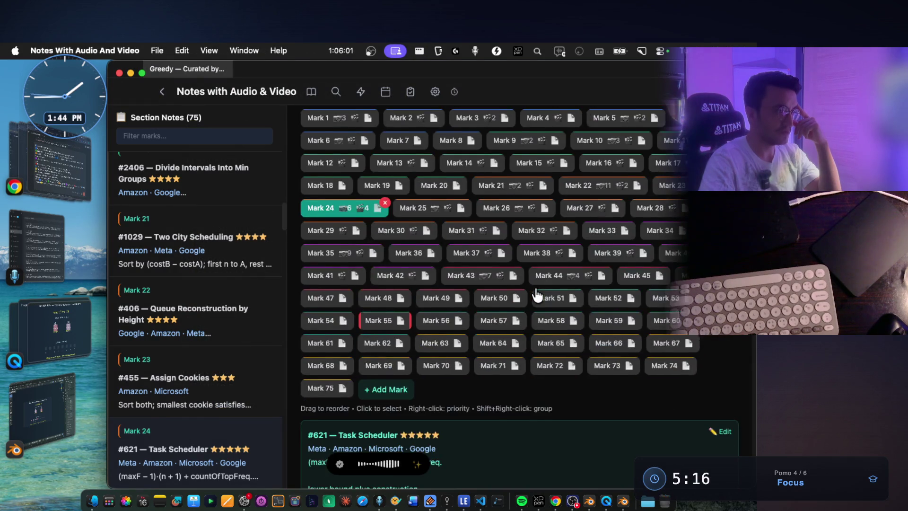
View the fifth and sixth captured images of the Task Scheduler note full size.
{"action": "scroll", "coordinate": [578, 322], "scroll_direction": "down", "scroll_amount": 5}
{"action": "scroll", "coordinate": [604, 316], "scroll_direction": "up", "scroll_amount": 5}
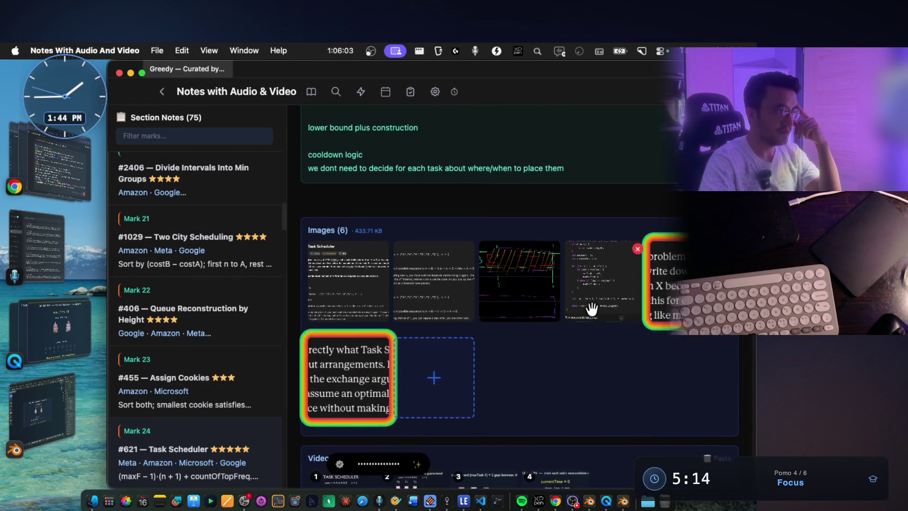
{"action": "left_click", "coordinate": [720, 405]}
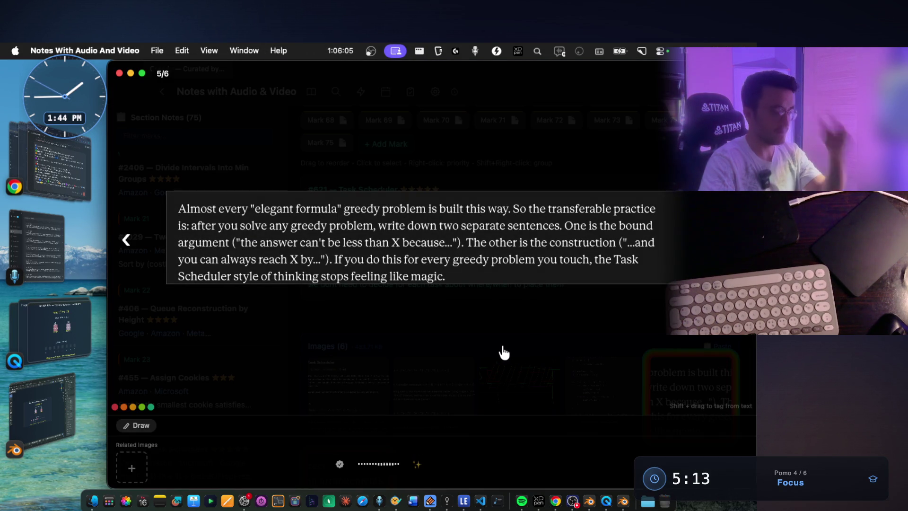
{"action": "key", "text": "Right"}
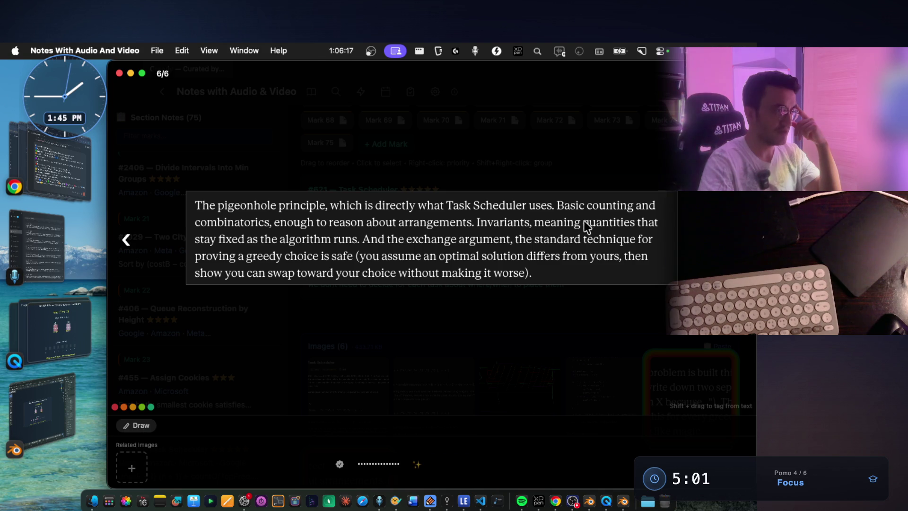
Highlight ORANGE in the Claude draft, then close the image viewer and return to Claude.
{"action": "left_click", "coordinate": [71, 189]}
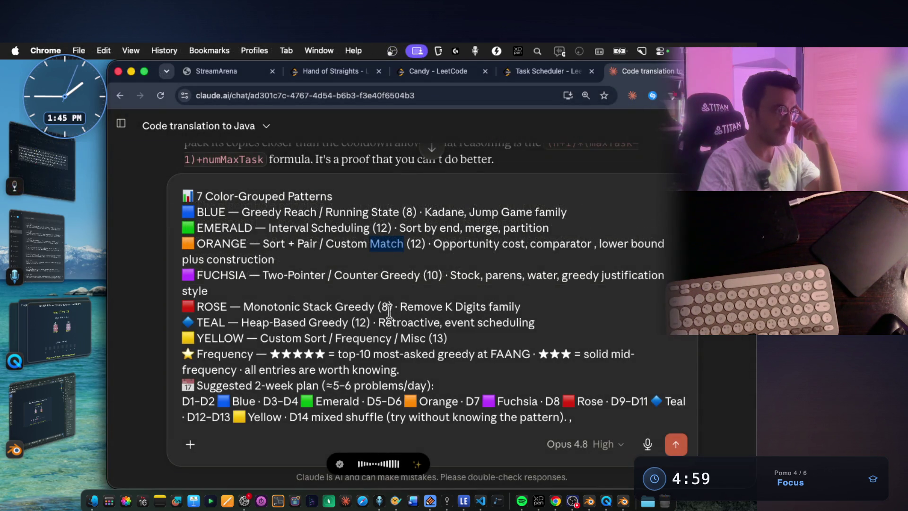
{"action": "left_click_drag", "start_coordinate": [247, 244], "coordinate": [179, 239]}
{"action": "left_click", "coordinate": [77, 189]}
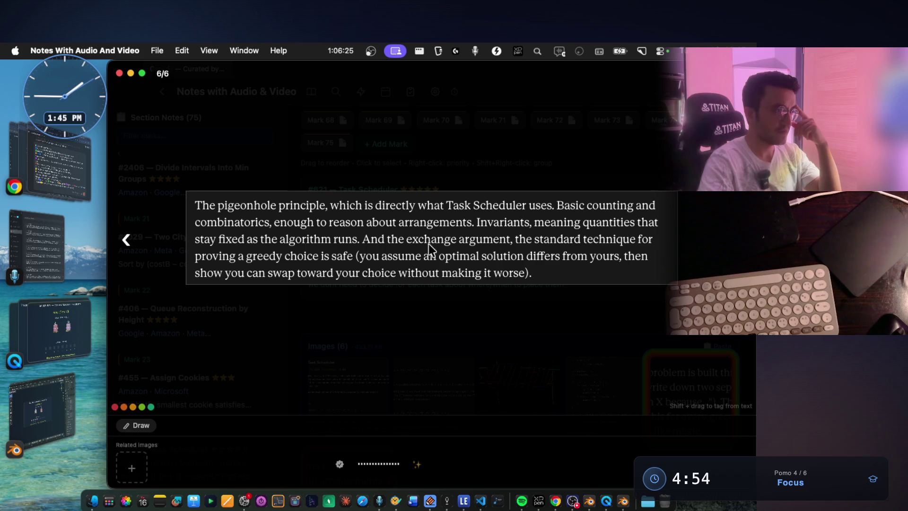
{"action": "left_click", "coordinate": [340, 301]}
{"action": "left_click", "coordinate": [82, 169]}
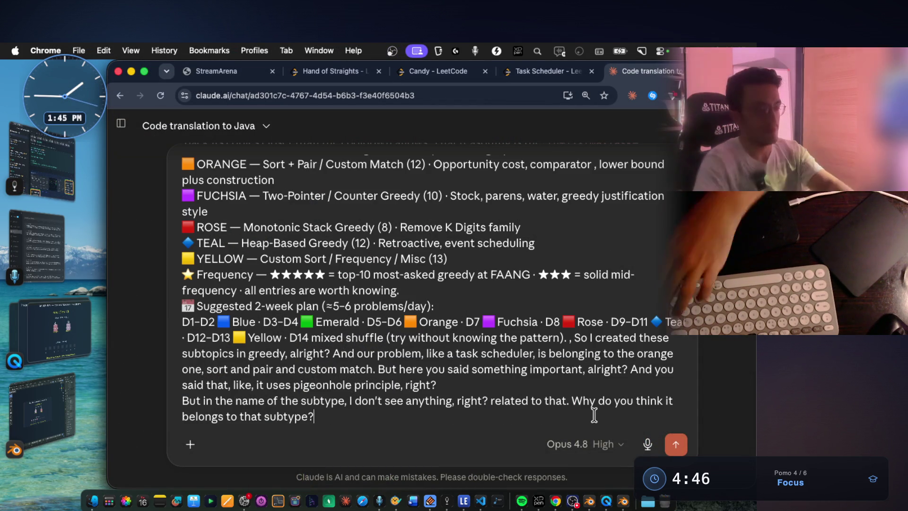
Send the question asking why Task Scheduler is ORANGE Sort + Pair despite using pigeonhole reasoning.
{"action": "key", "text": "Return"}
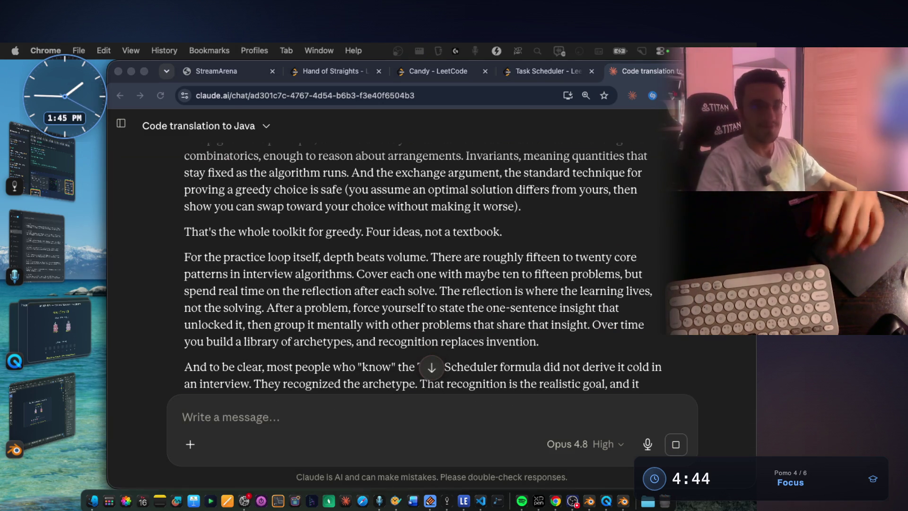
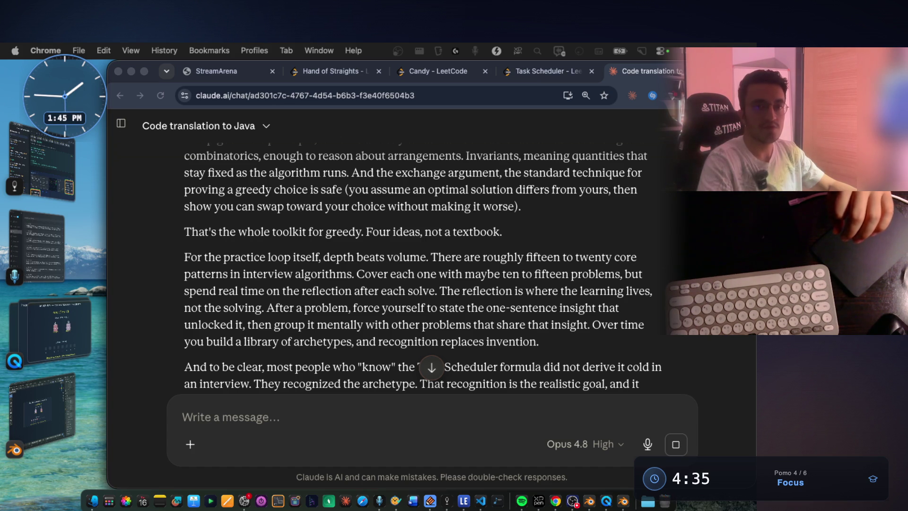
Take a CleanShot scrolling capture of the fully expanded Task Scheduler Java snippet.
{"action": "scroll", "coordinate": [256, 289], "scroll_direction": "down", "scroll_amount": 4}
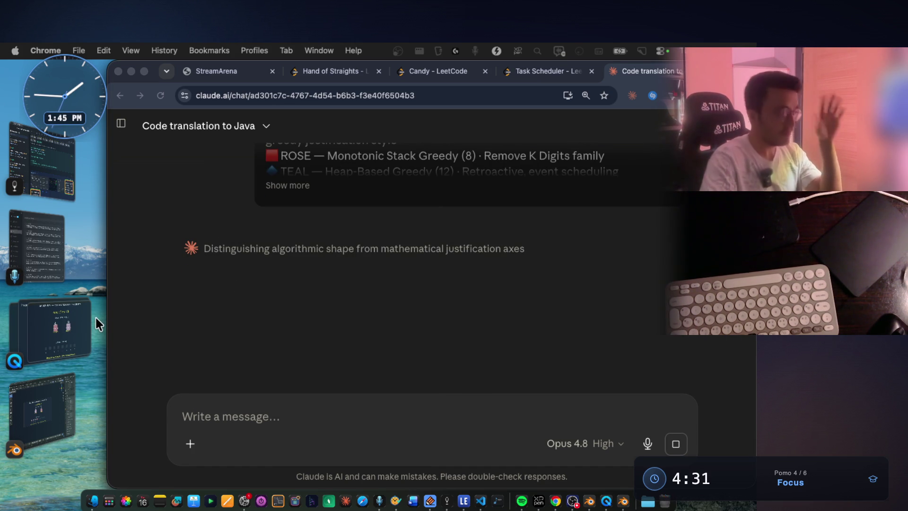
{"action": "left_click", "coordinate": [67, 174]}
{"action": "scroll", "coordinate": [412, 318], "scroll_direction": "down", "scroll_amount": 10}
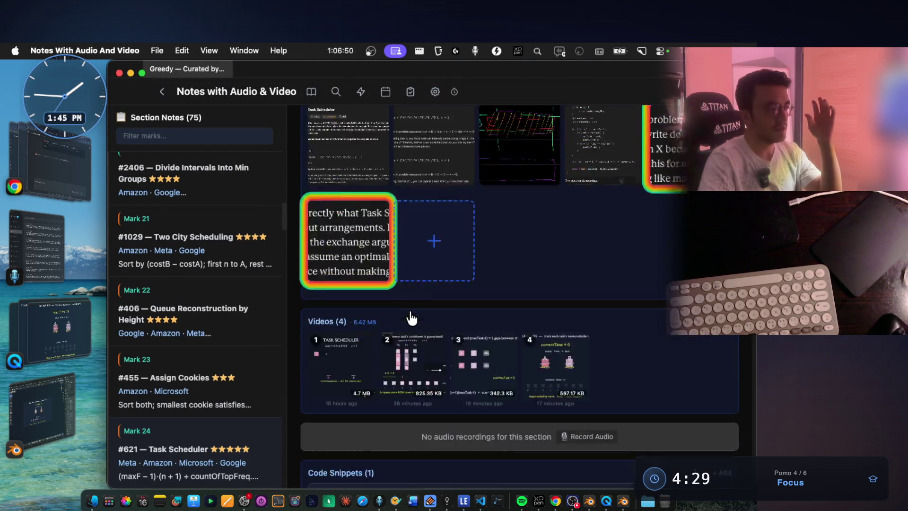
{"action": "left_click", "coordinate": [333, 247]}
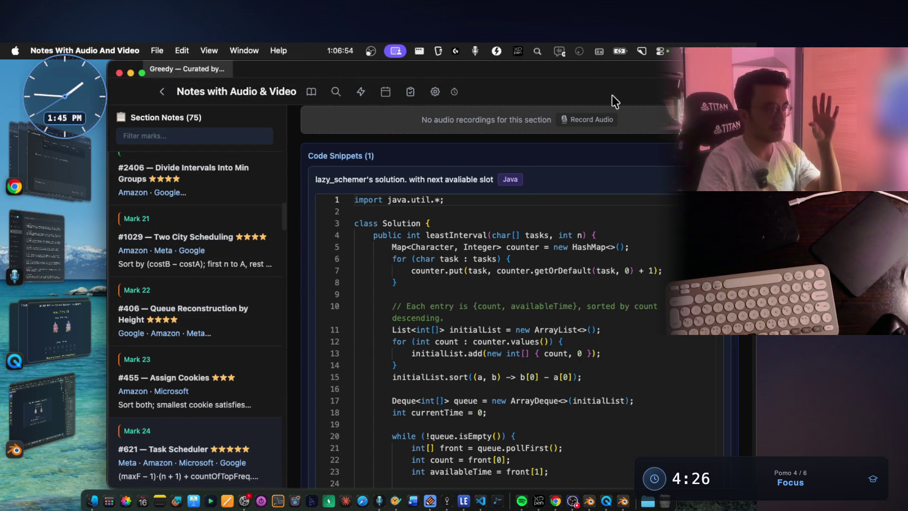
{"action": "left_click", "coordinate": [642, 52]}
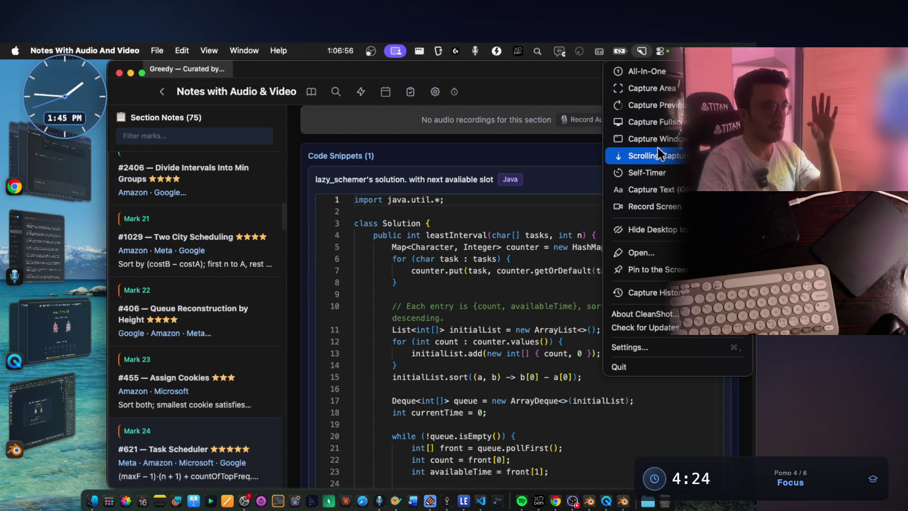
{"action": "left_click", "coordinate": [659, 160]}
{"action": "mouse_move", "coordinate": [329, 193]}
{"action": "left_mouse_down"}
{"action": "mouse_move", "coordinate": [627, 506]}
{"action": "mouse_move", "coordinate": [694, 478]}
{"action": "left_mouse_up"}
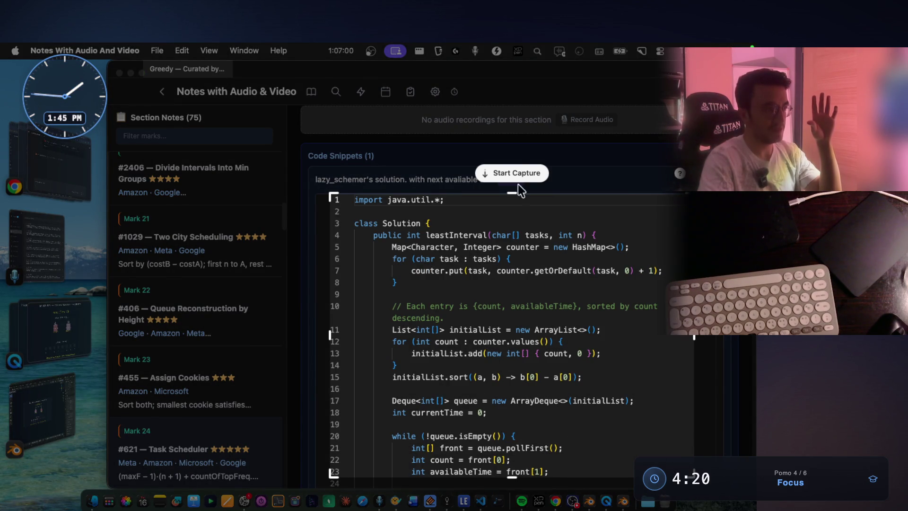
{"action": "left_click", "coordinate": [512, 171]}
{"action": "scroll", "coordinate": [315, 290], "scroll_direction": "down", "scroll_amount": 3}
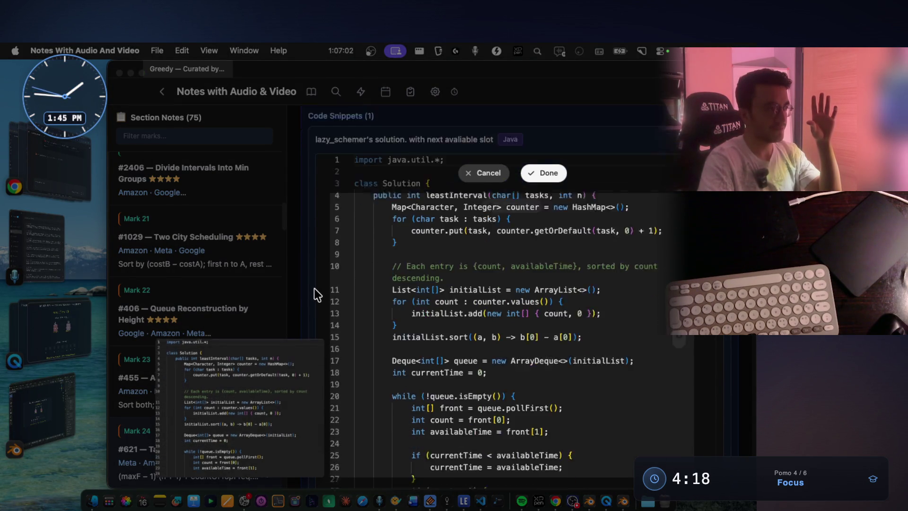
{"action": "scroll", "coordinate": [315, 294], "scroll_direction": "down", "scroll_amount": 4}
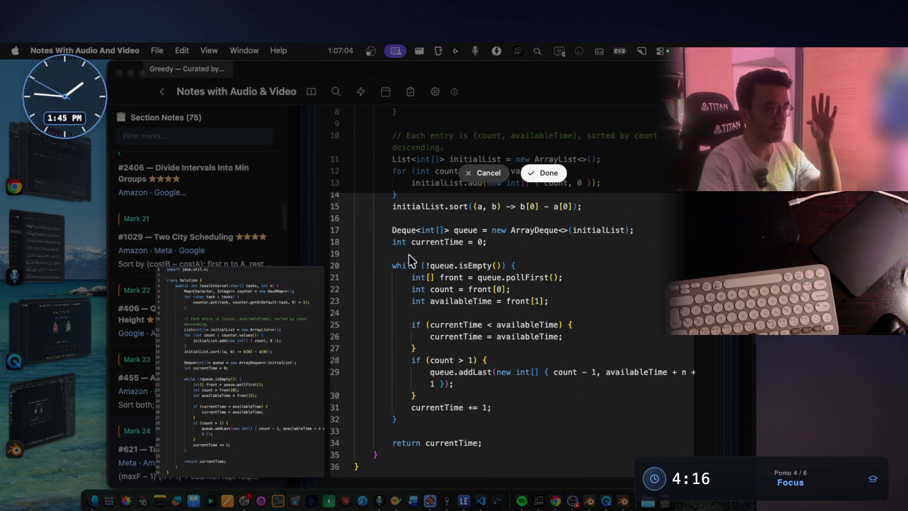
{"action": "left_click", "coordinate": [545, 174]}
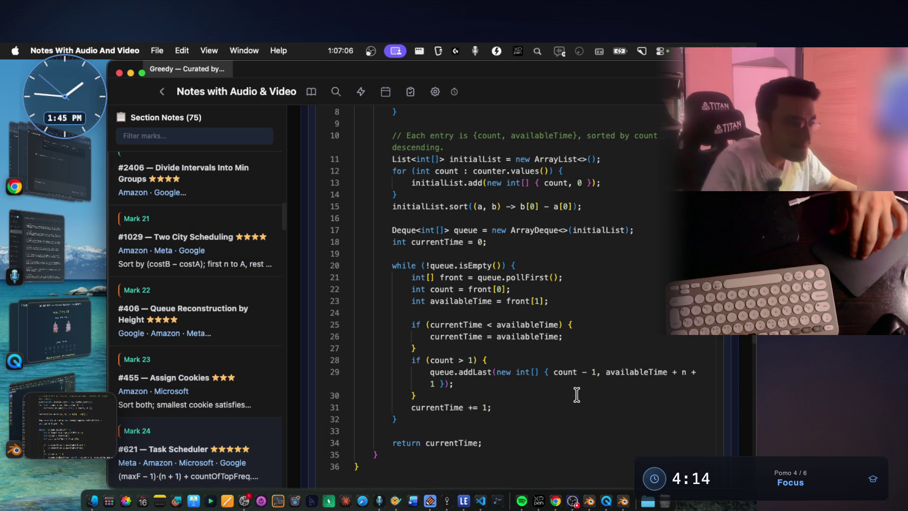
Add the code screenshot to the note's images and enlarge image 4 of 7.
{"action": "scroll", "coordinate": [314, 229], "scroll_direction": "up", "scroll_amount": 15}
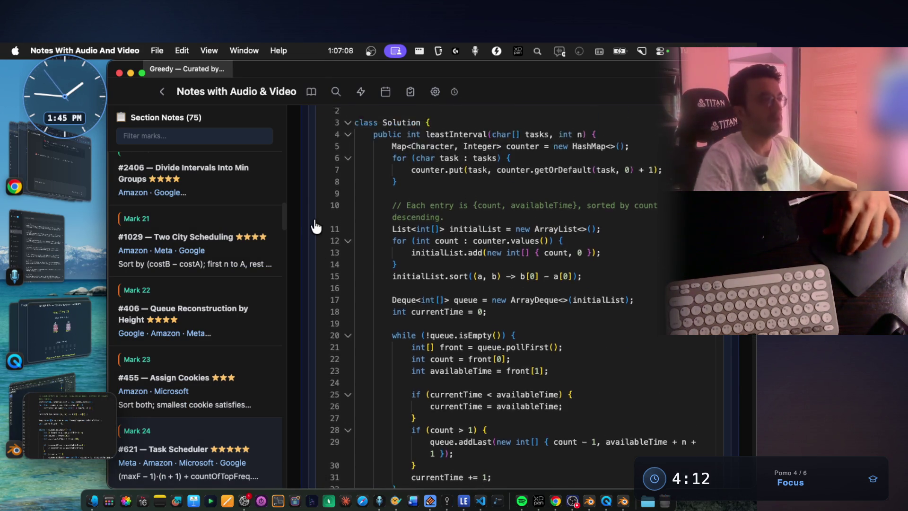
{"action": "scroll", "coordinate": [316, 227], "scroll_direction": "up", "scroll_amount": 4}
{"action": "left_click", "coordinate": [463, 386]}
{"action": "scroll", "coordinate": [559, 383], "scroll_direction": "down", "scroll_amount": 2}
{"action": "left_click", "coordinate": [589, 239]}
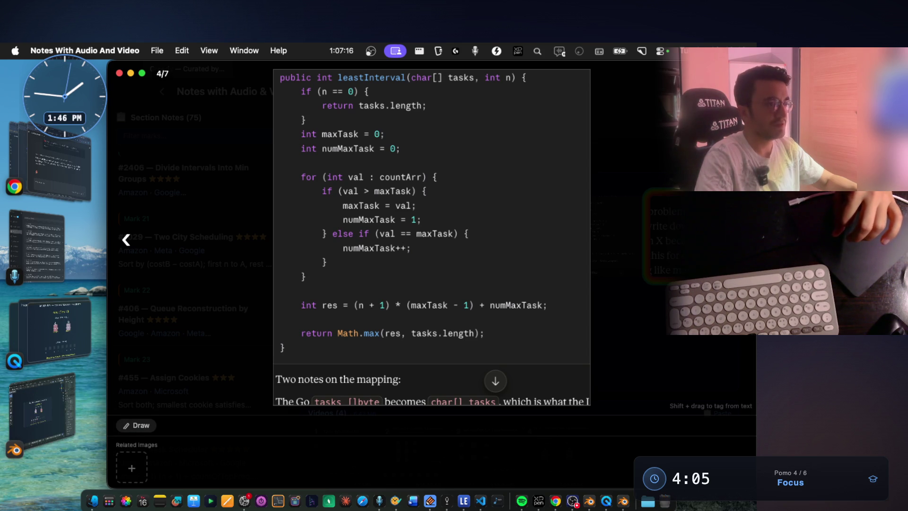
Caption the sixth image "lazy's approach".
{"action": "key", "text": "Escape"}
{"action": "right_click", "coordinate": [446, 325]}
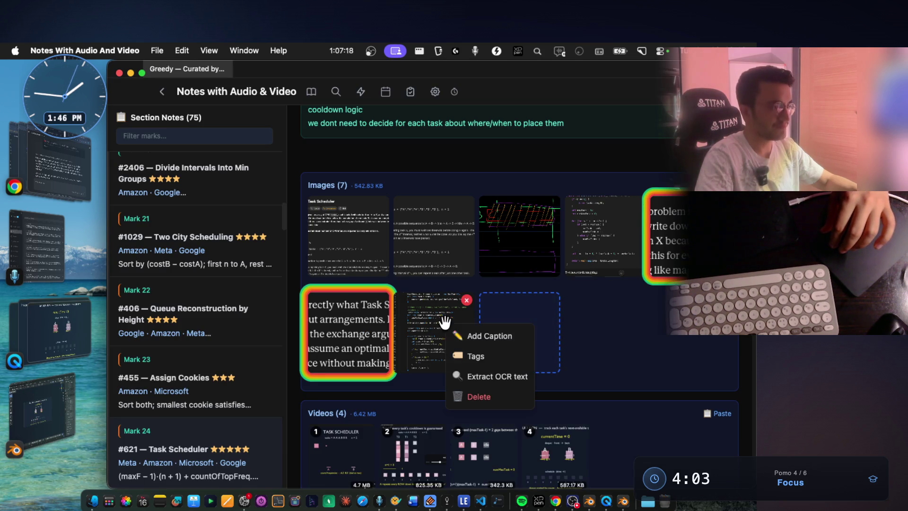
{"action": "left_click", "coordinate": [466, 336]}
{"action": "type", "text": "lazy'"}
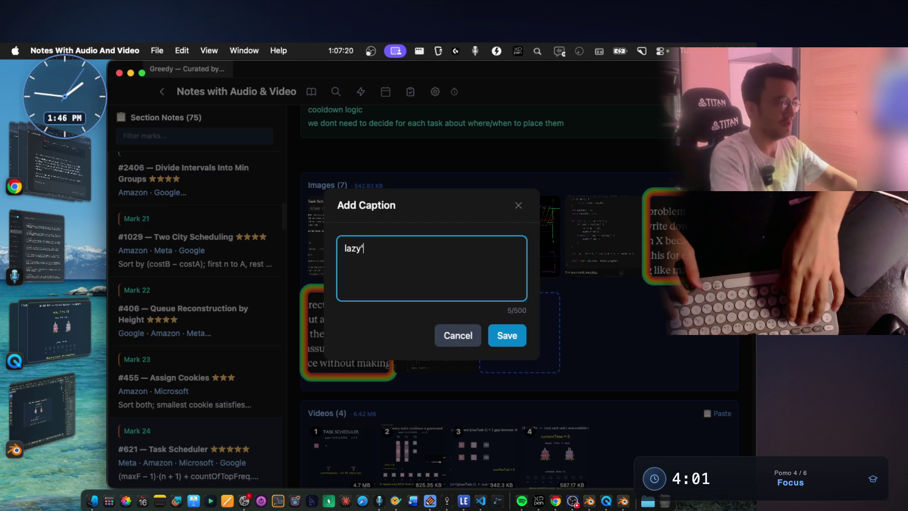
{"action": "type", "text": "s approach"}
{"action": "left_click", "coordinate": [498, 334]}
Caption the seventh image "tcarcus's approach" and preview the captioned screenshot enlarged.
{"action": "right_click", "coordinate": [596, 240]}
{"action": "left_click", "coordinate": [615, 233]}
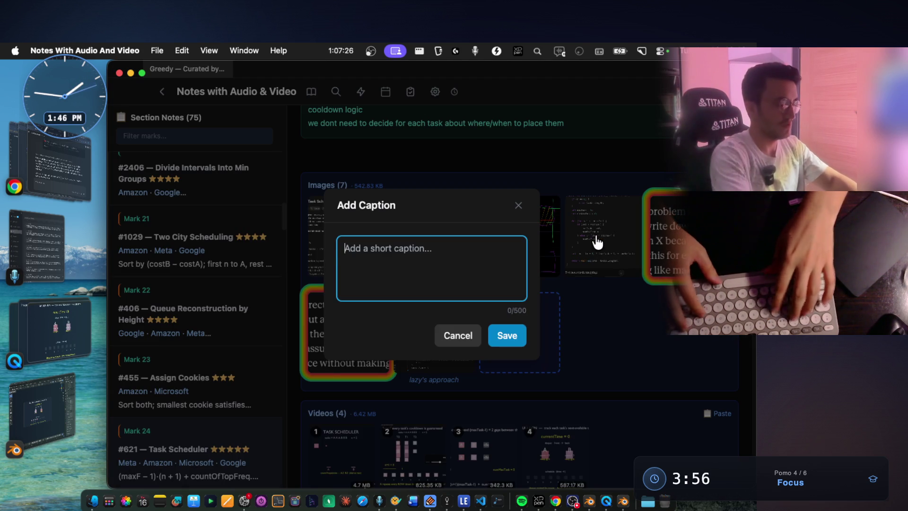
{"action": "type", "text": "tcarcus's approach"}
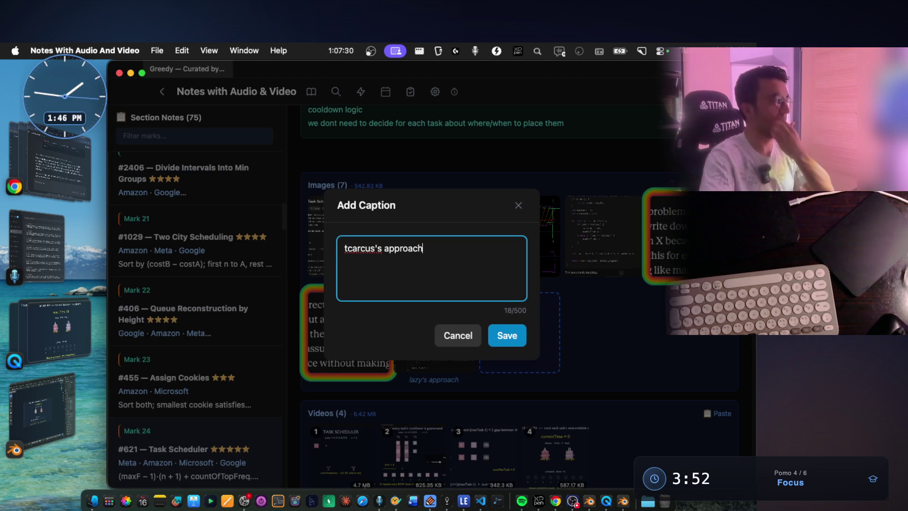
{"action": "left_click", "coordinate": [507, 335]}
{"action": "left_click", "coordinate": [444, 336]}
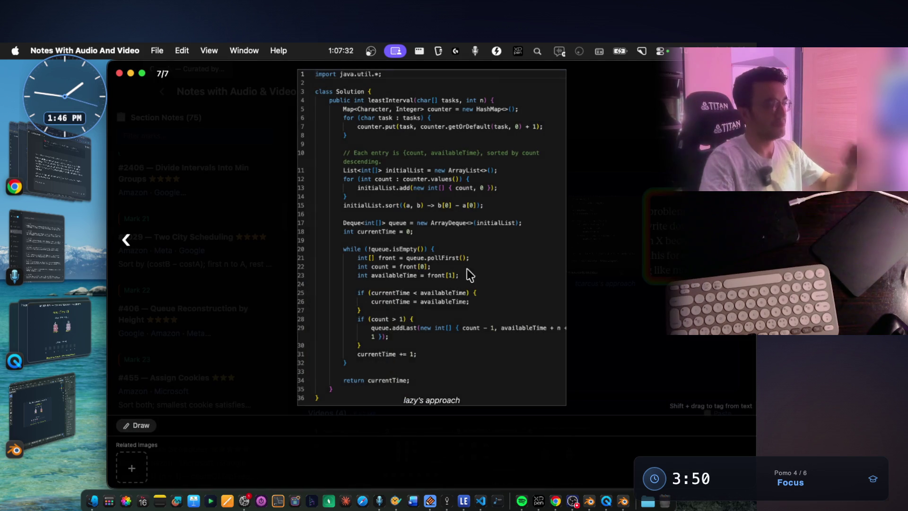
{"action": "scroll", "coordinate": [422, 194], "scroll_direction": "up", "scroll_amount": 5}
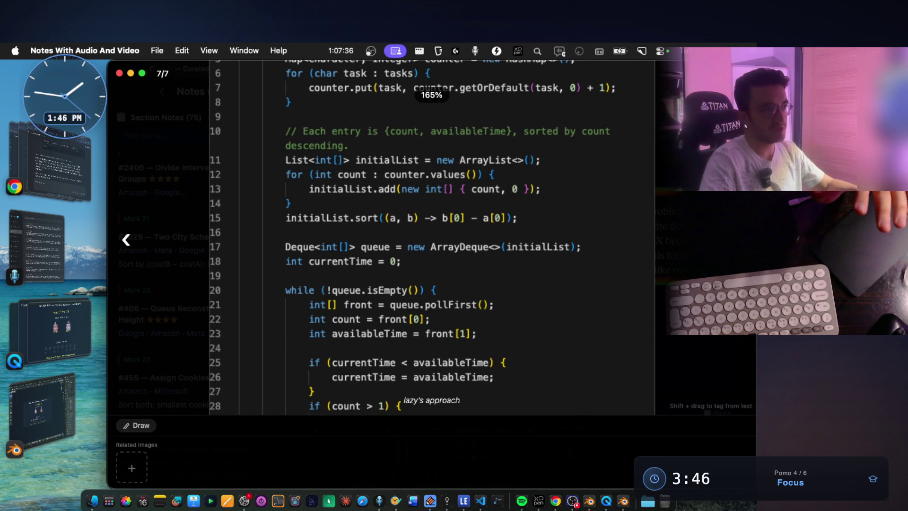
{"action": "key", "text": "Escape"}
{"action": "left_click", "coordinate": [65, 204]}
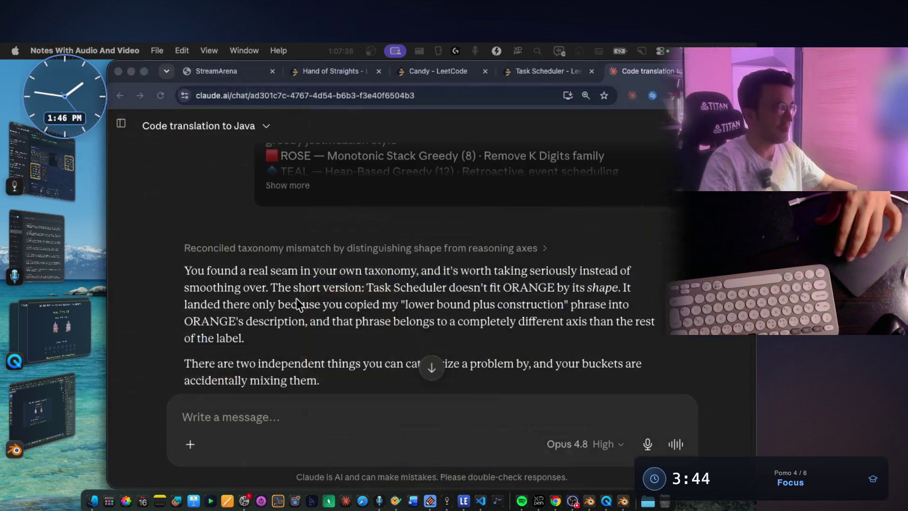
Highlight the reply's points on the taxonomy seam, ORANGE, and two independent categorization axes.
{"action": "scroll", "coordinate": [319, 317], "scroll_direction": "down", "scroll_amount": 1}
{"action": "left_click", "coordinate": [299, 254]}
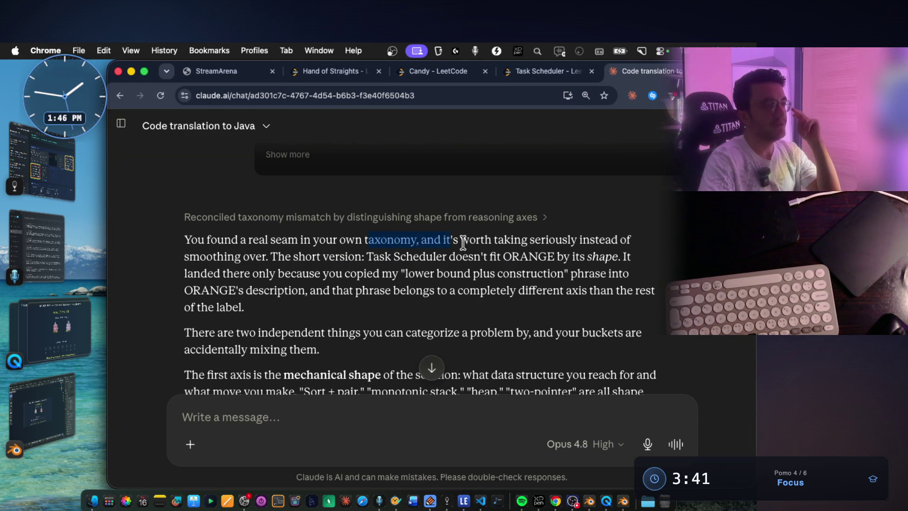
{"action": "left_click_drag", "start_coordinate": [543, 243], "coordinate": [627, 239]}
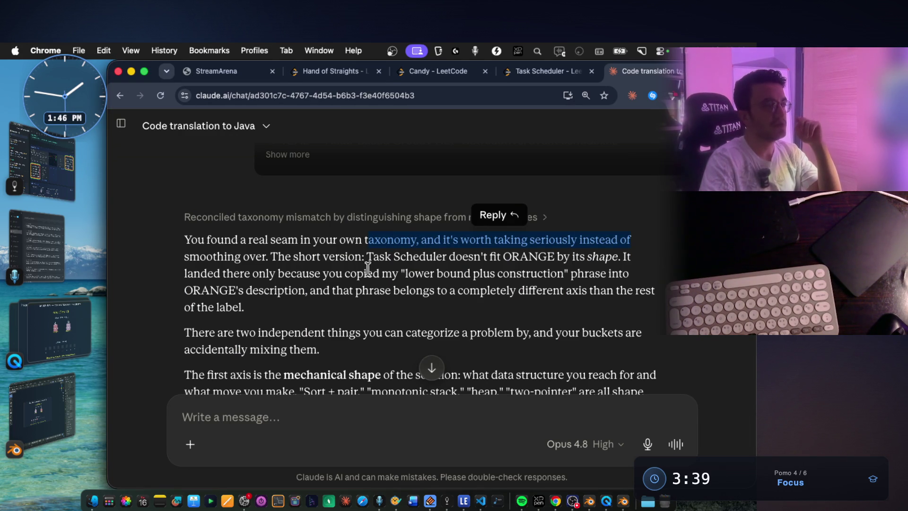
{"action": "left_click_drag", "start_coordinate": [263, 256], "coordinate": [366, 258]}
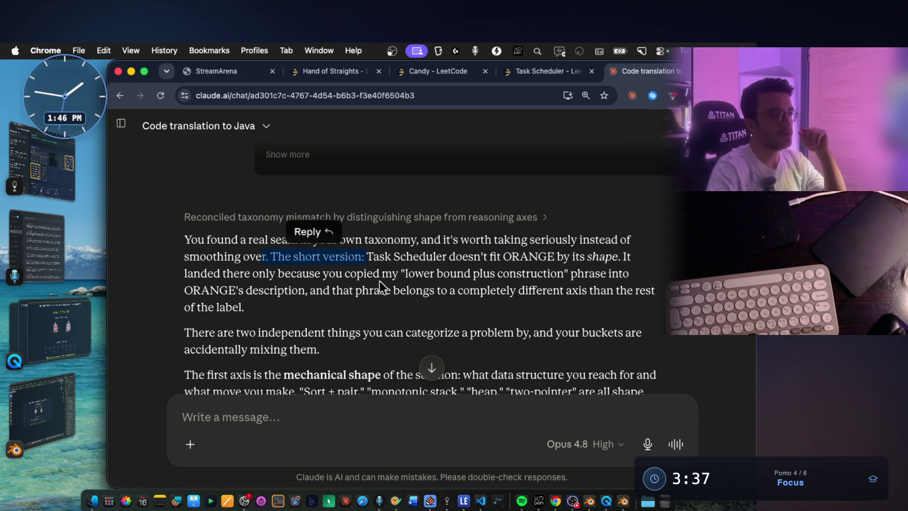
{"action": "left_click", "coordinate": [393, 258]}
{"action": "left_click_drag", "start_coordinate": [448, 257], "coordinate": [447, 257]}
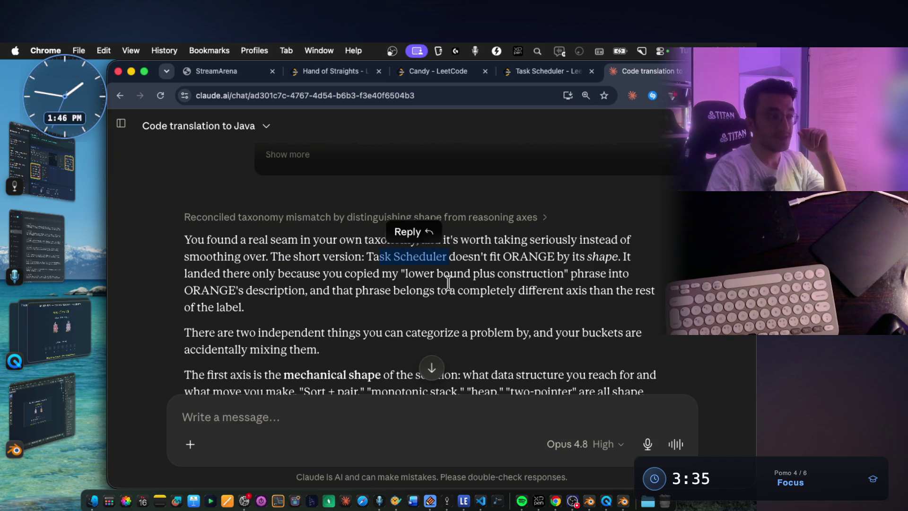
{"action": "left_click_drag", "start_coordinate": [502, 257], "coordinate": [599, 256]}
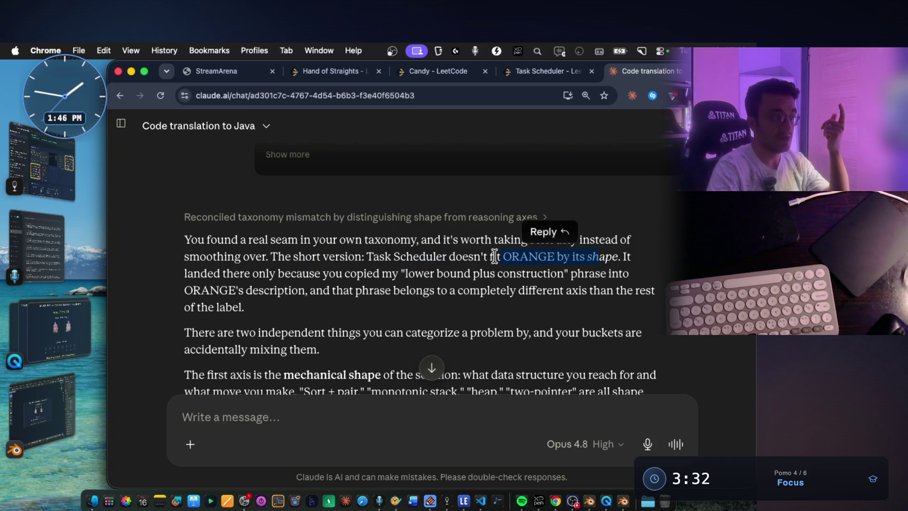
{"action": "left_click", "coordinate": [257, 272]}
{"action": "mouse_move", "coordinate": [282, 273]}
{"action": "left_mouse_down"}
{"action": "mouse_move", "coordinate": [396, 275]}
{"action": "mouse_move", "coordinate": [477, 290]}
{"action": "mouse_move", "coordinate": [517, 275]}
{"action": "mouse_move", "coordinate": [563, 274]}
{"action": "mouse_move", "coordinate": [373, 275]}
{"action": "left_mouse_up"}
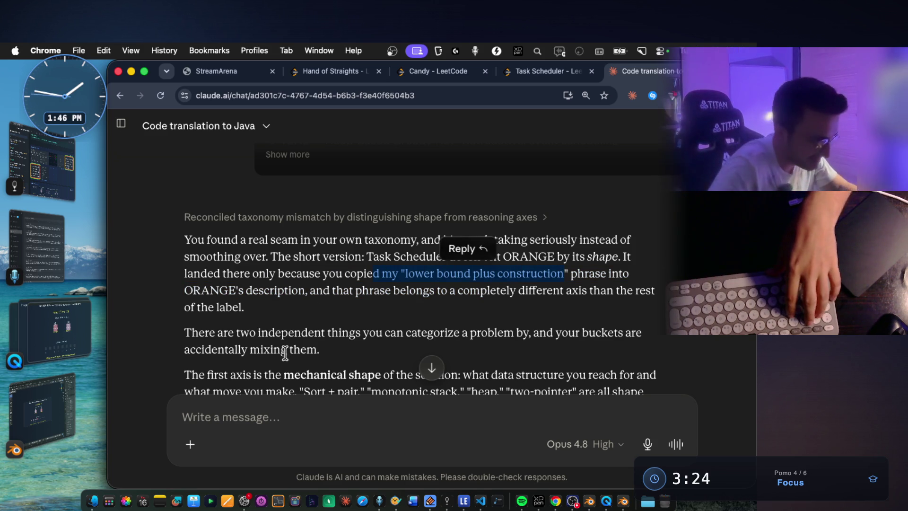
{"action": "left_click_drag", "start_coordinate": [310, 291], "coordinate": [463, 290]}
{"action": "mouse_move", "coordinate": [236, 336]}
{"action": "left_mouse_down"}
{"action": "mouse_move", "coordinate": [418, 327]}
{"action": "mouse_move", "coordinate": [612, 344]}
{"action": "left_mouse_up"}
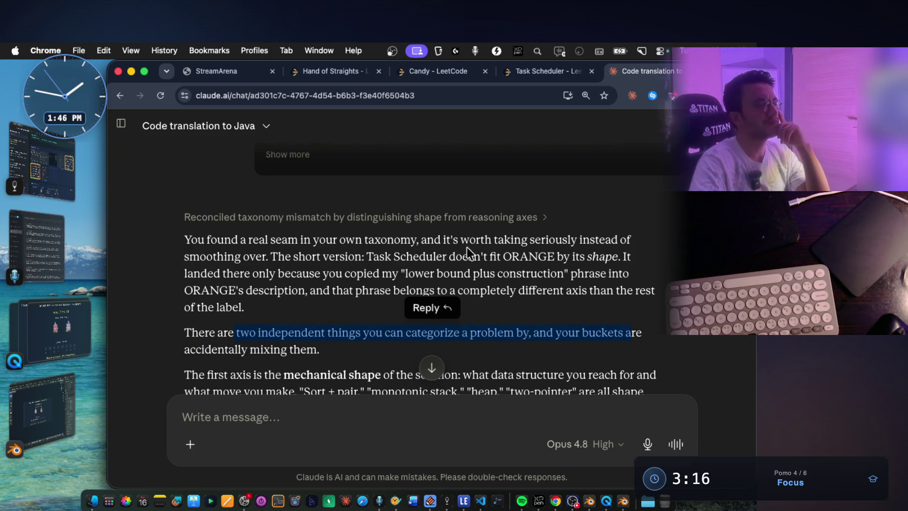
Highlight the definition of mechanical shape, its examples, and the question shapes answer.
{"action": "scroll", "coordinate": [469, 250], "scroll_direction": "down", "scroll_amount": 5}
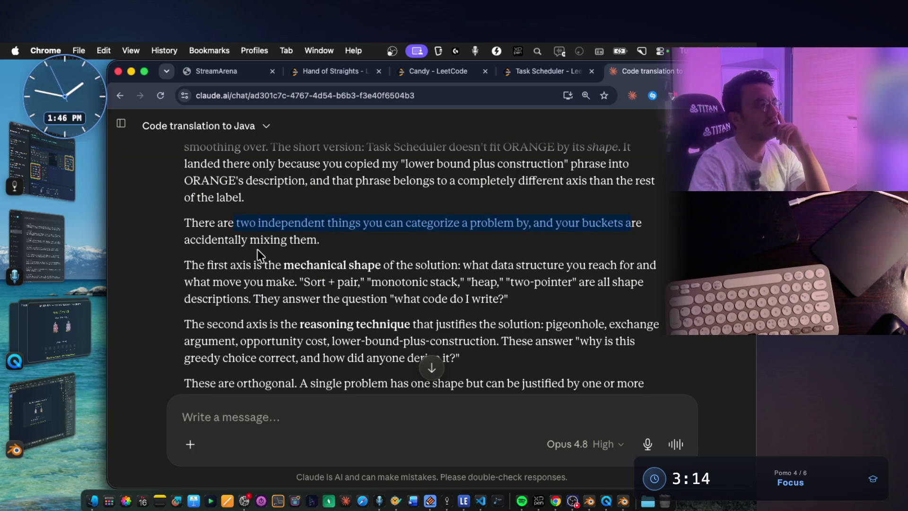
{"action": "left_click", "coordinate": [232, 228]}
{"action": "left_click_drag", "start_coordinate": [571, 221], "coordinate": [627, 223]}
{"action": "left_click_drag", "start_coordinate": [260, 239], "coordinate": [291, 255]}
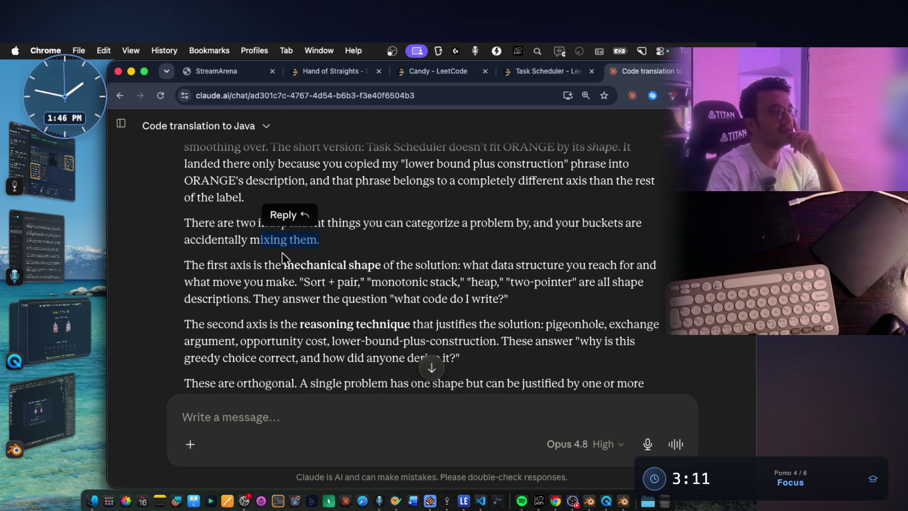
{"action": "left_click_drag", "start_coordinate": [231, 259], "coordinate": [381, 263]}
{"action": "left_click", "coordinate": [303, 266]}
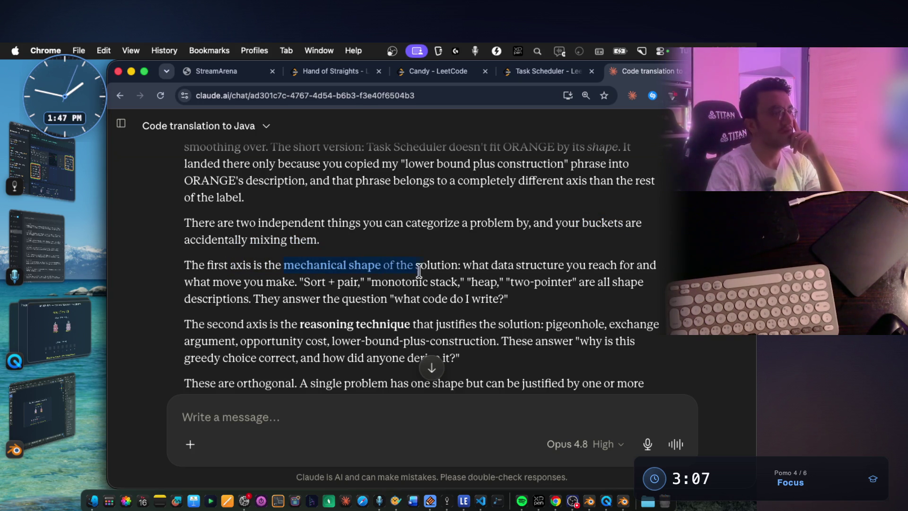
{"action": "mouse_move", "coordinate": [463, 266]}
{"action": "left_mouse_down"}
{"action": "mouse_move", "coordinate": [561, 284]}
{"action": "mouse_move", "coordinate": [649, 265]}
{"action": "left_mouse_up"}
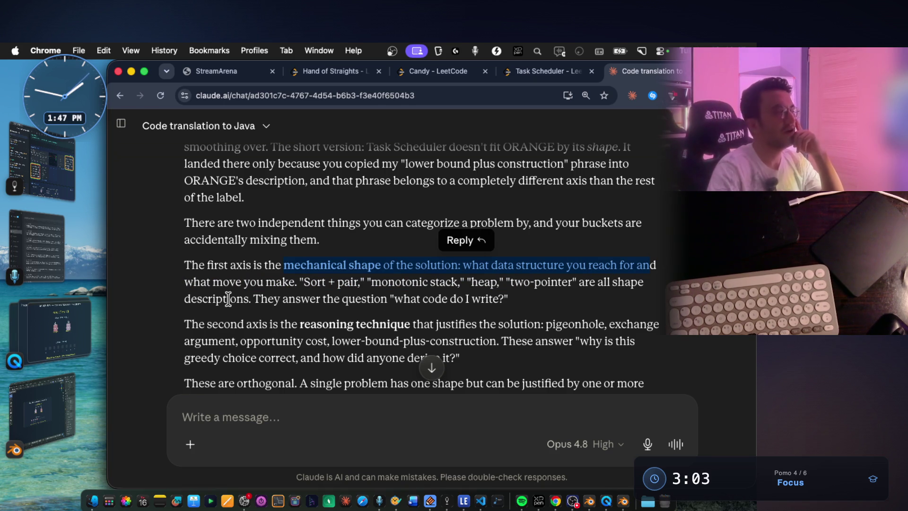
{"action": "left_click", "coordinate": [188, 285]}
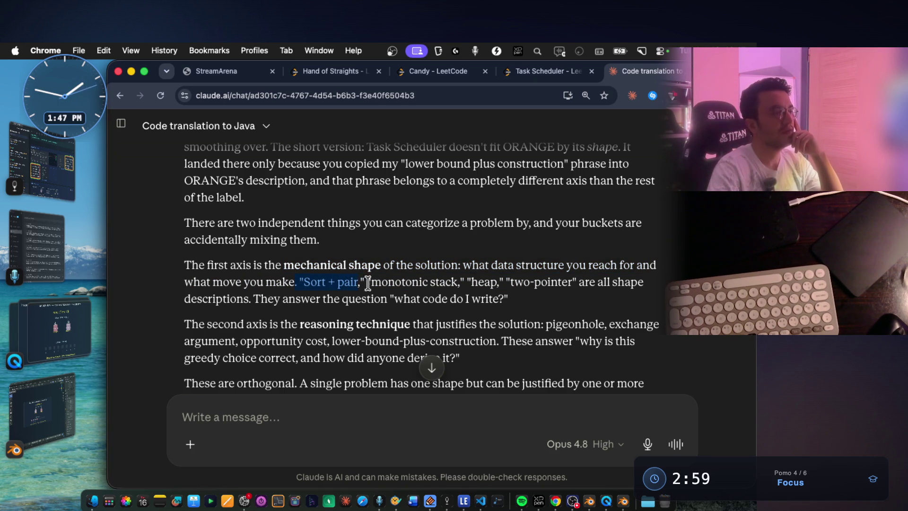
{"action": "left_click_drag", "start_coordinate": [353, 282], "coordinate": [480, 283]}
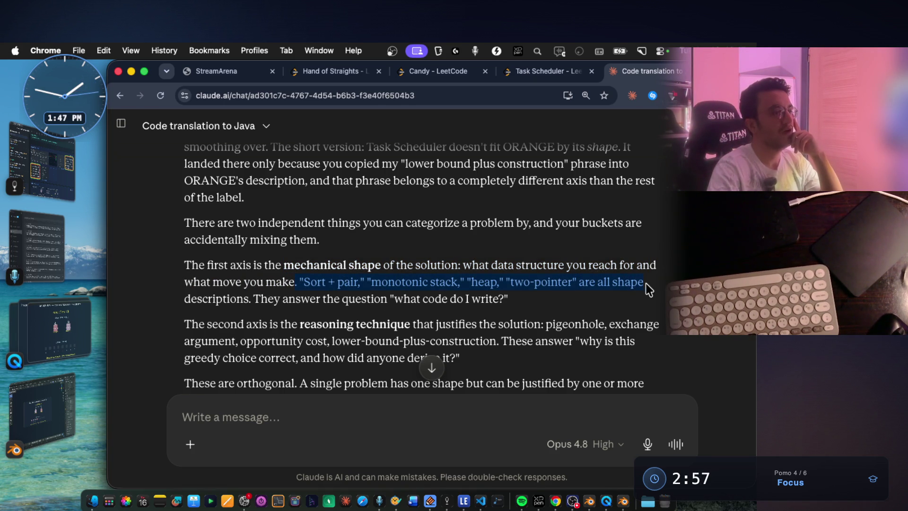
{"action": "left_click_drag", "start_coordinate": [649, 289], "coordinate": [648, 289]}
{"action": "left_click_drag", "start_coordinate": [255, 298], "coordinate": [356, 301]}
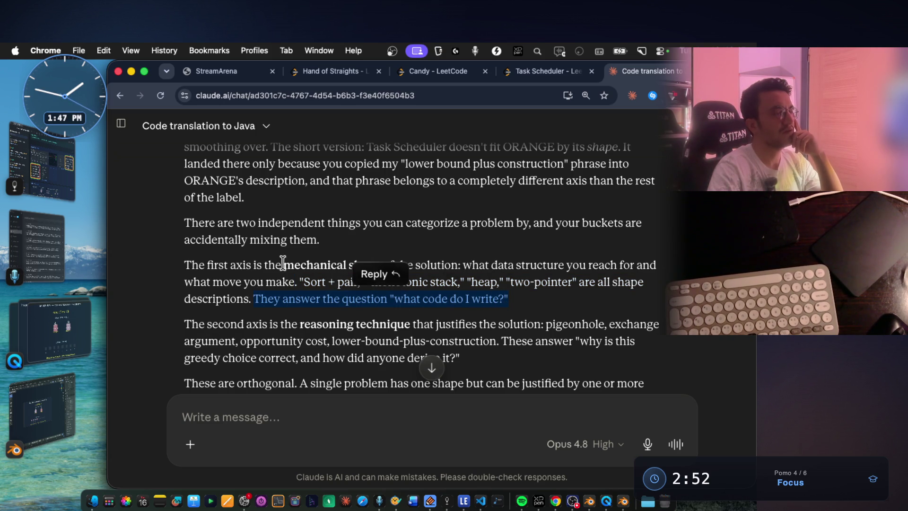
Highlight the term reasoning technique and pick out the phrase mechanical shape.
{"action": "scroll", "coordinate": [310, 275], "scroll_direction": "down", "scroll_amount": 2}
{"action": "mouse_move", "coordinate": [301, 281]}
{"action": "left_mouse_down"}
{"action": "mouse_move", "coordinate": [406, 298]}
{"action": "mouse_move", "coordinate": [410, 282]}
{"action": "mouse_move", "coordinate": [396, 282]}
{"action": "left_mouse_up"}
{"action": "left_click", "coordinate": [352, 222]}
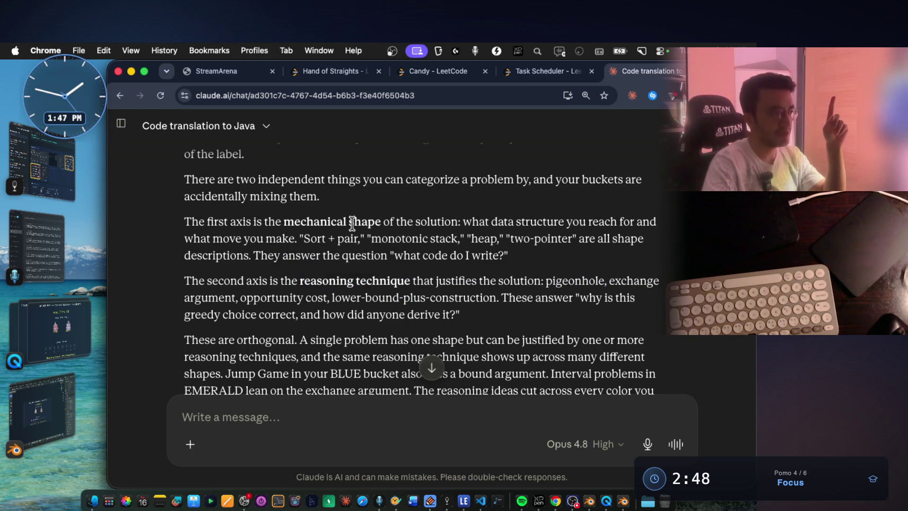
{"action": "left_click_drag", "start_coordinate": [383, 222], "coordinate": [284, 222]}
{"action": "left_click", "coordinate": [52, 165]}
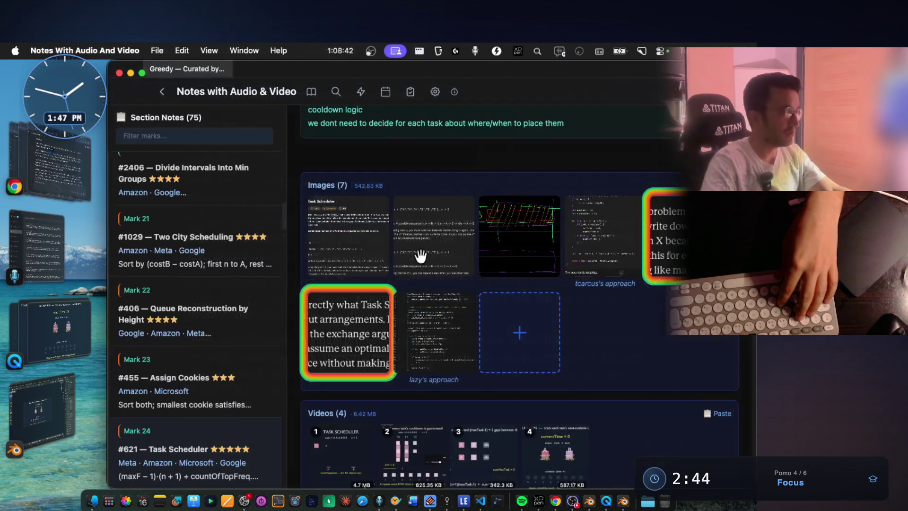
Add a "mechanical shape" line below "exchange argument" in the Greedy Main Notes.
{"action": "scroll", "coordinate": [473, 260], "scroll_direction": "up", "scroll_amount": 5}
{"action": "scroll", "coordinate": [593, 322], "scroll_direction": "down", "scroll_amount": 2}
{"action": "scroll", "coordinate": [600, 230], "scroll_direction": "up", "scroll_amount": 10}
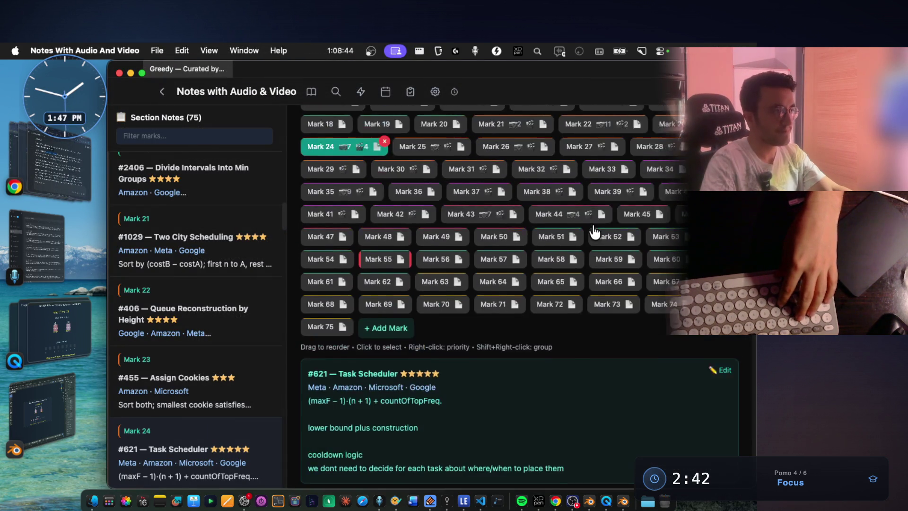
{"action": "scroll", "coordinate": [593, 233], "scroll_direction": "up", "scroll_amount": 3}
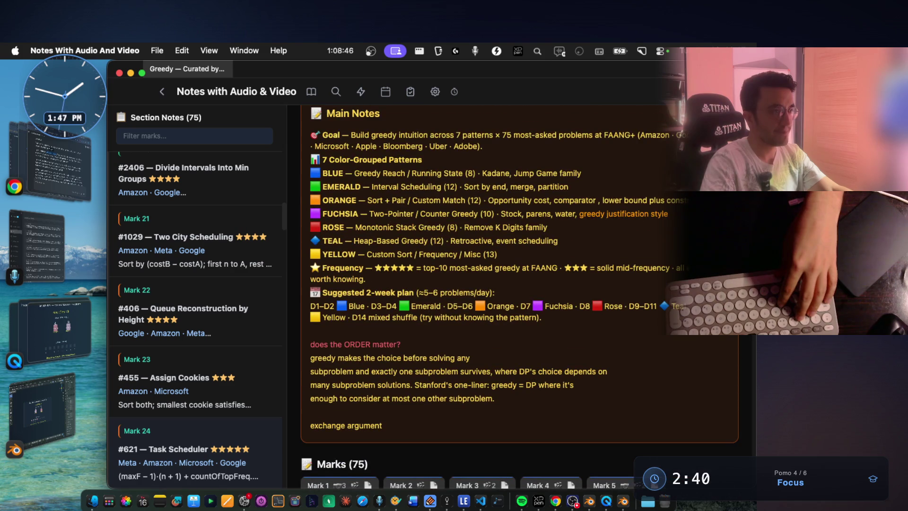
{"action": "left_click", "coordinate": [492, 377]}
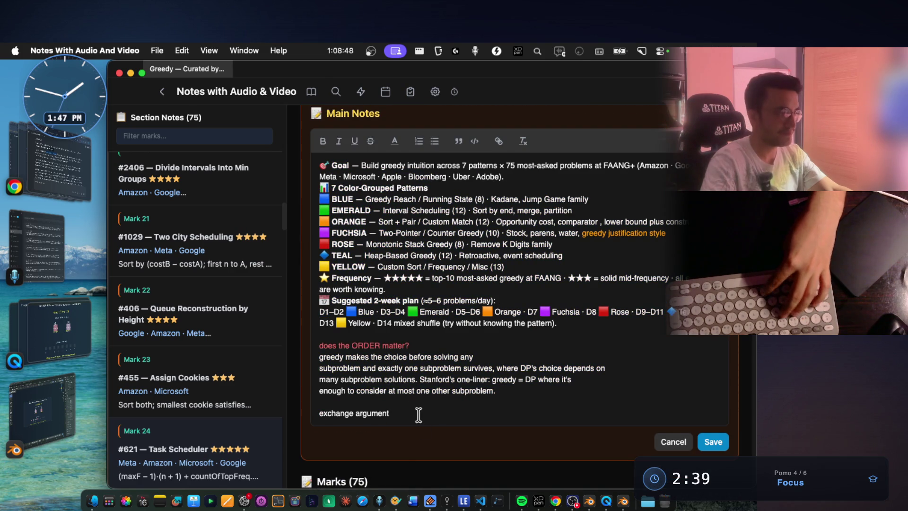
{"action": "key", "text": "Return"}
{"action": "key", "text": "Return"}
{"action": "type", "text": "mechanical shape"}
Copy "reasoning technique" from Claude, paste it as the next line, and save.
{"action": "key", "text": "super+Tab"}
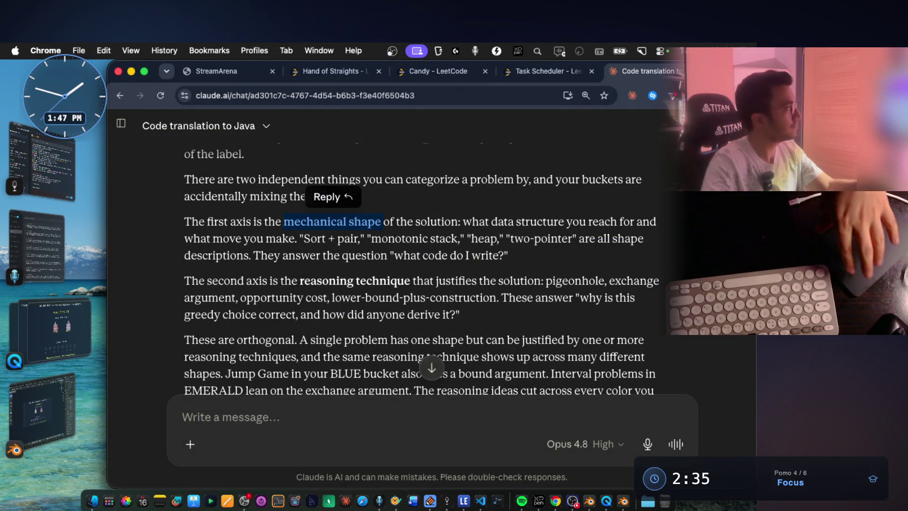
{"action": "key", "text": "super+Tab"}
{"action": "key", "text": "super+Tab"}
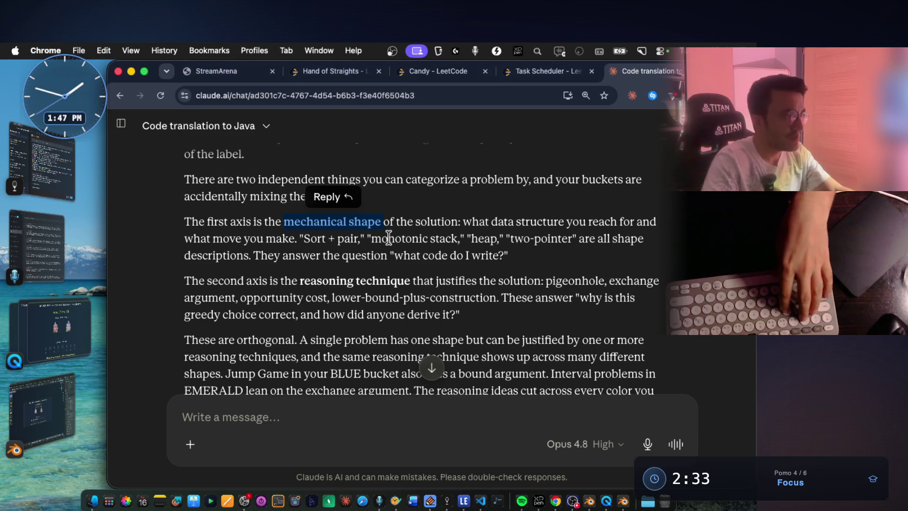
{"action": "mouse_move", "coordinate": [303, 280]}
{"action": "left_mouse_down"}
{"action": "mouse_move", "coordinate": [425, 277]}
{"action": "mouse_move", "coordinate": [412, 280]}
{"action": "left_mouse_up"}
{"action": "key", "text": "super+c"}
{"action": "key", "text": "super+Tab"}
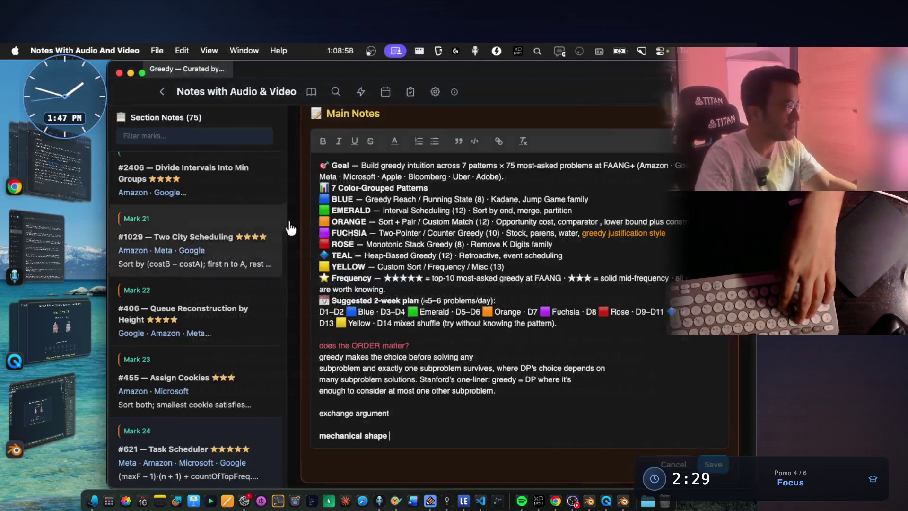
{"action": "key", "text": "Return"}
{"action": "key", "text": "super+v"}
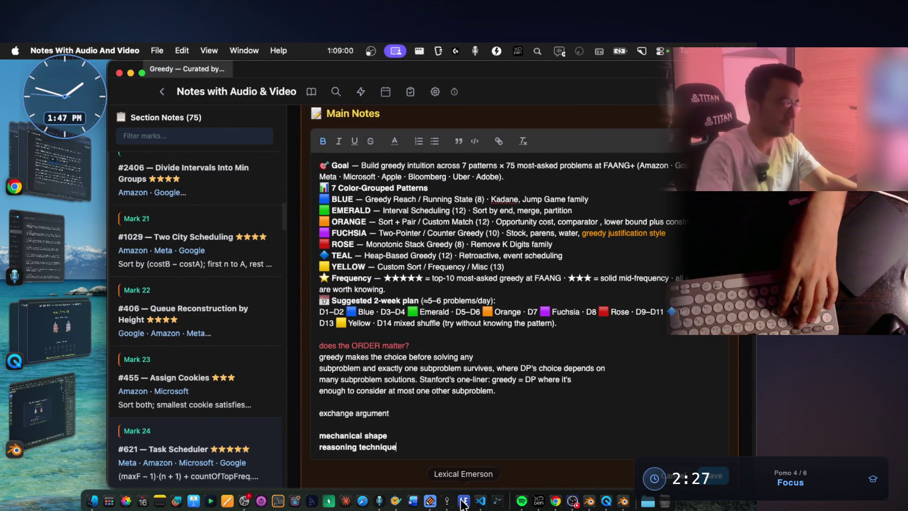
{"action": "key", "text": "super+s"}
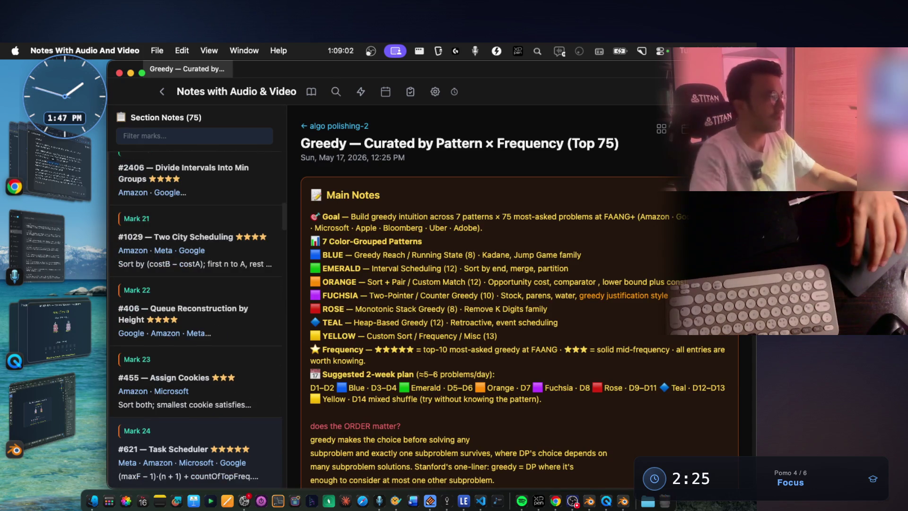
Select the list "pigeonhole, exchange argument, opportunity cost, lower-bound-plus-construction" in Claude's reply.
{"action": "left_click", "coordinate": [44, 143]}
{"action": "left_click", "coordinate": [446, 280]}
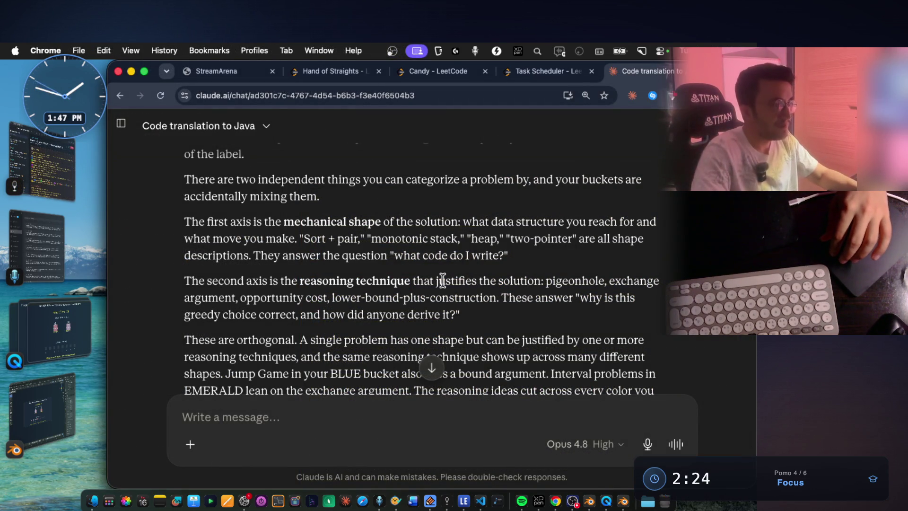
{"action": "left_click_drag", "start_coordinate": [434, 280], "coordinate": [544, 280]}
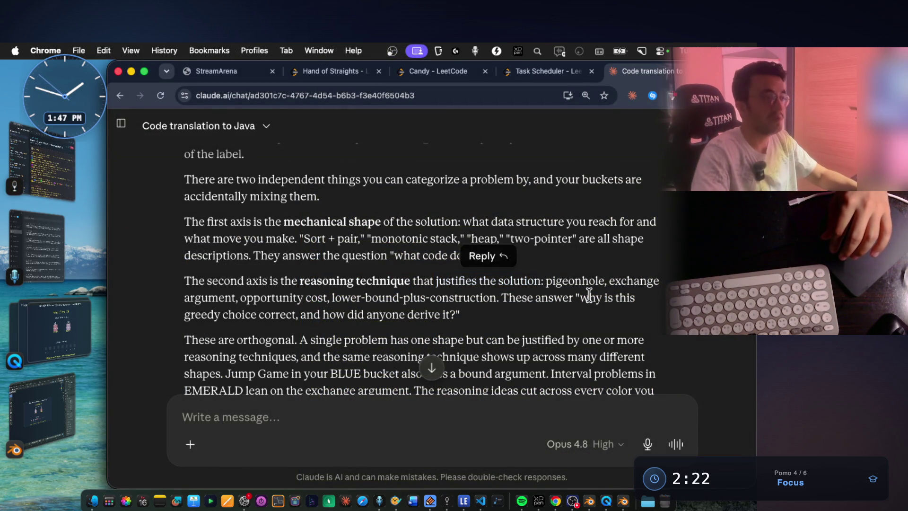
{"action": "left_click", "coordinate": [591, 294]}
{"action": "left_click_drag", "start_coordinate": [239, 298], "coordinate": [493, 298]}
{"action": "left_click", "coordinate": [510, 313]}
{"action": "mouse_move", "coordinate": [544, 278]}
{"action": "left_mouse_down"}
{"action": "mouse_move", "coordinate": [544, 298]}
{"action": "mouse_move", "coordinate": [494, 299]}
{"action": "left_mouse_up"}
{"action": "key", "text": "super+c"}
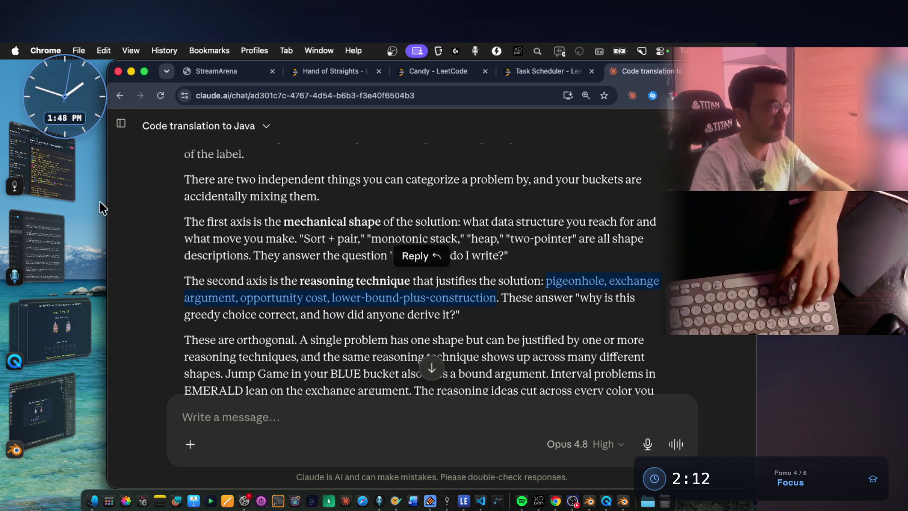
{"action": "left_click", "coordinate": [43, 174]}
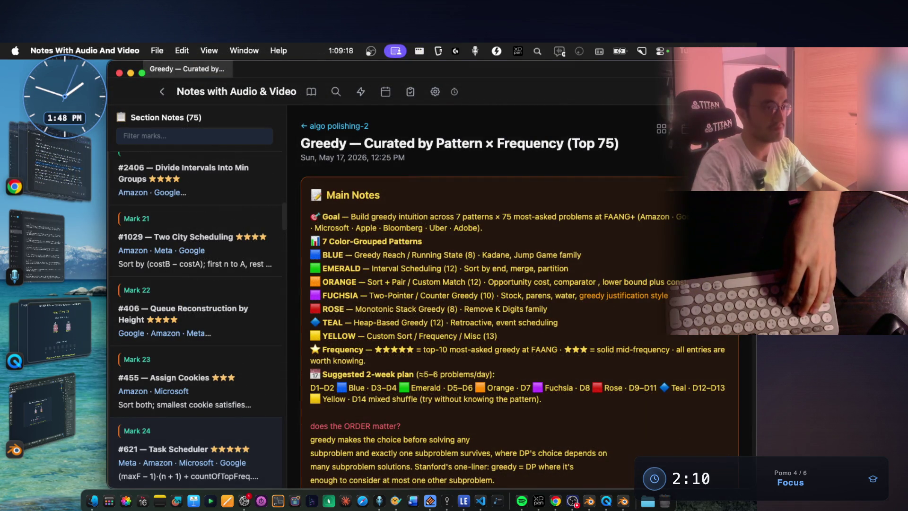
Paste the technique list under "reasoning technique" in Main Notes and save.
{"action": "double_click", "coordinate": [579, 282]}
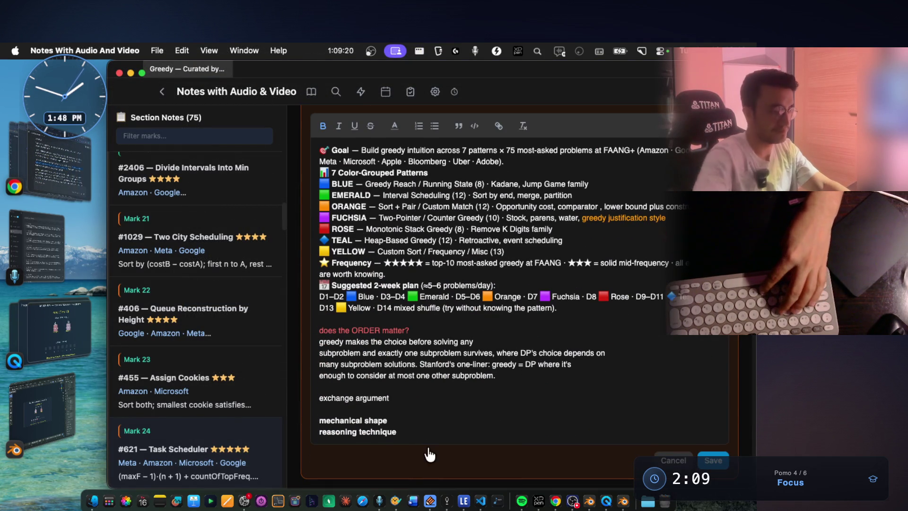
{"action": "key", "text": "super+v"}
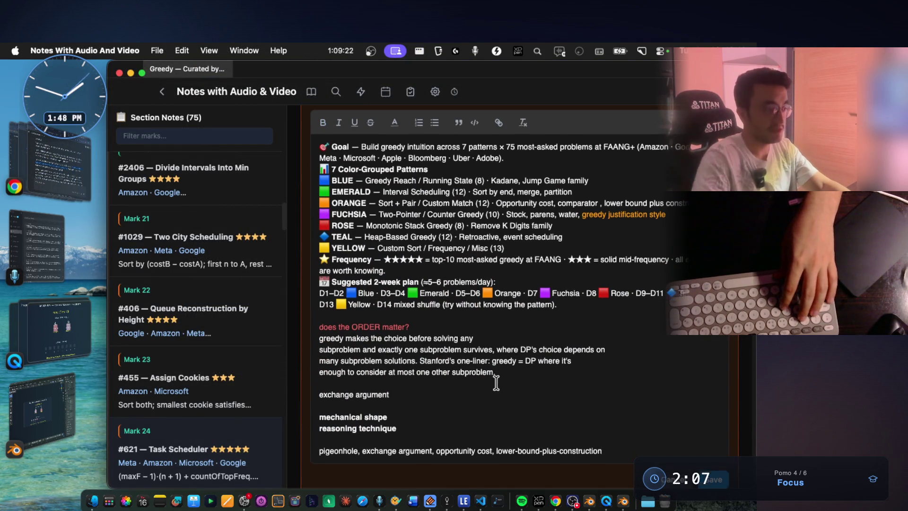
{"action": "scroll", "coordinate": [631, 428], "scroll_direction": "down", "scroll_amount": 3}
{"action": "left_click", "coordinate": [710, 408]}
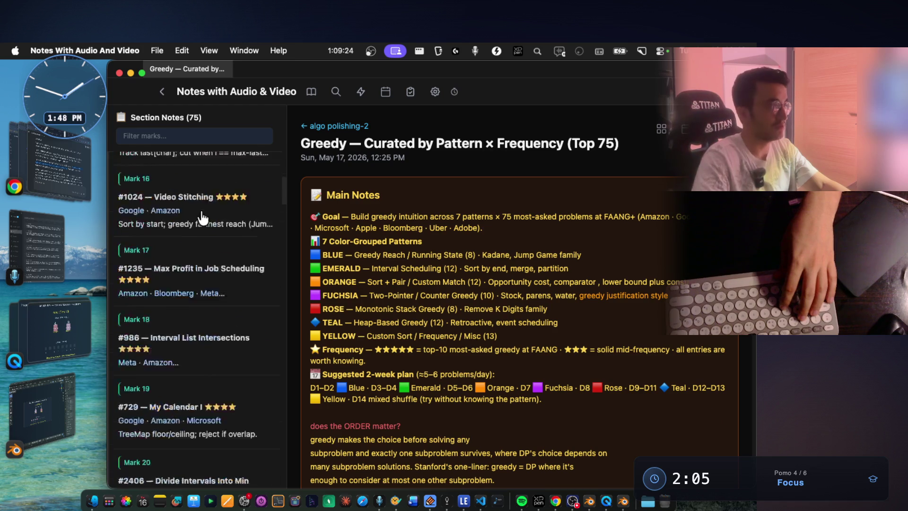
{"action": "key", "text": "super+Tab"}
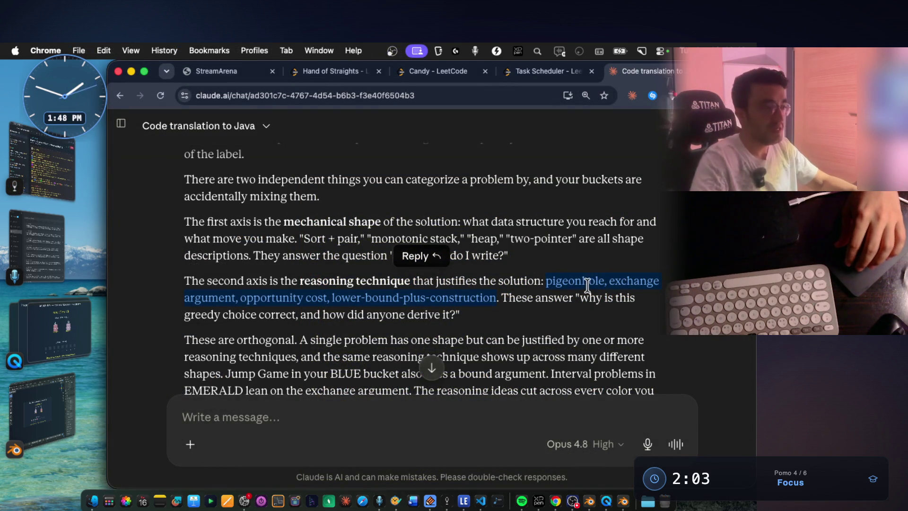
Highlight the reply's sentences on orthogonal axes and one shape having many techniques.
{"action": "scroll", "coordinate": [631, 247], "scroll_direction": "down", "scroll_amount": 1}
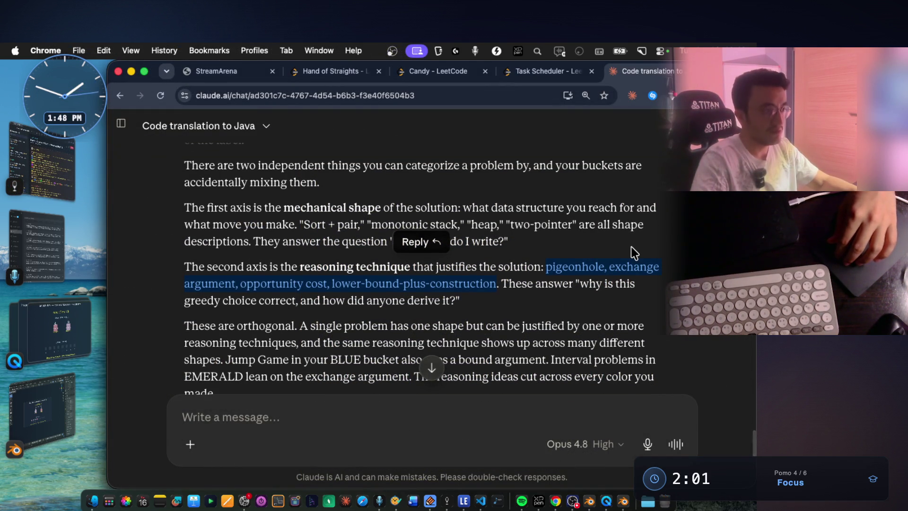
{"action": "scroll", "coordinate": [632, 247], "scroll_direction": "down", "scroll_amount": 2}
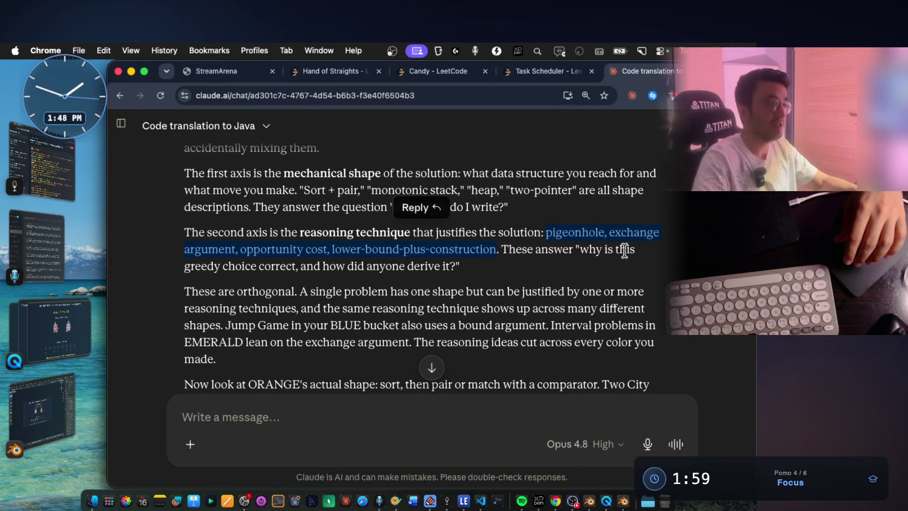
{"action": "scroll", "coordinate": [625, 250], "scroll_direction": "down", "scroll_amount": 1}
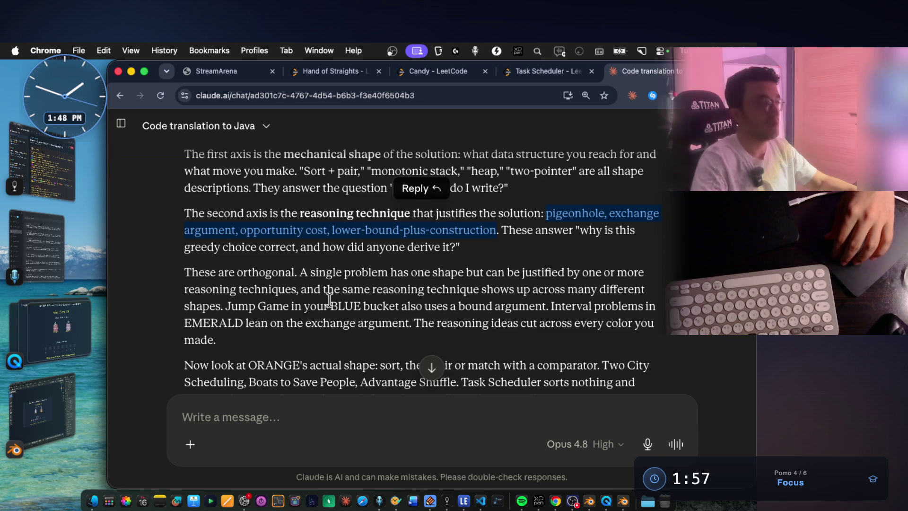
{"action": "left_click_drag", "start_coordinate": [214, 271], "coordinate": [441, 274]}
{"action": "left_click", "coordinate": [284, 269]}
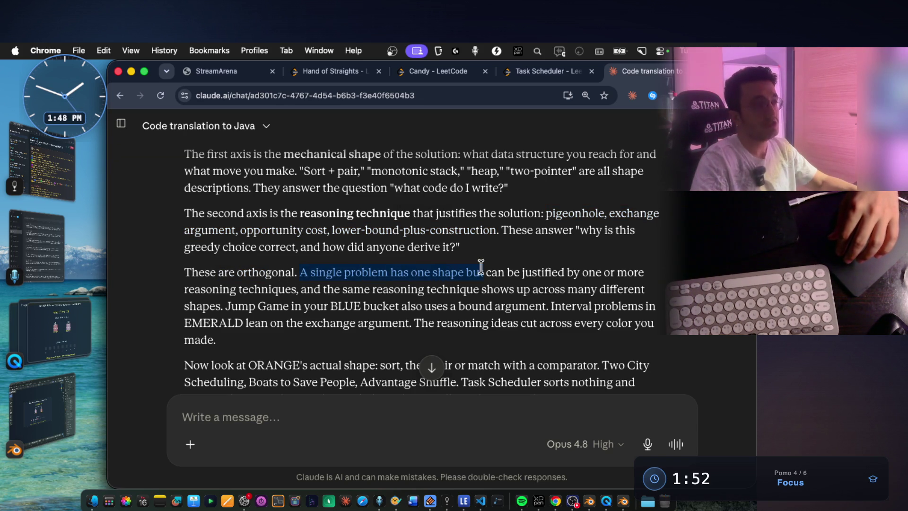
{"action": "left_click_drag", "start_coordinate": [599, 276], "coordinate": [652, 272]}
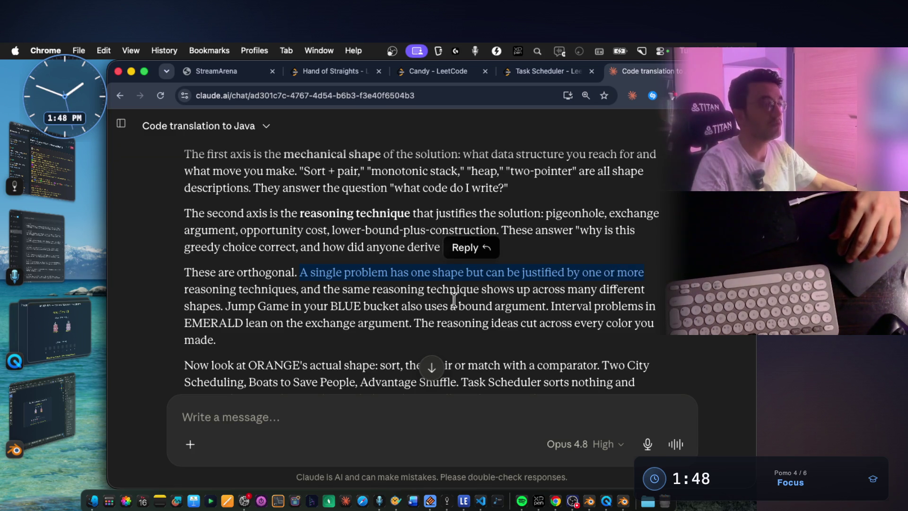
{"action": "left_click_drag", "start_coordinate": [298, 287], "coordinate": [346, 286]}
{"action": "left_click_drag", "start_coordinate": [417, 287], "coordinate": [623, 288]}
Highlight ORANGE's actual shape and why Task Scheduler doesn't belong there.
{"action": "scroll", "coordinate": [414, 321], "scroll_direction": "down", "scroll_amount": 3}
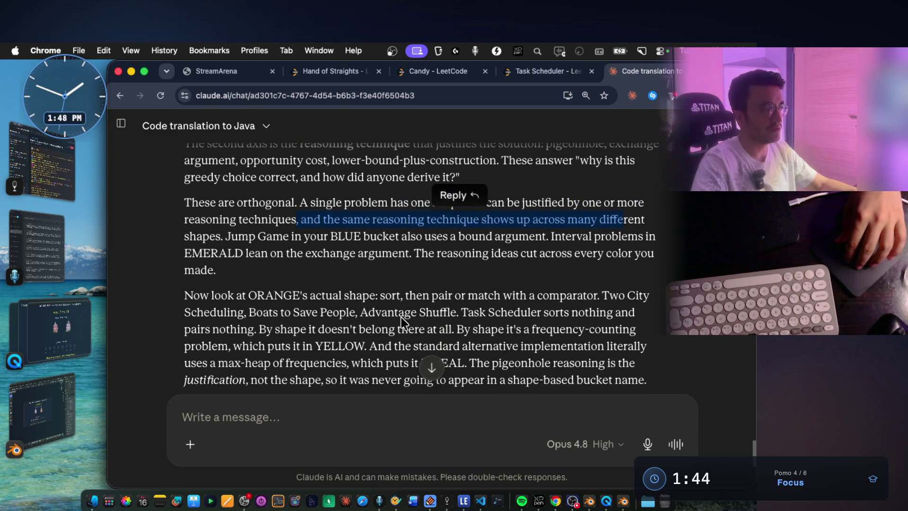
{"action": "left_click_drag", "start_coordinate": [250, 293], "coordinate": [312, 295]}
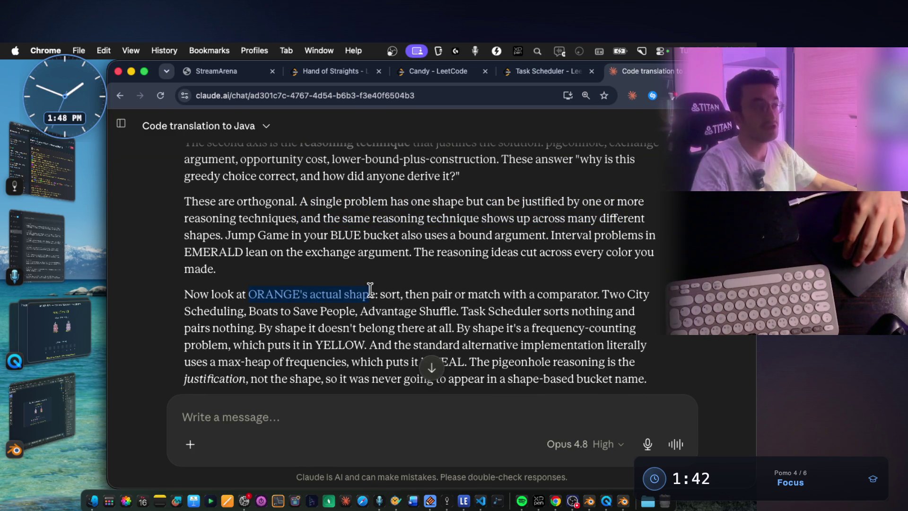
{"action": "left_click_drag", "start_coordinate": [378, 294], "coordinate": [381, 293]}
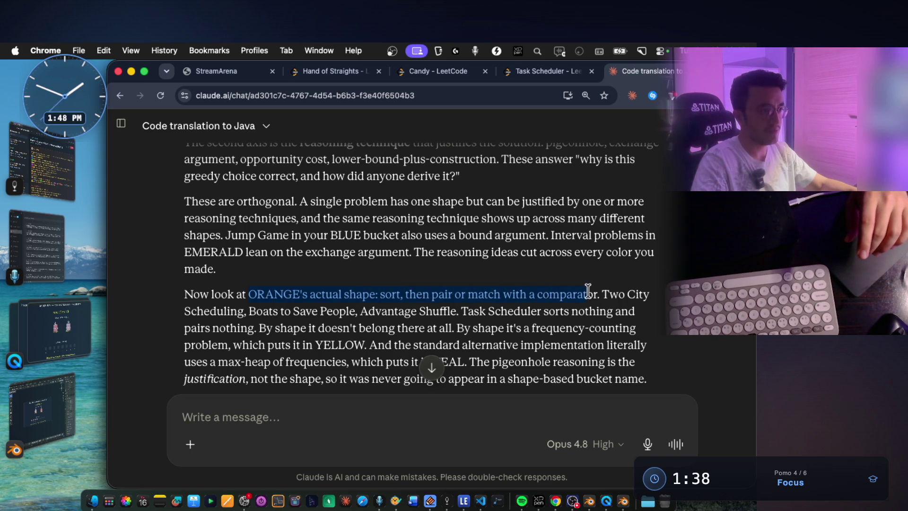
{"action": "left_click_drag", "start_coordinate": [588, 291], "coordinate": [588, 291]}
{"action": "left_click", "coordinate": [264, 306]}
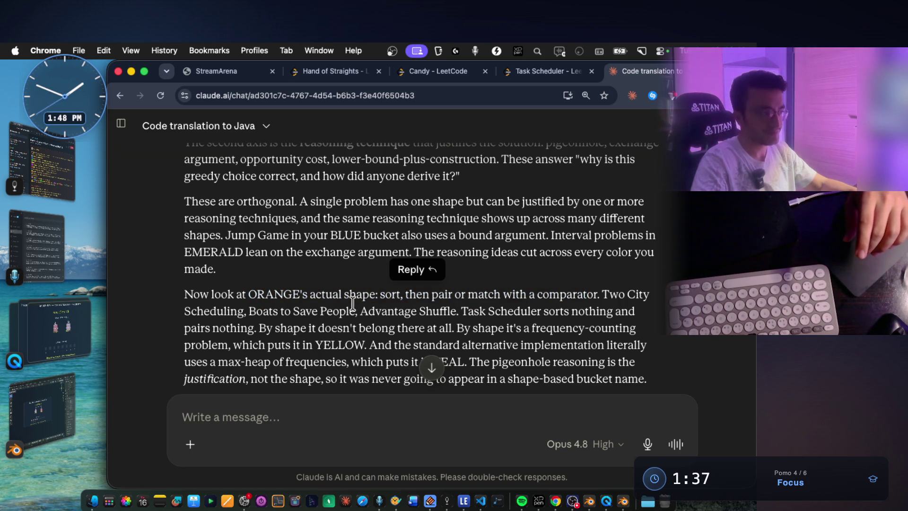
{"action": "left_click_drag", "start_coordinate": [360, 310], "coordinate": [444, 312]}
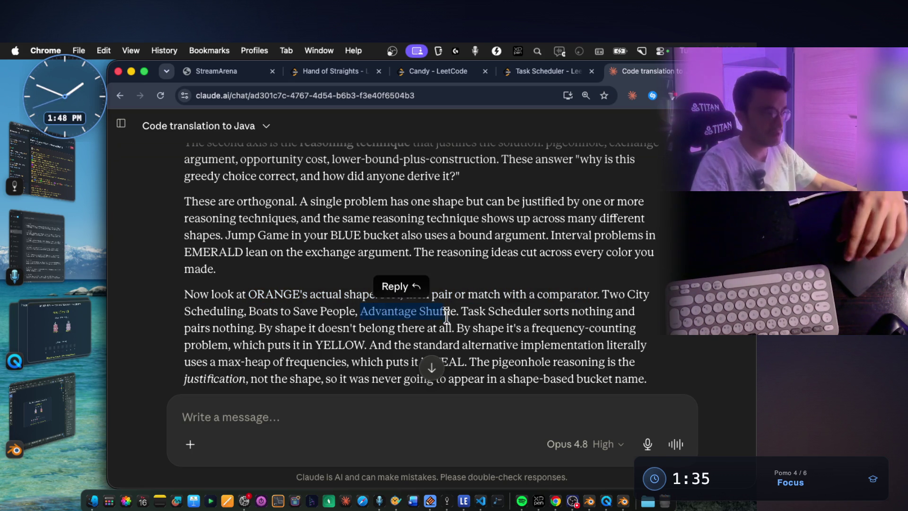
{"action": "scroll", "coordinate": [497, 303], "scroll_direction": "down", "scroll_amount": 2}
{"action": "left_click_drag", "start_coordinate": [463, 282], "coordinate": [639, 283]}
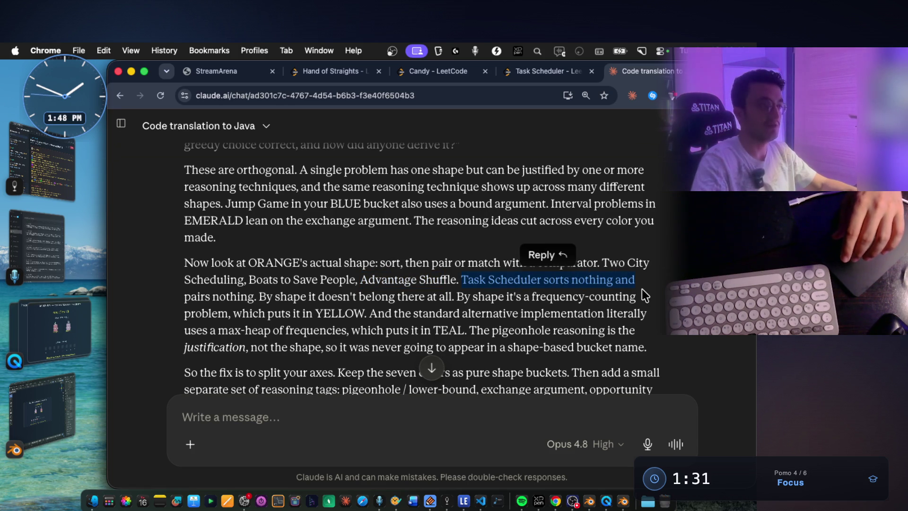
{"action": "left_click_drag", "start_coordinate": [256, 296], "coordinate": [626, 297]}
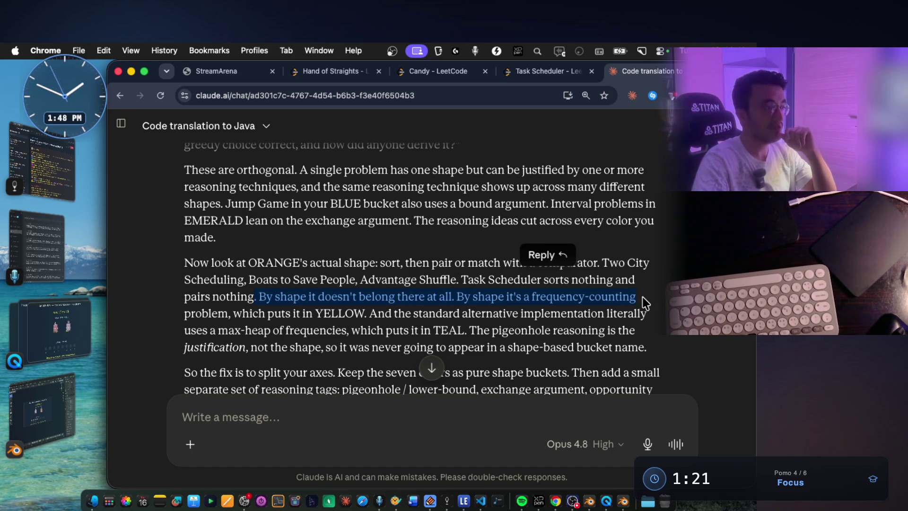
Highlight the YELLOW group's description in the Greedy notes' colour legend.
{"action": "left_click", "coordinate": [61, 189]}
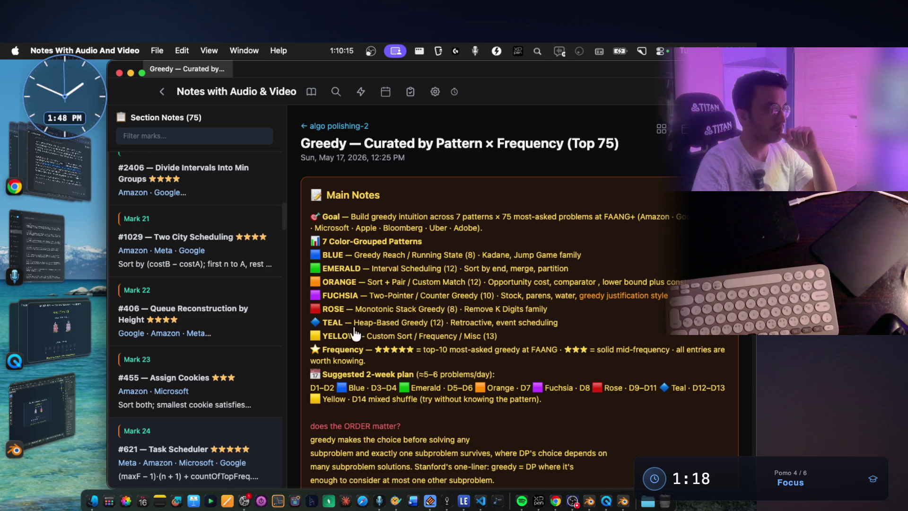
{"action": "left_click_drag", "start_coordinate": [367, 336], "coordinate": [490, 339]}
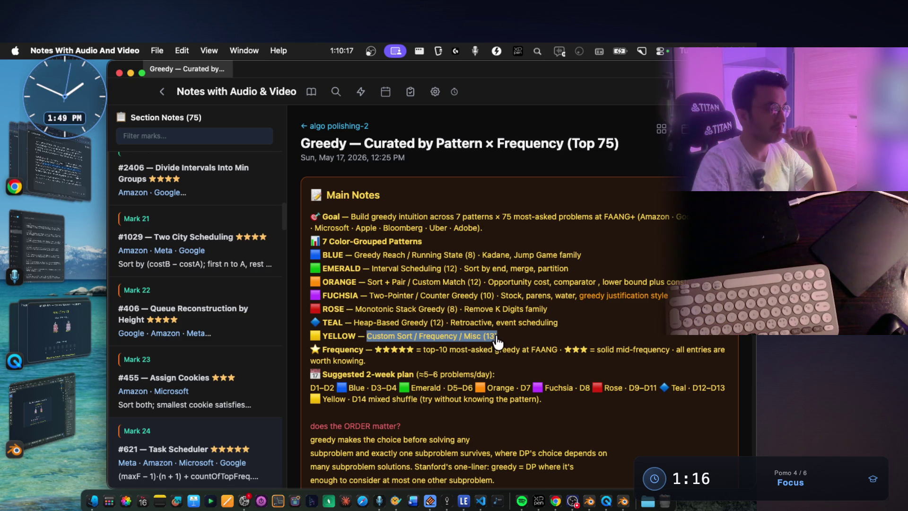
{"action": "left_click", "coordinate": [52, 161]}
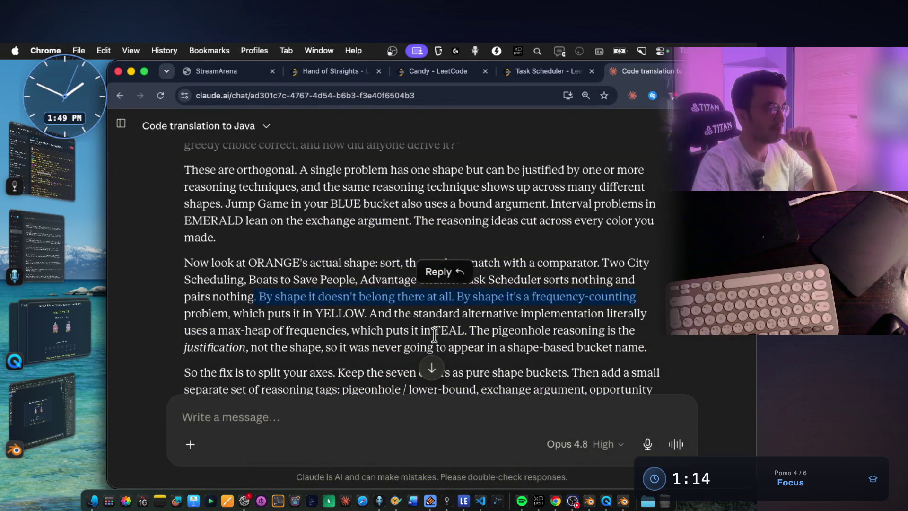
Highlight the standard max-heap alternative and the "justification, not shape" phrase.
{"action": "left_click_drag", "start_coordinate": [395, 314], "coordinate": [461, 306]}
{"action": "left_click_drag", "start_coordinate": [597, 311], "coordinate": [670, 311]}
{"action": "left_click_drag", "start_coordinate": [229, 330], "coordinate": [610, 327]}
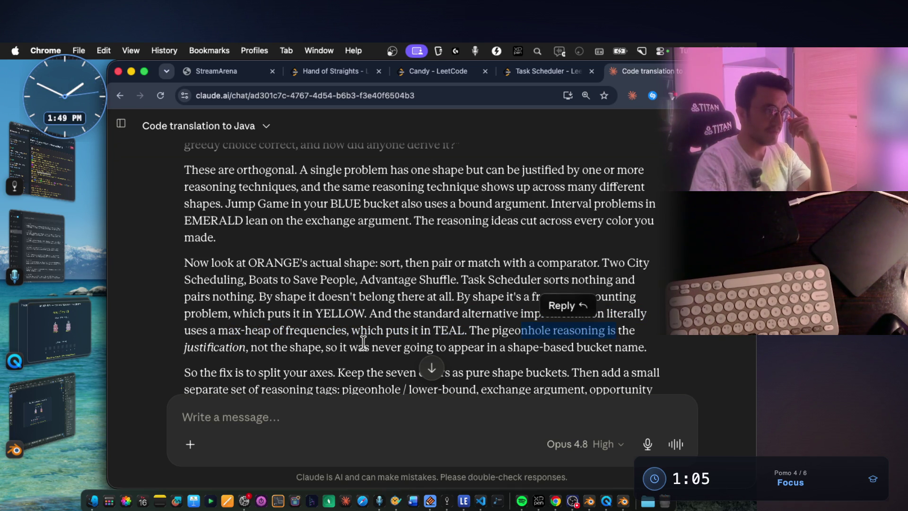
{"action": "left_click_drag", "start_coordinate": [258, 349], "coordinate": [308, 349]}
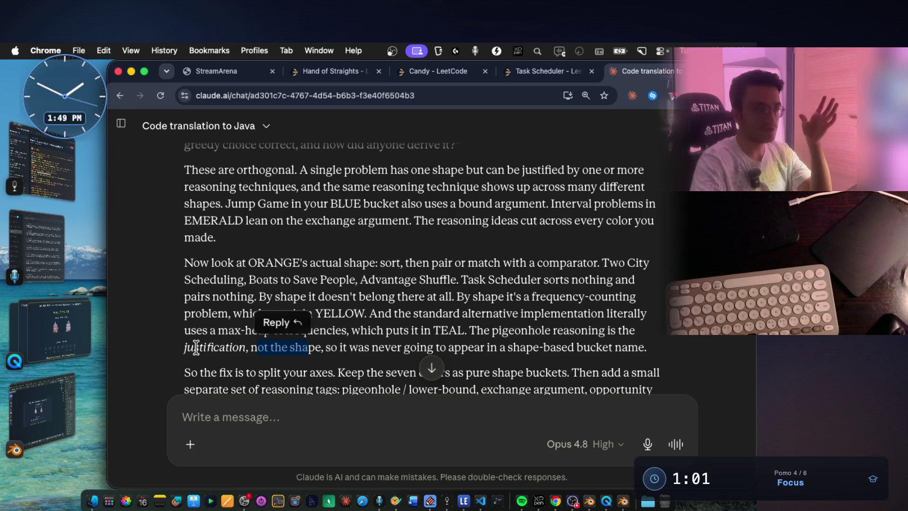
{"action": "double_click", "coordinate": [199, 347]}
{"action": "left_click", "coordinate": [236, 369]}
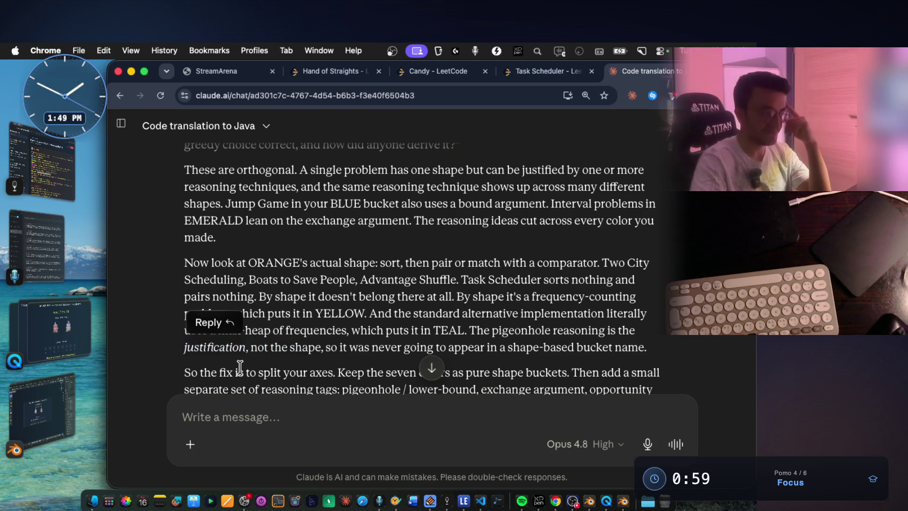
{"action": "left_click_drag", "start_coordinate": [251, 348], "coordinate": [289, 348]}
Highlight passages on bucket names, splitting the axes, and one color plus one or more tags.
{"action": "scroll", "coordinate": [370, 293], "scroll_direction": "down", "scroll_amount": 2}
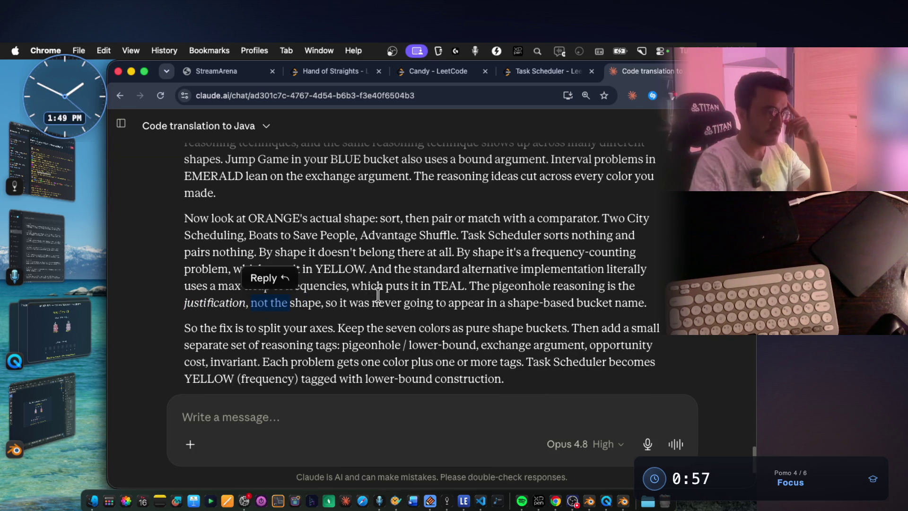
{"action": "left_click_drag", "start_coordinate": [418, 304], "coordinate": [520, 298]}
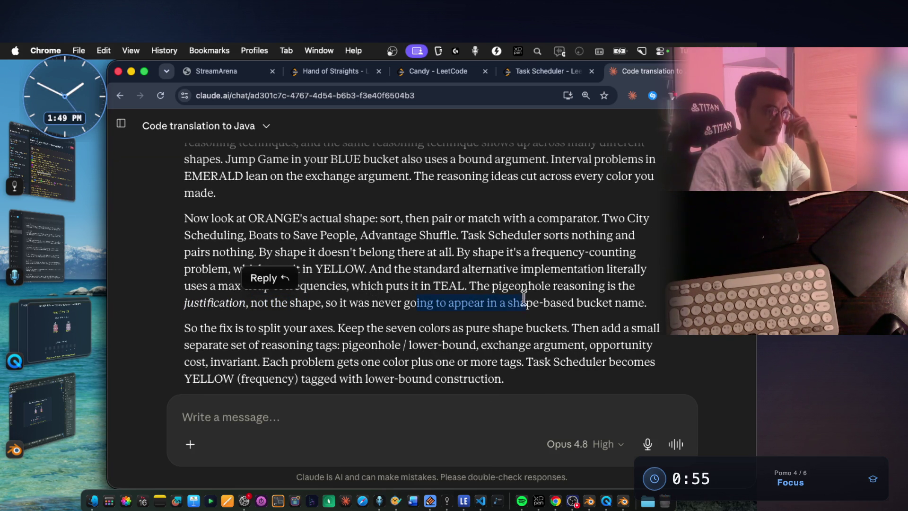
{"action": "left_click_drag", "start_coordinate": [584, 304], "coordinate": [644, 303]}
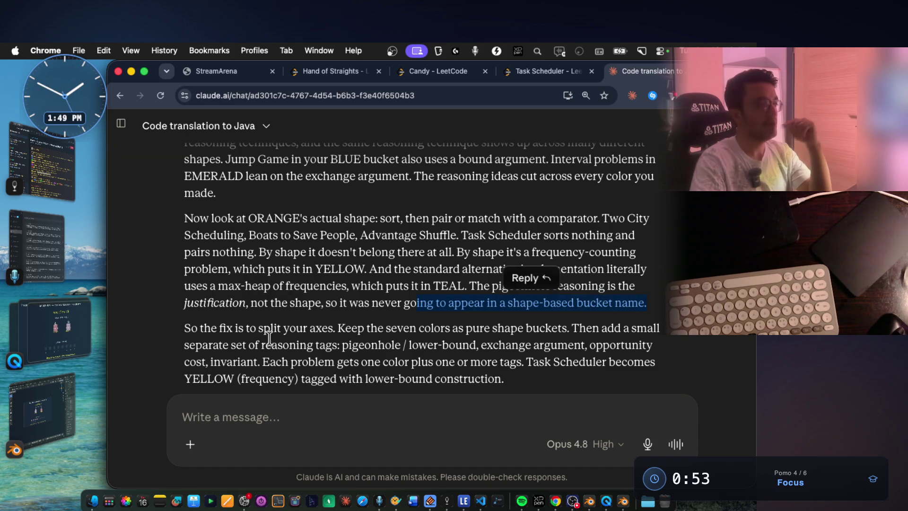
{"action": "left_click_drag", "start_coordinate": [251, 327], "coordinate": [565, 324]}
{"action": "left_click", "coordinate": [610, 303]}
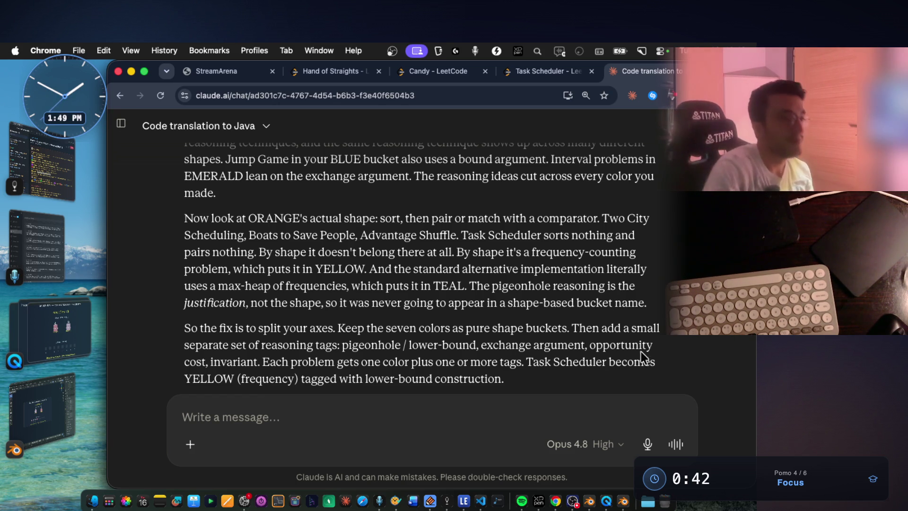
{"action": "double_click", "coordinate": [239, 368]}
{"action": "left_click_drag", "start_coordinate": [279, 362], "coordinate": [381, 361]}
{"action": "left_click", "coordinate": [433, 362]}
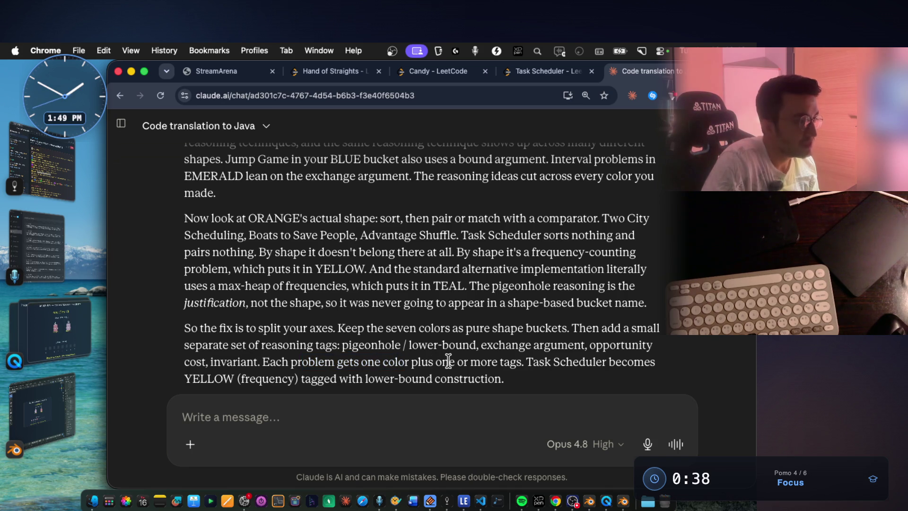
{"action": "left_click_drag", "start_coordinate": [448, 362], "coordinate": [646, 362]}
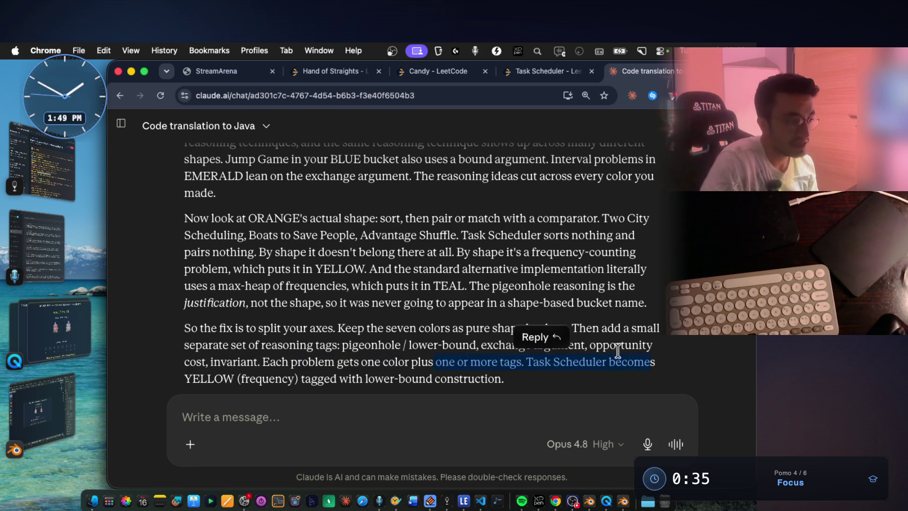
Highlight Task Scheduler's lower-bound tag and predictive taxonomy, then select the entire reply.
{"action": "scroll", "coordinate": [255, 338], "scroll_direction": "down", "scroll_amount": 2}
{"action": "left_click_drag", "start_coordinate": [245, 349], "coordinate": [505, 349]}
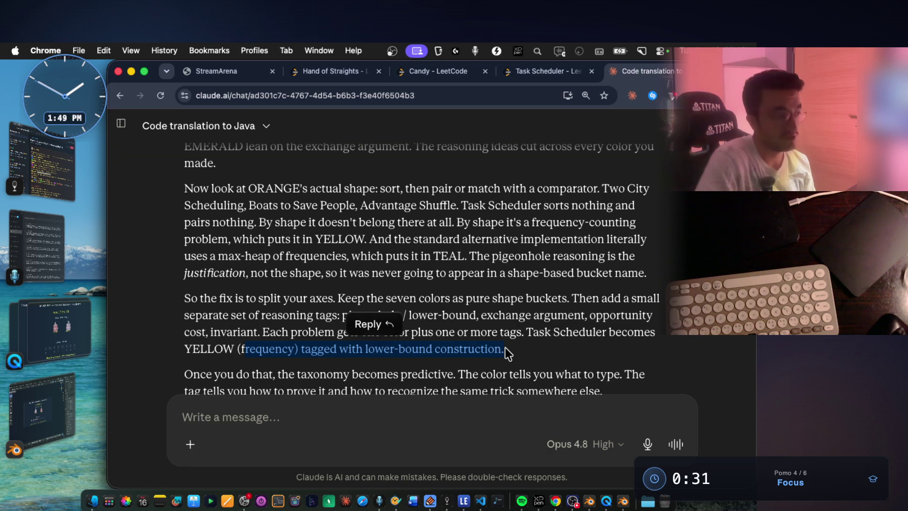
{"action": "scroll", "coordinate": [504, 277], "scroll_direction": "down", "scroll_amount": 2}
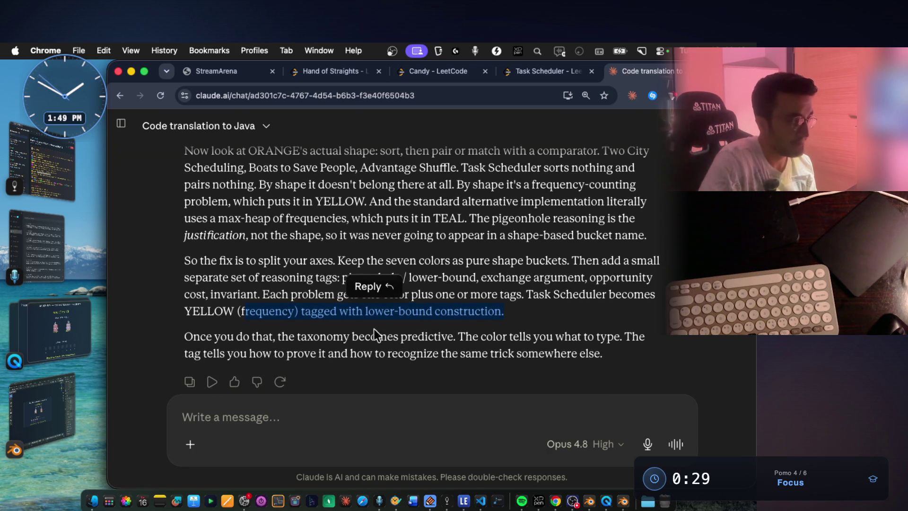
{"action": "left_click_drag", "start_coordinate": [220, 338], "coordinate": [624, 338]}
{"action": "left_click_drag", "start_coordinate": [203, 354], "coordinate": [338, 357]}
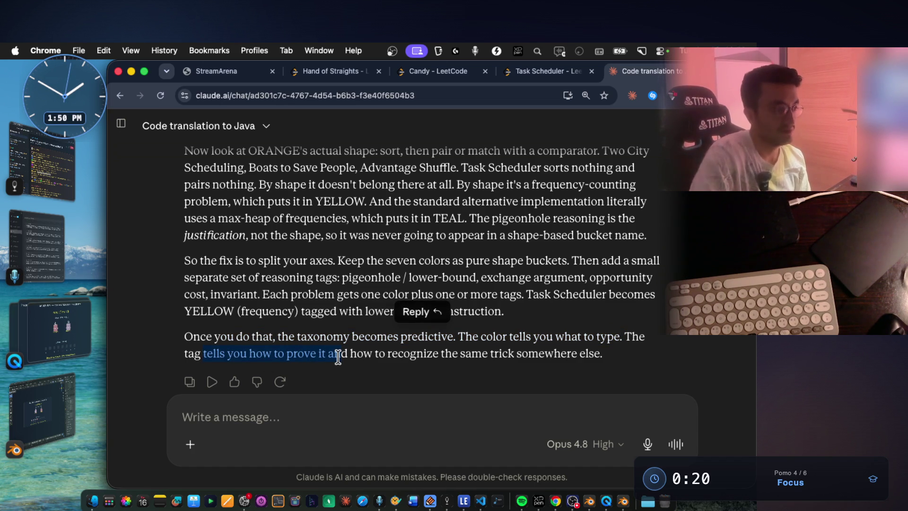
{"action": "left_click_drag", "start_coordinate": [339, 357], "coordinate": [432, 357]}
{"action": "mouse_move", "coordinate": [612, 359]}
{"action": "left_mouse_down"}
{"action": "mouse_move", "coordinate": [450, 280]}
{"action": "mouse_move", "coordinate": [371, 362]}
{"action": "mouse_move", "coordinate": [289, 310]}
{"action": "mouse_move", "coordinate": [199, 303]}
{"action": "mouse_move", "coordinate": [247, 307]}
{"action": "mouse_move", "coordinate": [182, 244]}
{"action": "left_mouse_up"}
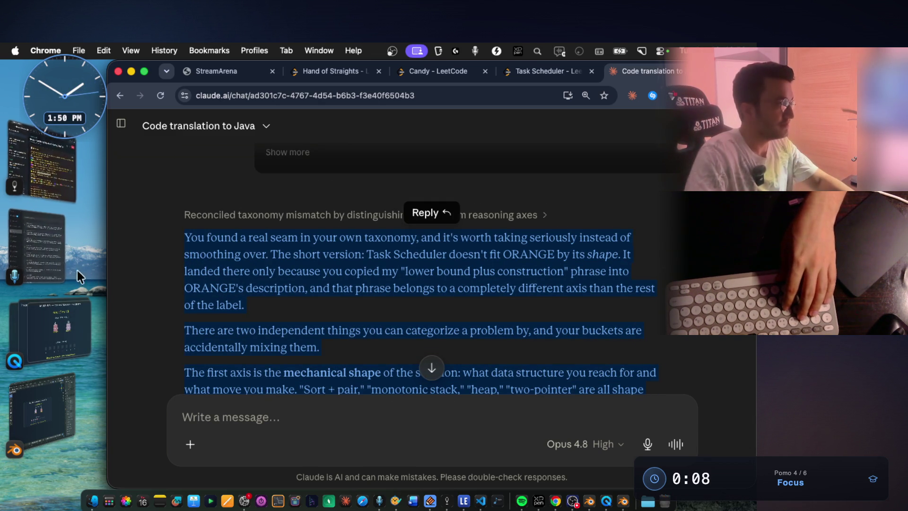
{"action": "left_click", "coordinate": [490, 499]}
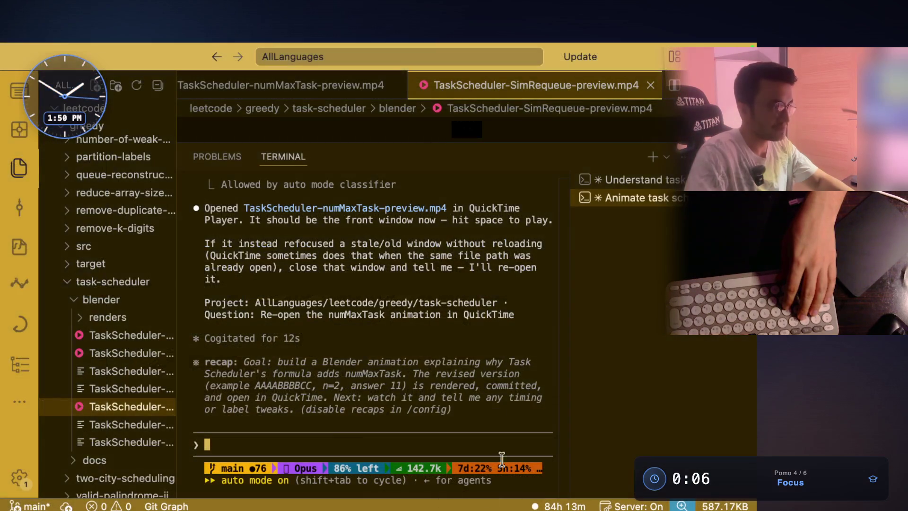
Launch claude in a new terminal and paste the reply after /noteswithaudioandvideo-db.
{"action": "left_click", "coordinate": [653, 156]}
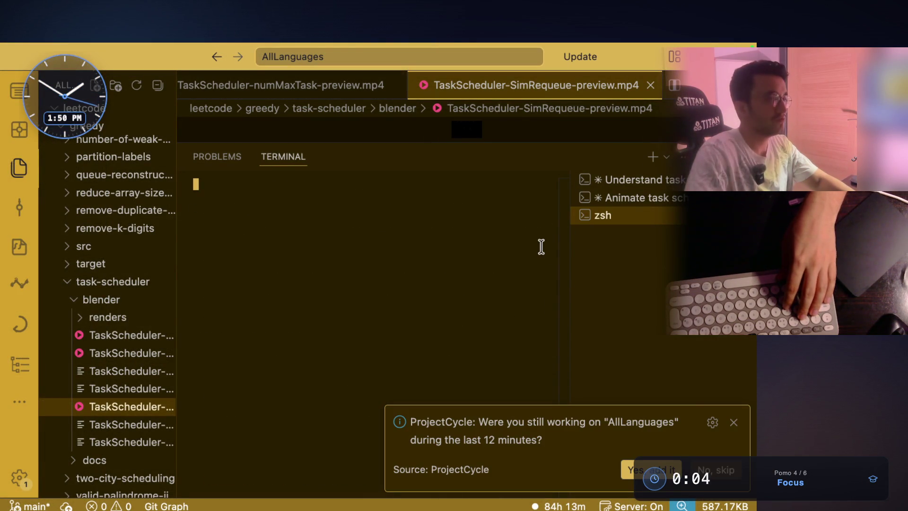
{"action": "left_click", "coordinate": [734, 422]}
{"action": "type", "text": "claude"}
{"action": "key", "text": "Return"}
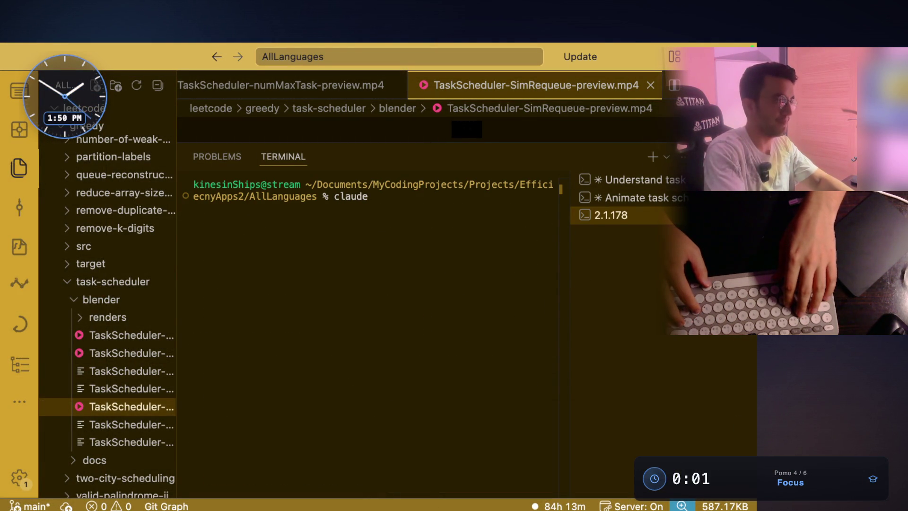
{"action": "type", "text": "/note"}
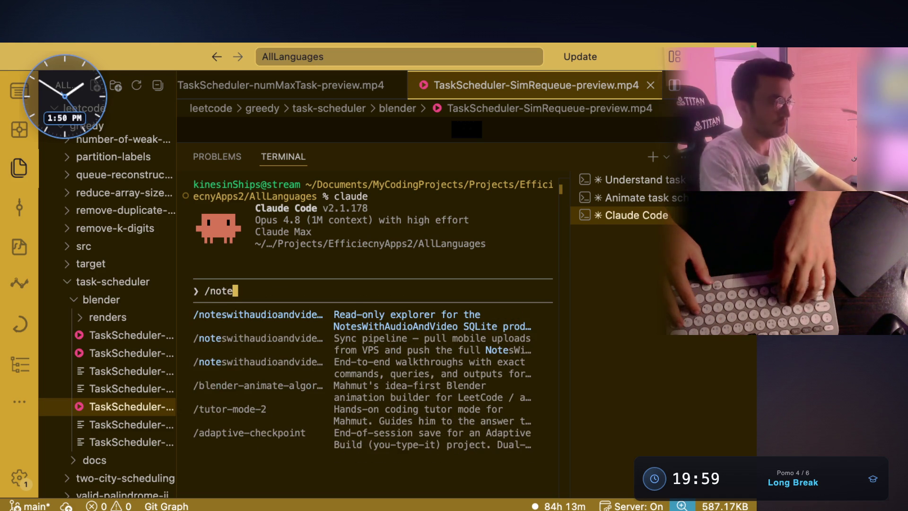
{"action": "key", "text": "Tab"}
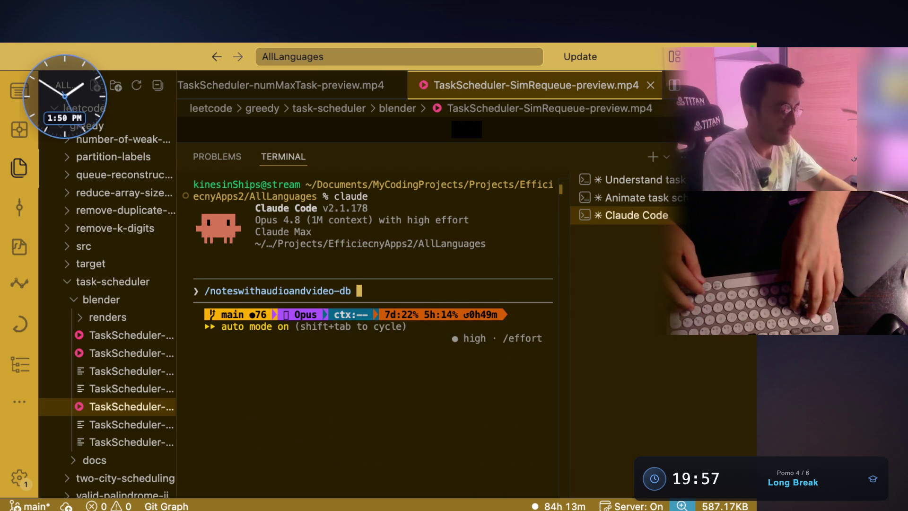
{"action": "key", "text": "super+v"}
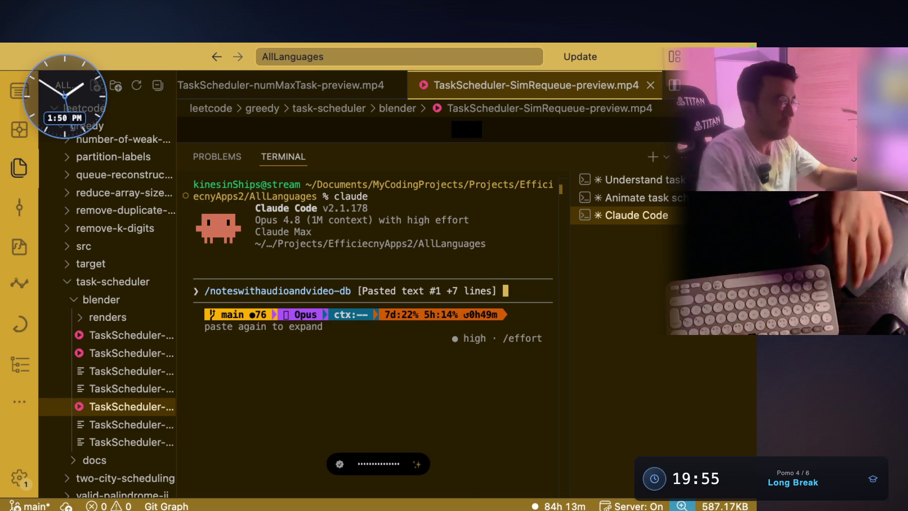
{"action": "key", "text": "super+Tab"}
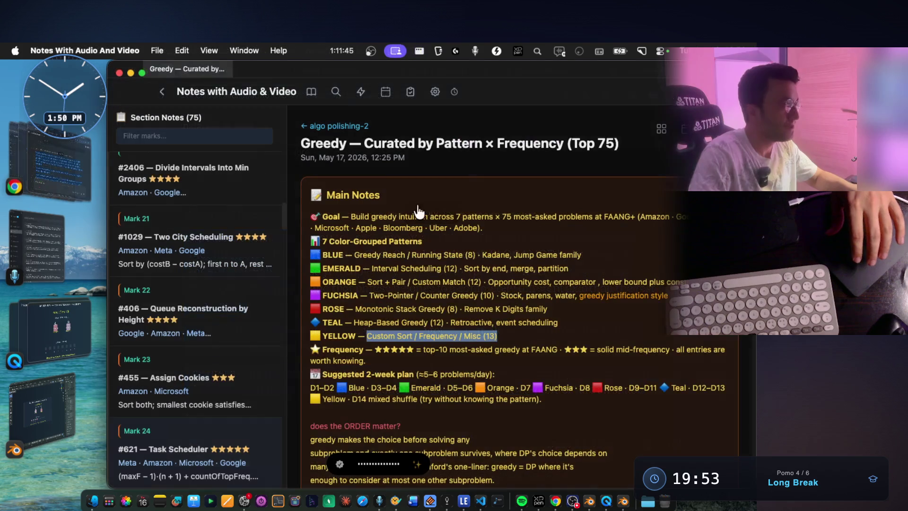
{"action": "left_click", "coordinate": [45, 160]}
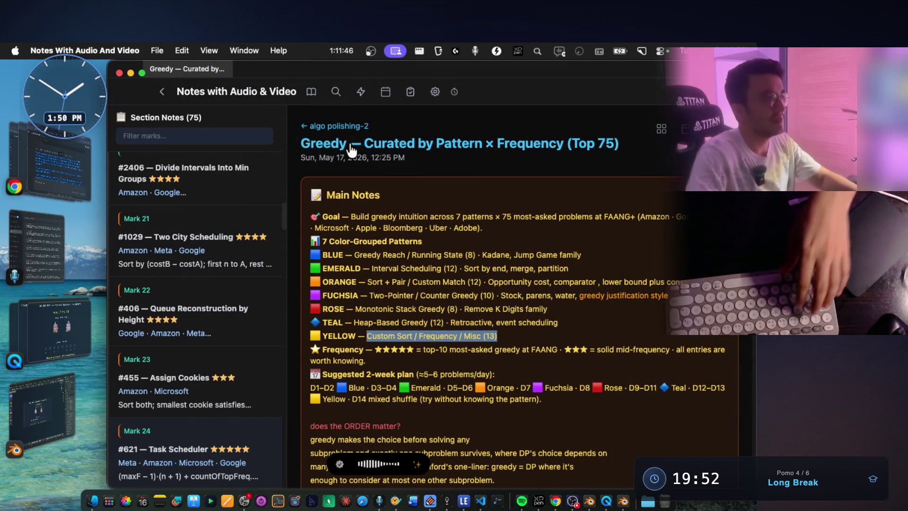
Highlight and clear the Greedy Top 75 note's title while reviewing its color-grouped patterns.
{"action": "mouse_move", "coordinate": [300, 149]}
{"action": "left_mouse_down"}
{"action": "mouse_move", "coordinate": [649, 146]}
{"action": "mouse_move", "coordinate": [634, 153]}
{"action": "mouse_move", "coordinate": [303, 144]}
{"action": "mouse_move", "coordinate": [618, 147]}
{"action": "left_mouse_up"}
{"action": "left_click", "coordinate": [304, 148]}
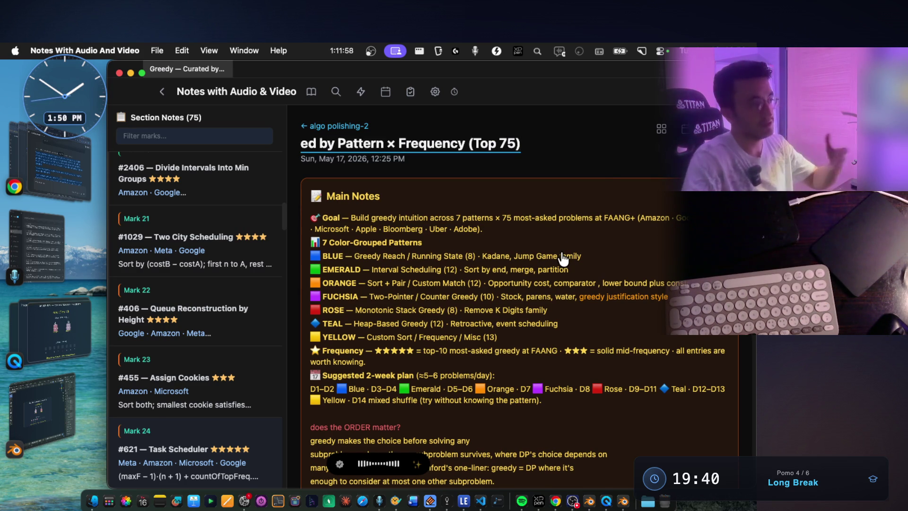
{"action": "key", "text": "super+Tab"}
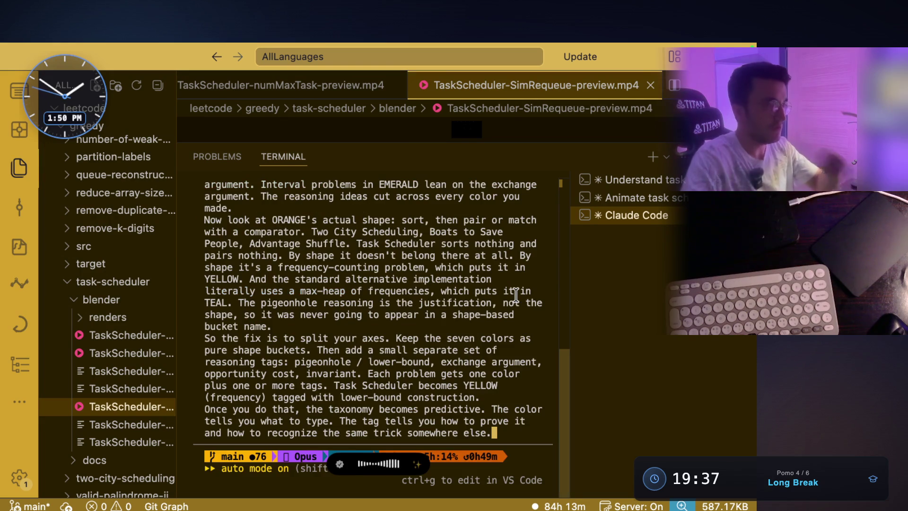
Review the pasted taxonomy reply in the Claude Code prompt, then return to the Greedy notes.
{"action": "scroll", "coordinate": [514, 297], "scroll_direction": "up", "scroll_amount": 3}
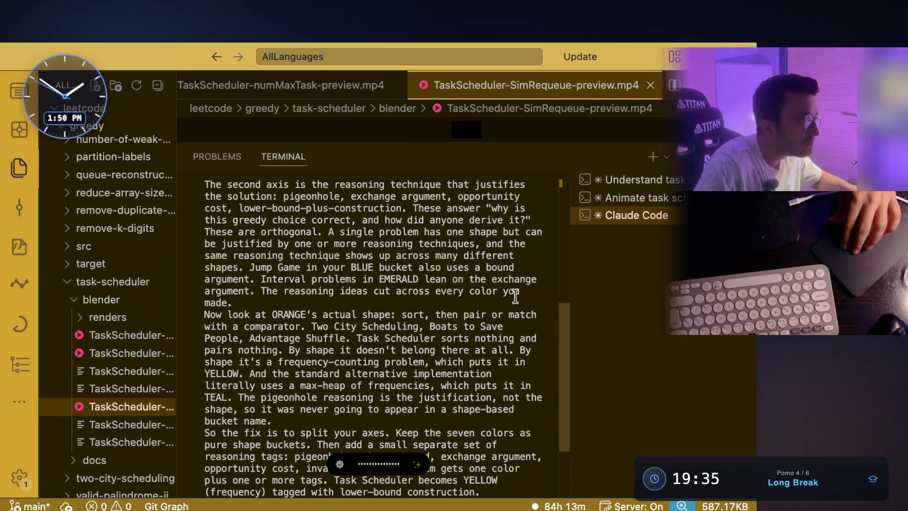
{"action": "scroll", "coordinate": [515, 296], "scroll_direction": "up", "scroll_amount": 8}
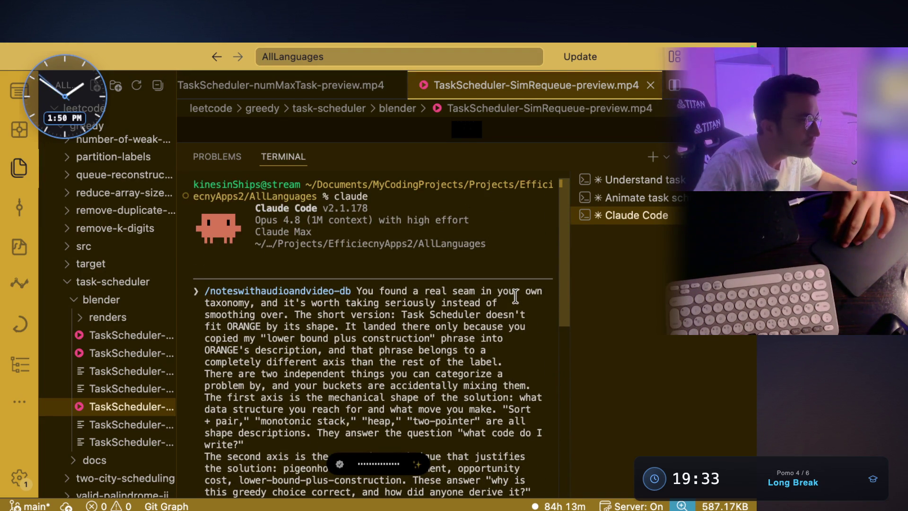
{"action": "scroll", "coordinate": [514, 297], "scroll_direction": "down", "scroll_amount": 7}
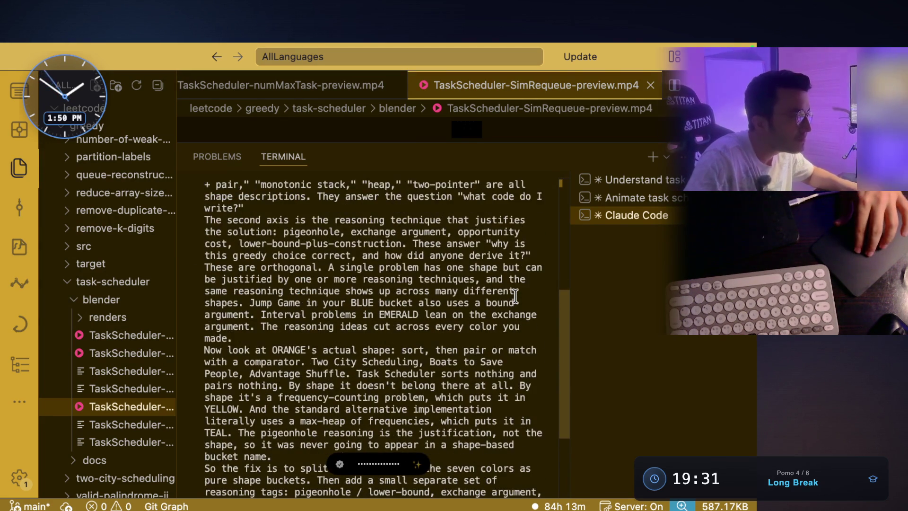
{"action": "scroll", "coordinate": [515, 296], "scroll_direction": "down", "scroll_amount": 3}
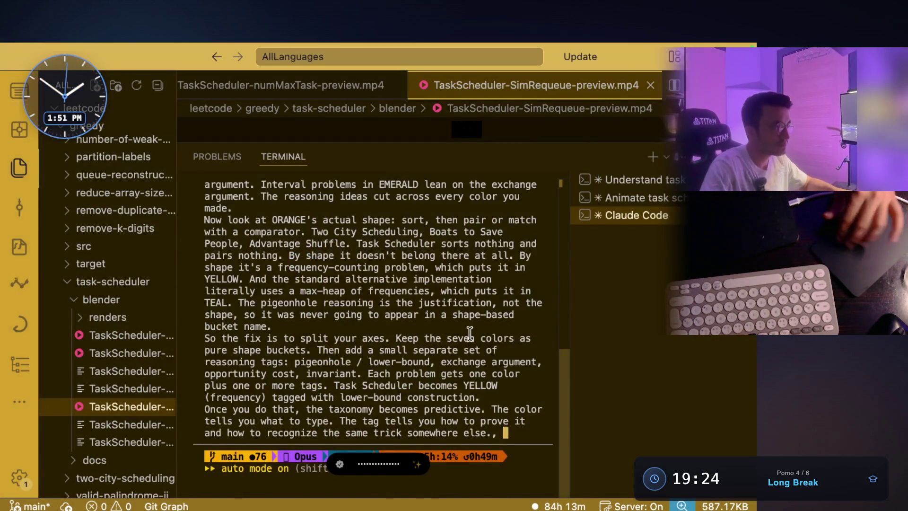
{"action": "scroll", "coordinate": [471, 336], "scroll_direction": "up", "scroll_amount": 10}
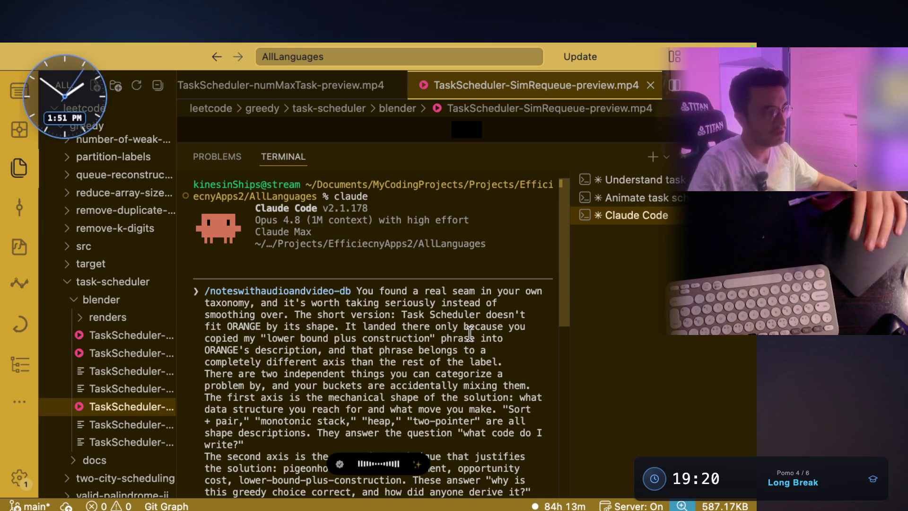
{"action": "key", "text": "super+Tab"}
{"action": "scroll", "coordinate": [444, 302], "scroll_direction": "down", "scroll_amount": 5}
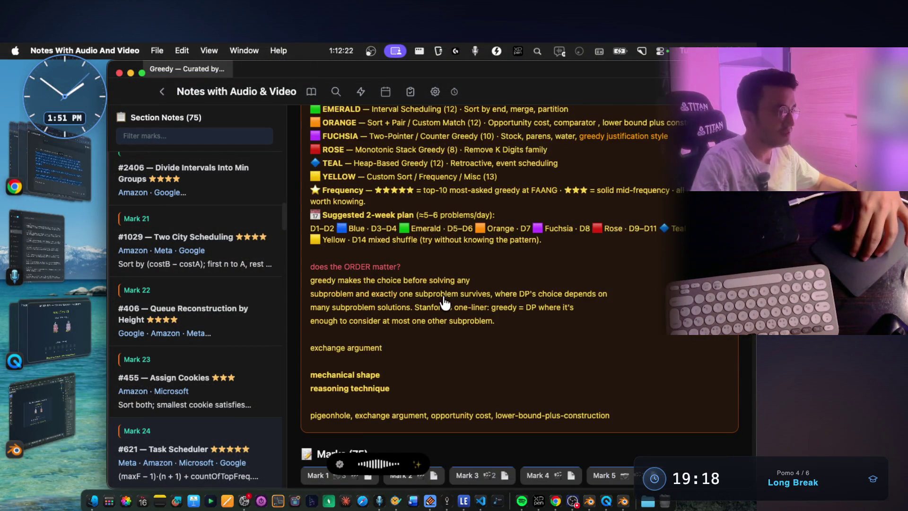
Scroll the Greedy note back up to its title and Main Notes.
{"action": "scroll", "coordinate": [445, 303], "scroll_direction": "down", "scroll_amount": 4}
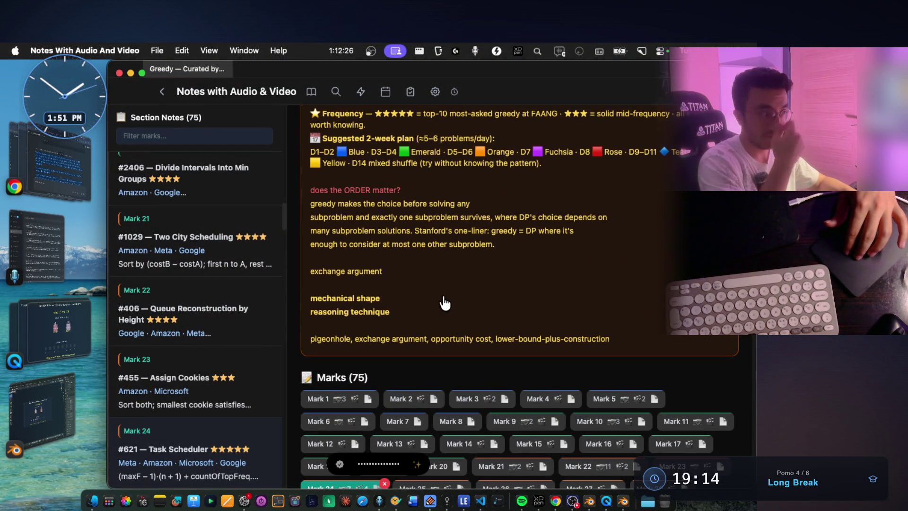
{"action": "scroll", "coordinate": [445, 303], "scroll_direction": "up", "scroll_amount": 10}
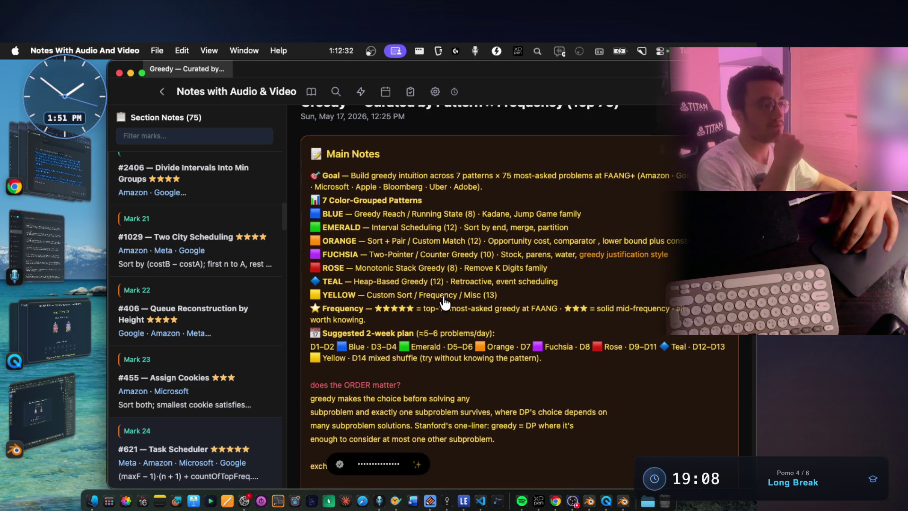
{"action": "scroll", "coordinate": [445, 303], "scroll_direction": "down", "scroll_amount": 15}
{"action": "scroll", "coordinate": [443, 295], "scroll_direction": "down", "scroll_amount": 5}
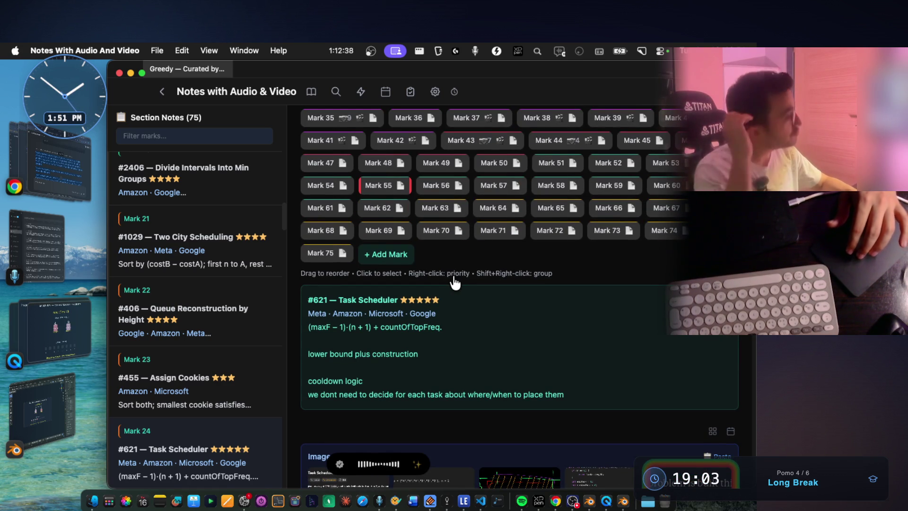
{"action": "scroll", "coordinate": [455, 282], "scroll_direction": "up", "scroll_amount": 4}
{"action": "scroll", "coordinate": [455, 282], "scroll_direction": "up", "scroll_amount": 10}
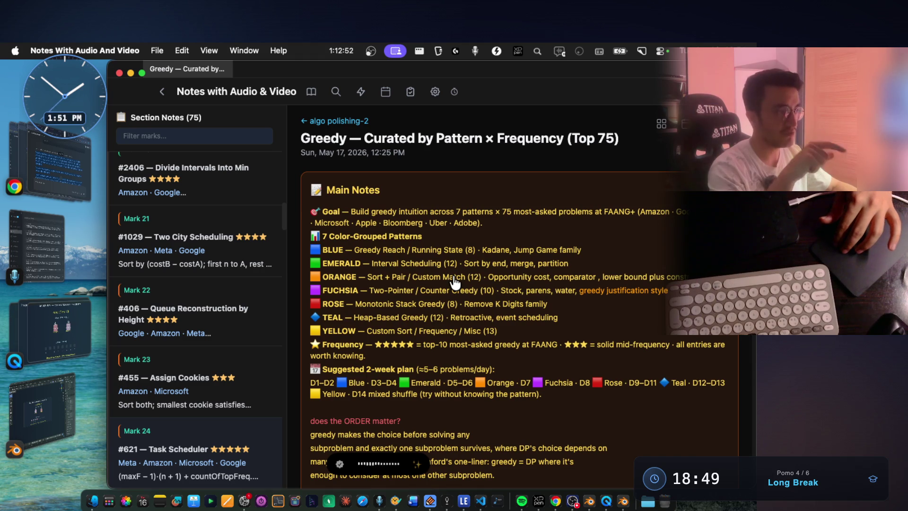
Read down through the Main Notes lines, then return to the Claude Code terminal.
{"action": "scroll", "coordinate": [455, 283], "scroll_direction": "down", "scroll_amount": 1}
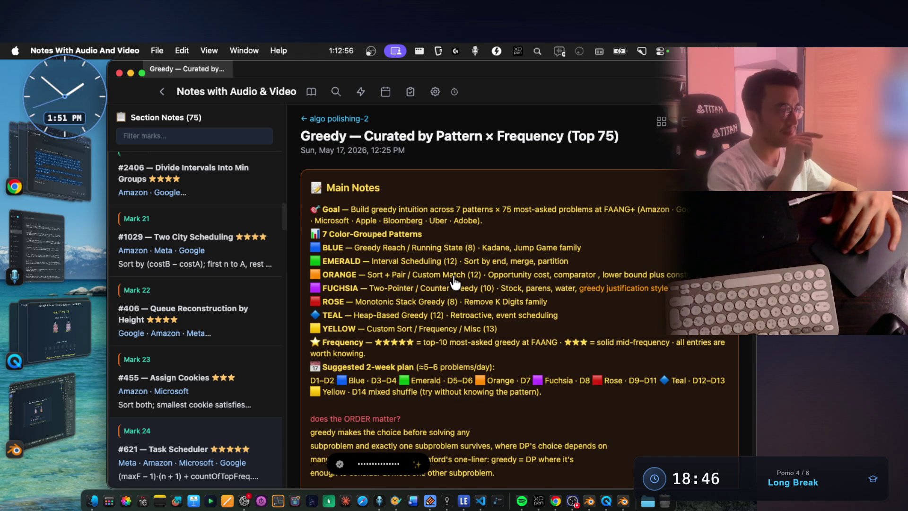
{"action": "scroll", "coordinate": [455, 283], "scroll_direction": "down", "scroll_amount": 1}
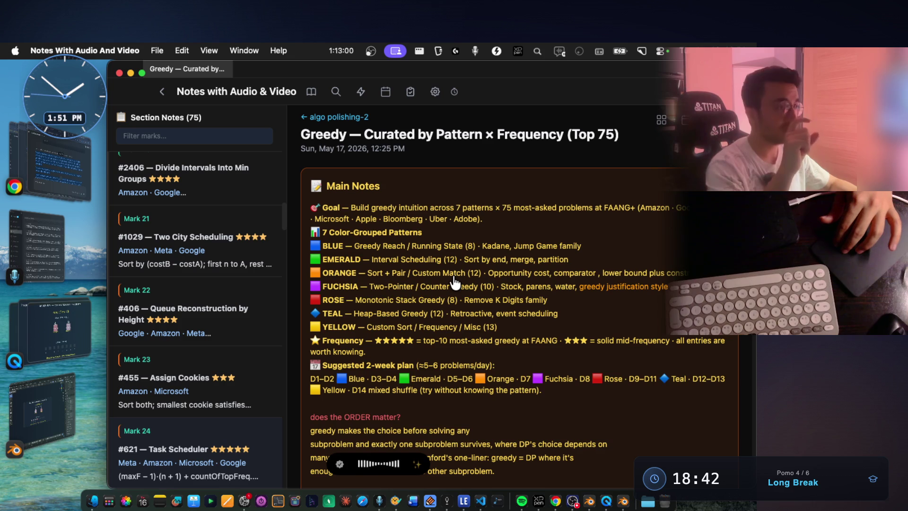
{"action": "scroll", "coordinate": [455, 282], "scroll_direction": "down", "scroll_amount": 1}
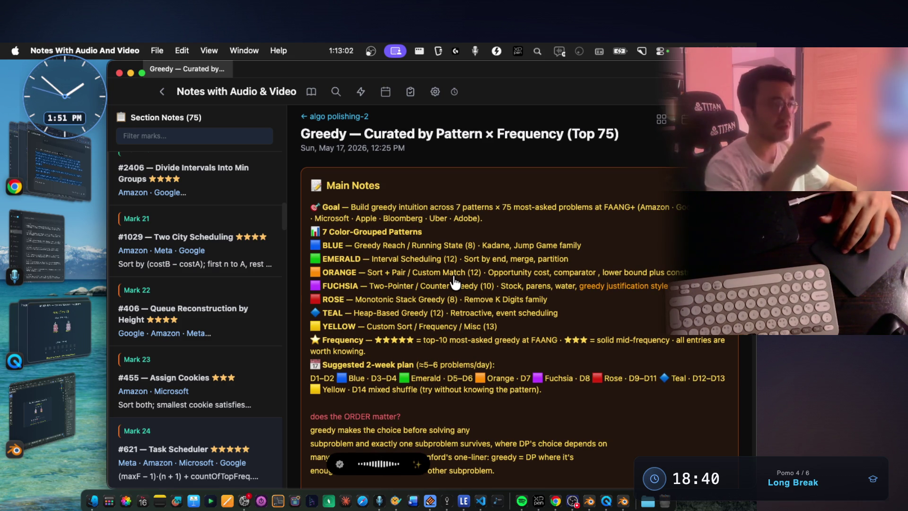
{"action": "scroll", "coordinate": [455, 283], "scroll_direction": "up", "scroll_amount": 1}
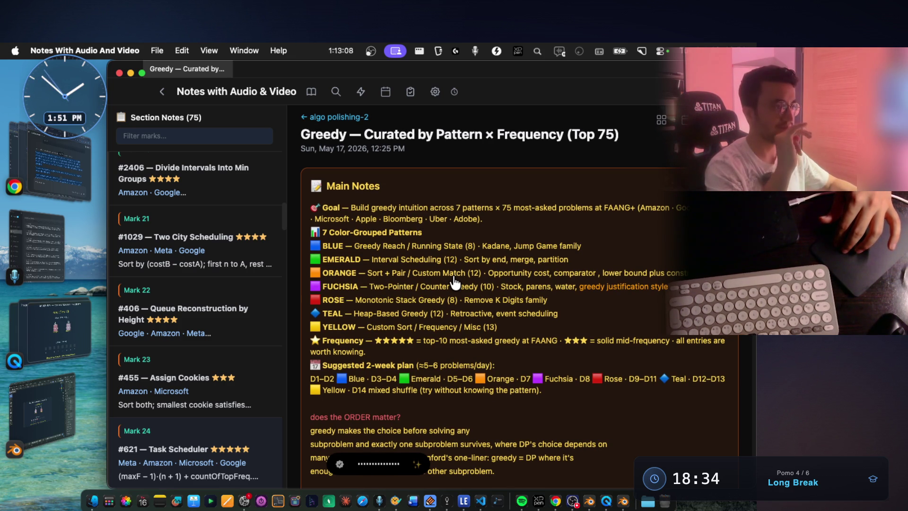
{"action": "scroll", "coordinate": [455, 283], "scroll_direction": "down", "scroll_amount": 3}
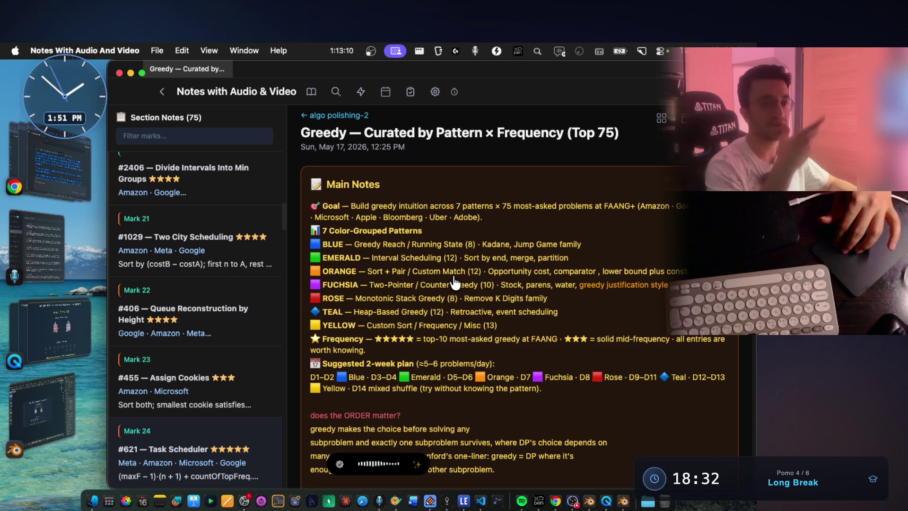
{"action": "scroll", "coordinate": [455, 283], "scroll_direction": "down", "scroll_amount": 1}
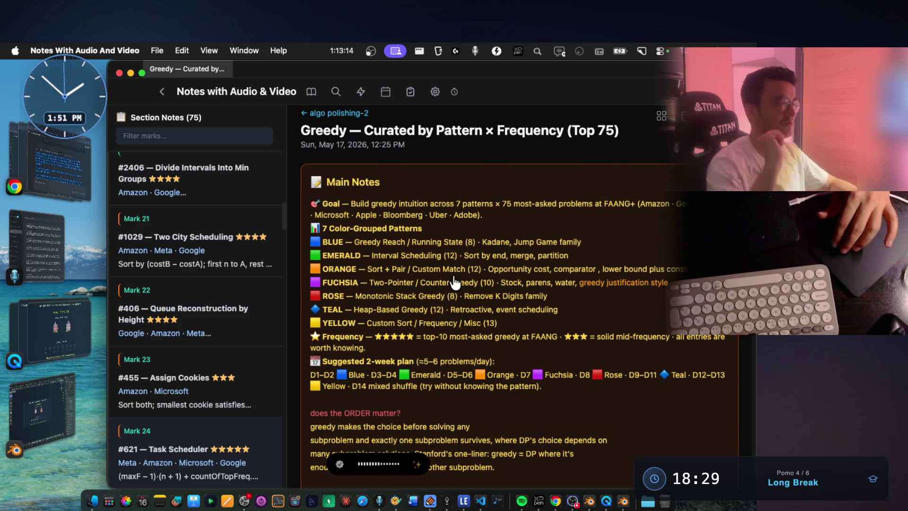
{"action": "scroll", "coordinate": [455, 283], "scroll_direction": "down", "scroll_amount": 5}
{"action": "key", "text": "super+Tab"}
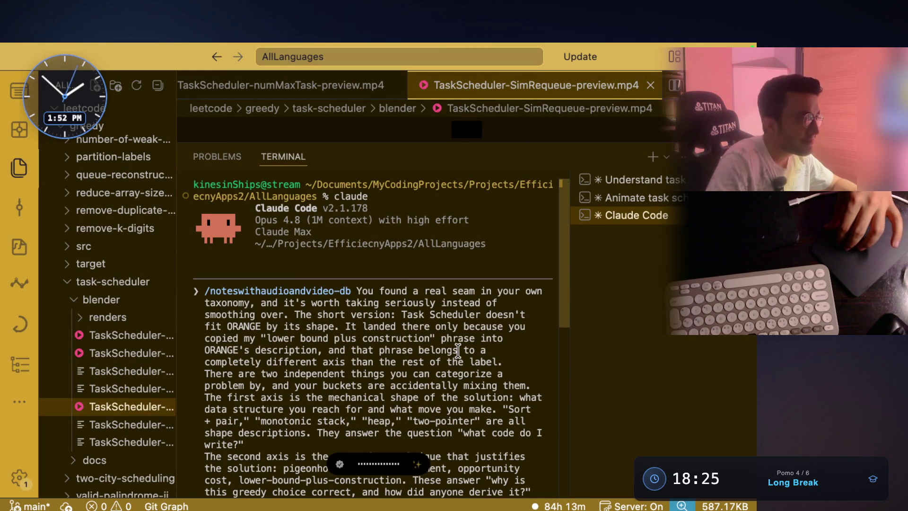
Dictate a second text block after the taxonomy reply in the Claude Code prompt, then return to the notes.
{"action": "scroll", "coordinate": [458, 350], "scroll_direction": "down", "scroll_amount": 10}
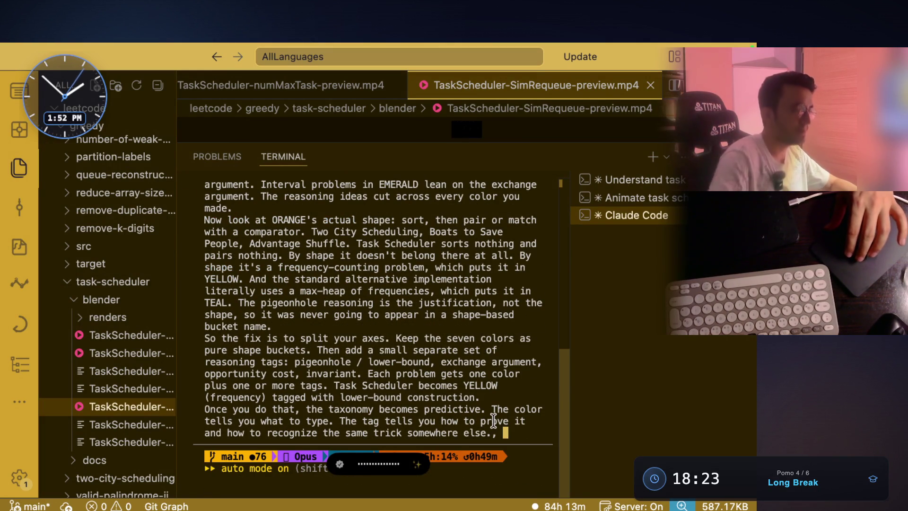
{"action": "key", "text": "alt+space"}
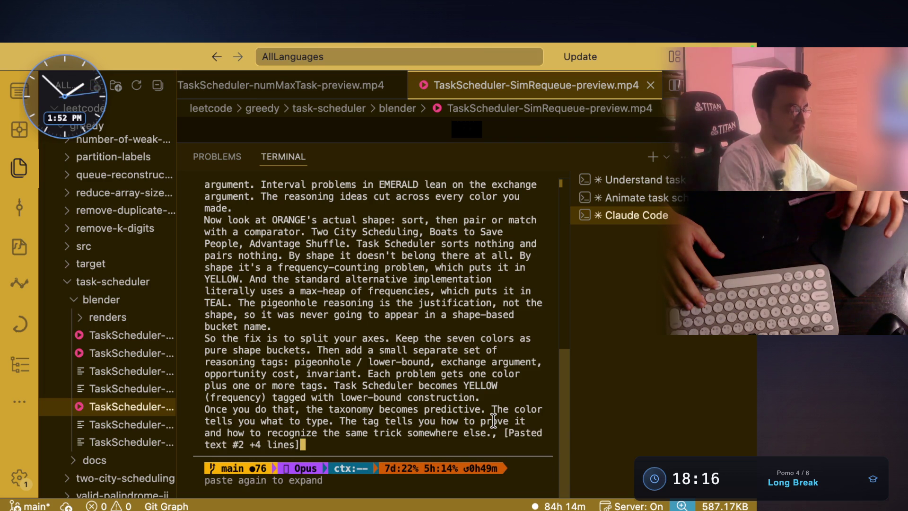
{"action": "key", "text": "alt+space"}
{"action": "key", "text": "super+Tab"}
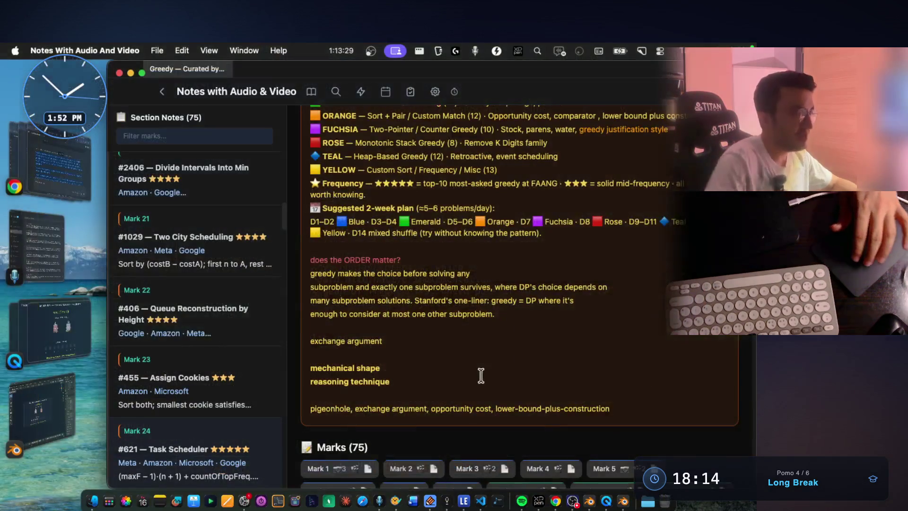
Check the mechanical shape and reasoning technique lines in Greedy Main Notes, then return to VS Code.
{"action": "scroll", "coordinate": [472, 355], "scroll_direction": "up", "scroll_amount": 3}
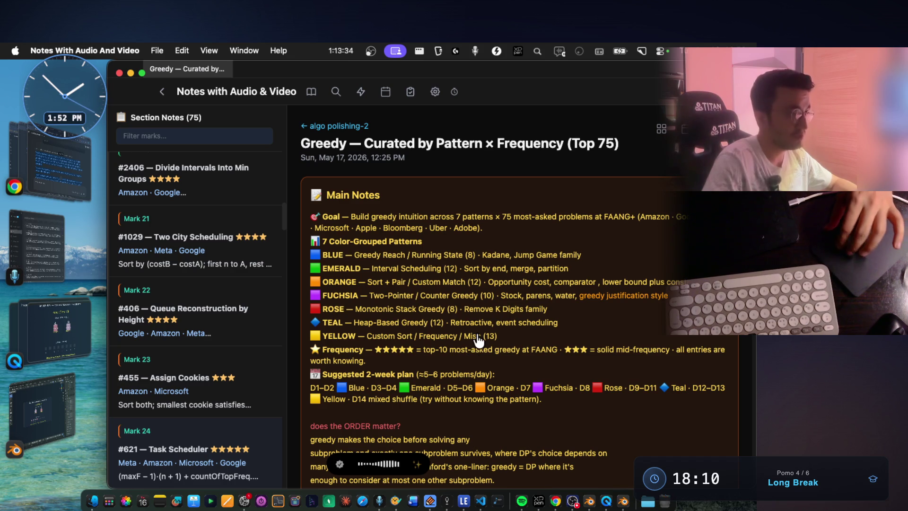
{"action": "scroll", "coordinate": [478, 339], "scroll_direction": "down", "scroll_amount": 4}
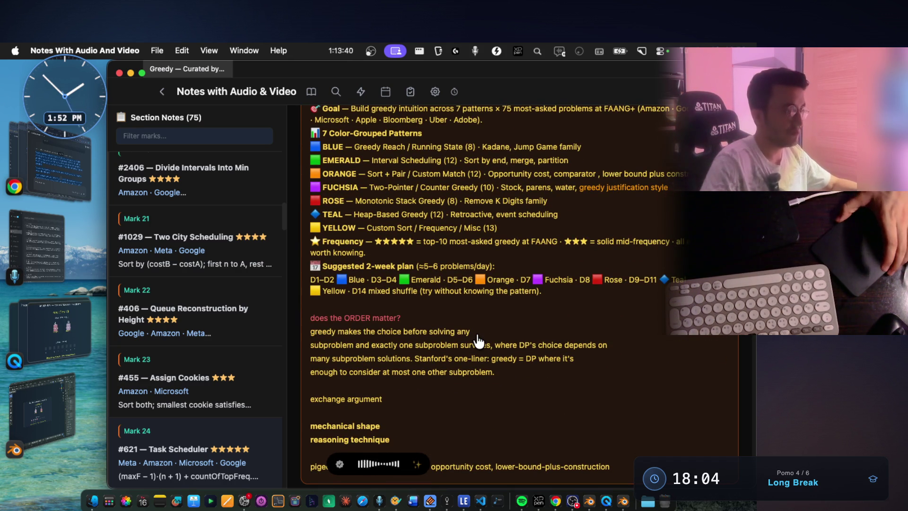
{"action": "key", "text": "super+Tab"}
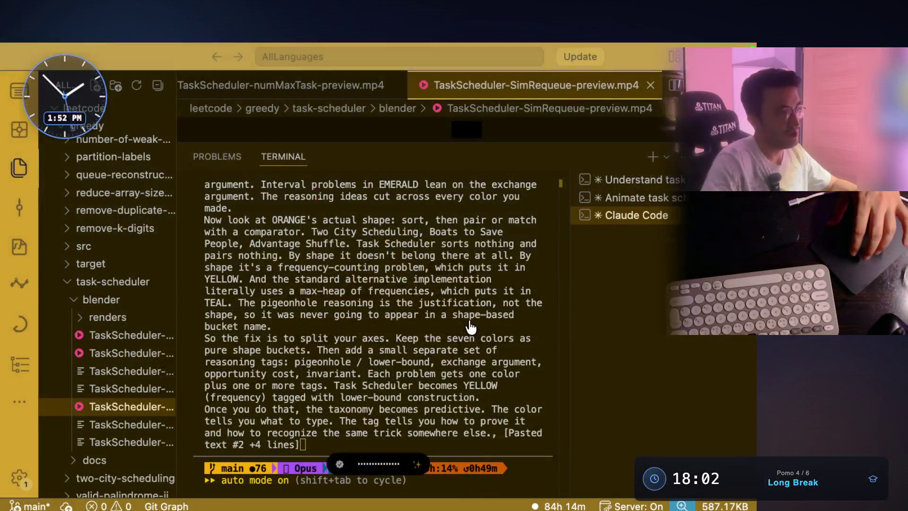
Dictate a request not to lose the important notes into the Claude Code prompt.
{"action": "scroll", "coordinate": [457, 317], "scroll_direction": "up", "scroll_amount": 10}
{"action": "scroll", "coordinate": [457, 317], "scroll_direction": "up", "scroll_amount": 5}
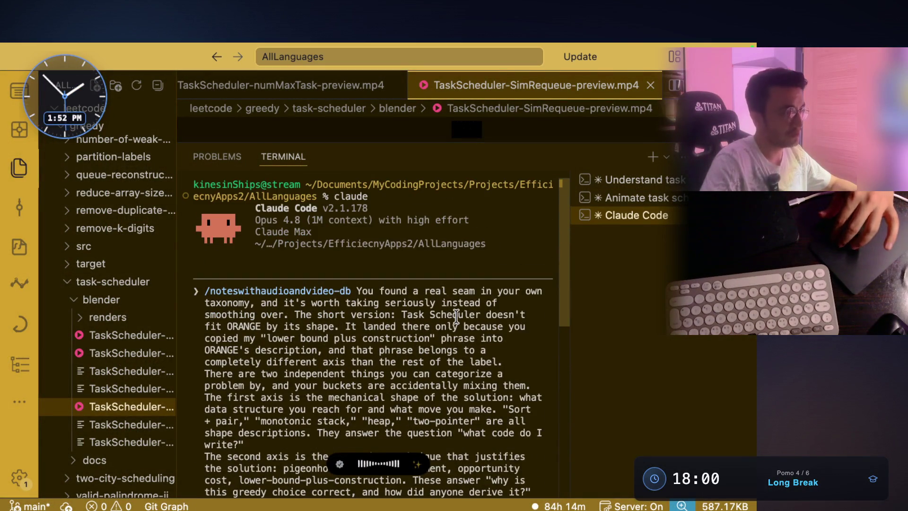
{"action": "scroll", "coordinate": [449, 350], "scroll_direction": "down", "scroll_amount": 15}
{"action": "key", "text": "fn+space"}
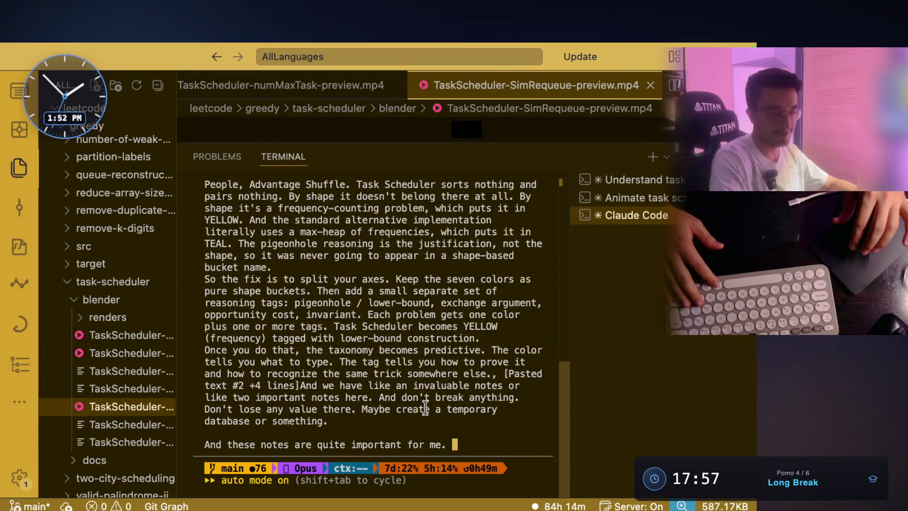
Switch Claude Code to plan mode and submit the prompt.
{"action": "key", "text": "shift+Tab"}
{"action": "key", "text": "shift+Tab"}
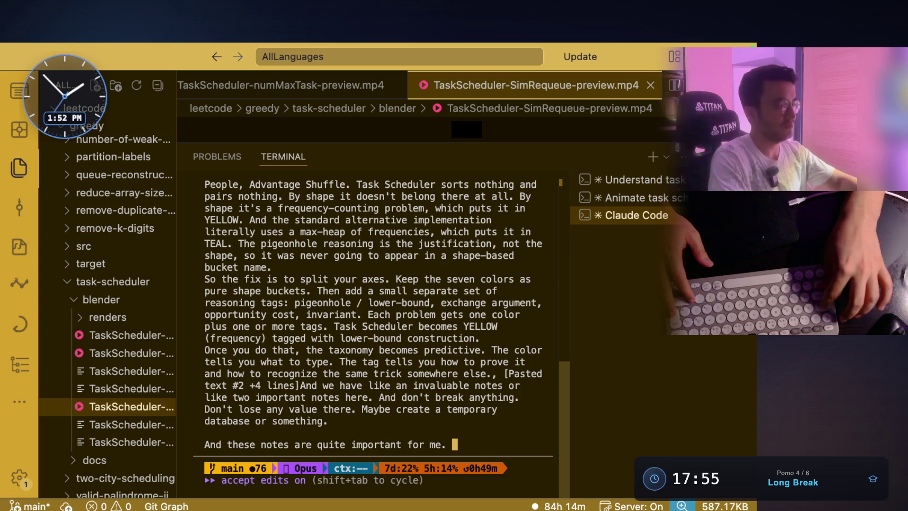
{"action": "key", "text": "Return"}
{"action": "key", "text": "super+Tab"}
{"action": "key", "text": "super+Tab"}
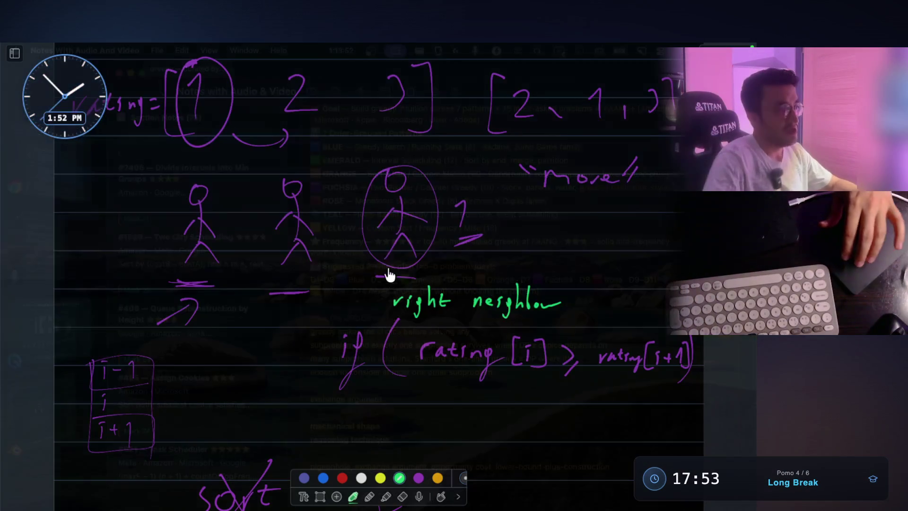
Review the ratings-array sketch, dismiss the whiteboard, and scroll back to the #621 Task Scheduler note.
{"action": "scroll", "coordinate": [379, 213], "scroll_direction": "up", "scroll_amount": 5}
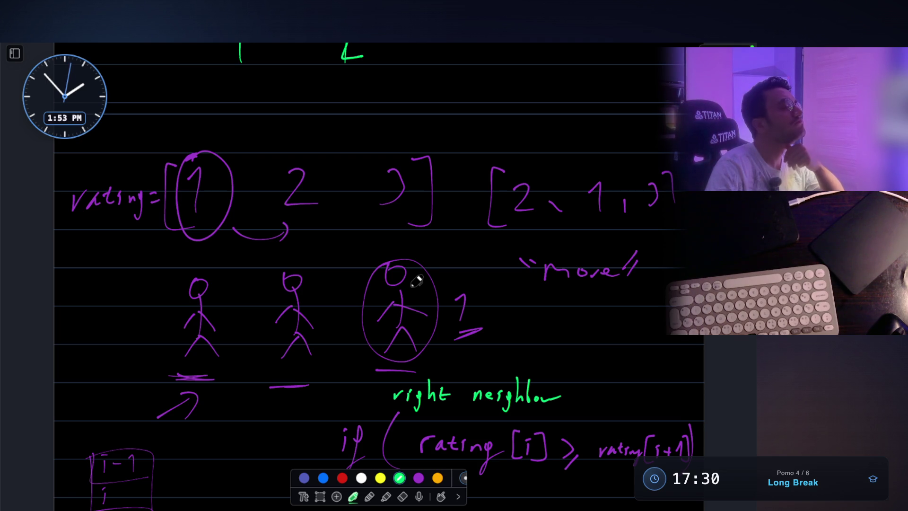
{"action": "key", "text": "super+Tab"}
{"action": "scroll", "coordinate": [466, 299], "scroll_direction": "down", "scroll_amount": 5}
{"action": "scroll", "coordinate": [466, 299], "scroll_direction": "down", "scroll_amount": 10}
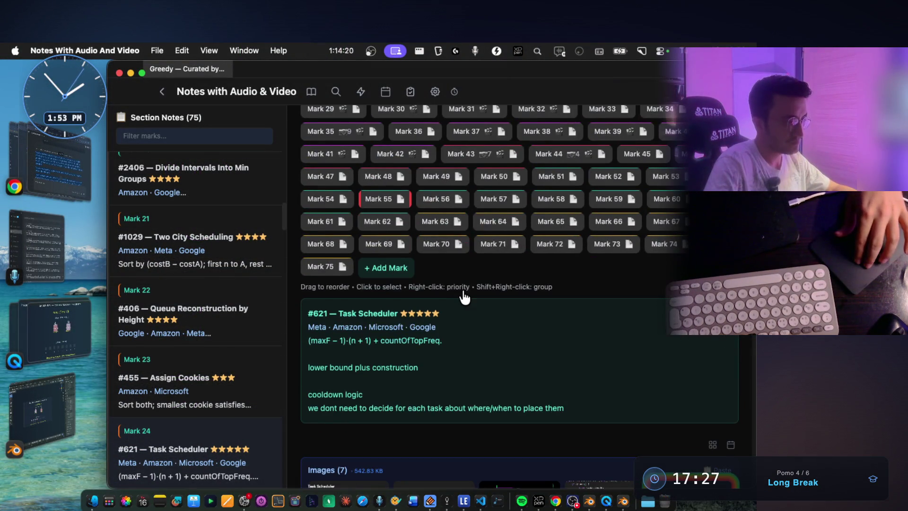
Ask the task-animation Claude session to 'open it in monosnap app'.
{"action": "scroll", "coordinate": [465, 297], "scroll_direction": "down", "scroll_amount": 5}
{"action": "key", "text": "super+Tab"}
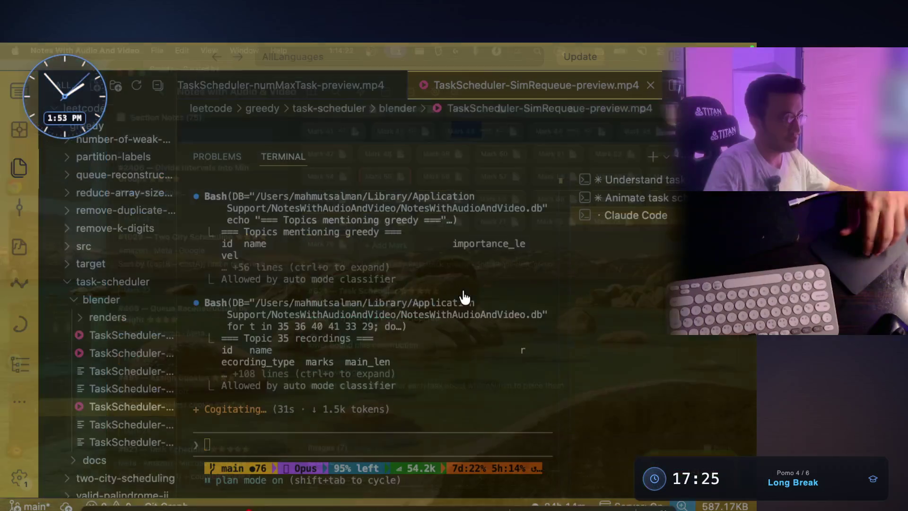
{"action": "left_click", "coordinate": [656, 202]}
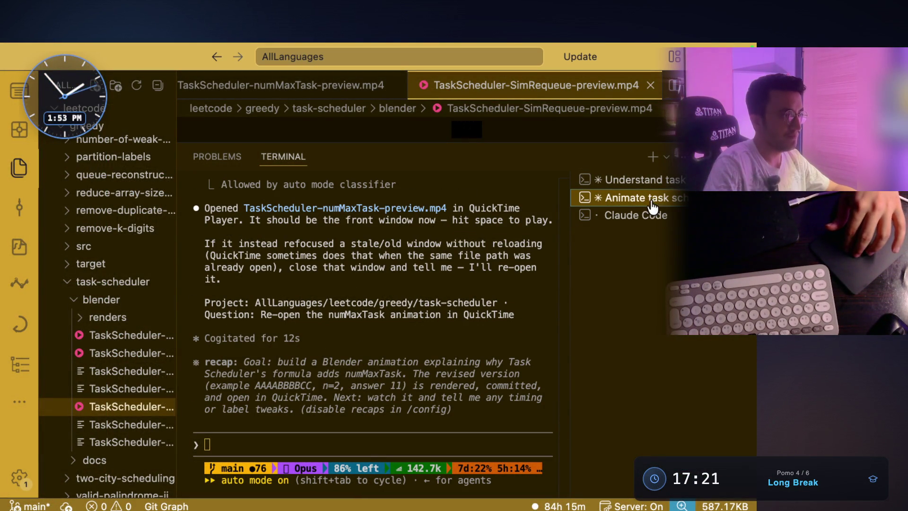
{"action": "left_click", "coordinate": [407, 400]}
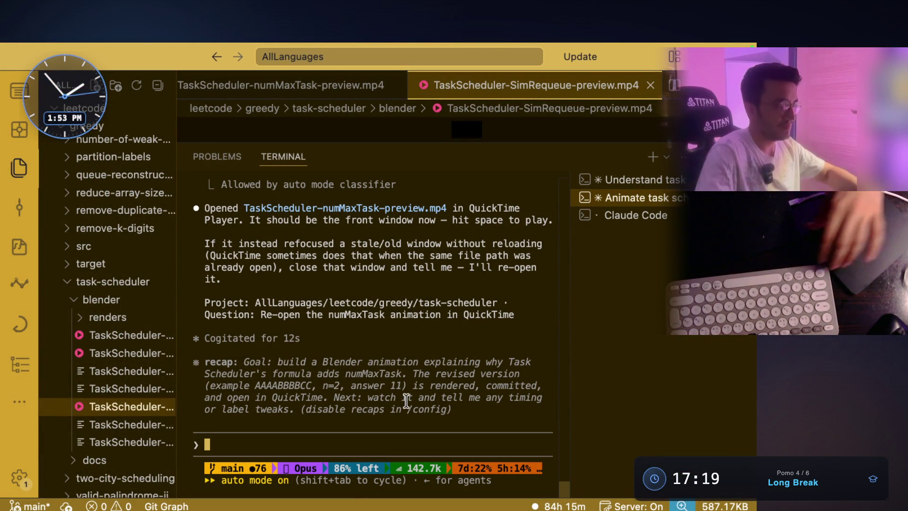
{"action": "type", "text": "can you open it in monosnap app"}
{"action": "key", "text": "Return"}
Check the main Claude Code session and the notes, then return to the task-animation session's reply.
{"action": "key", "text": "super+Tab"}
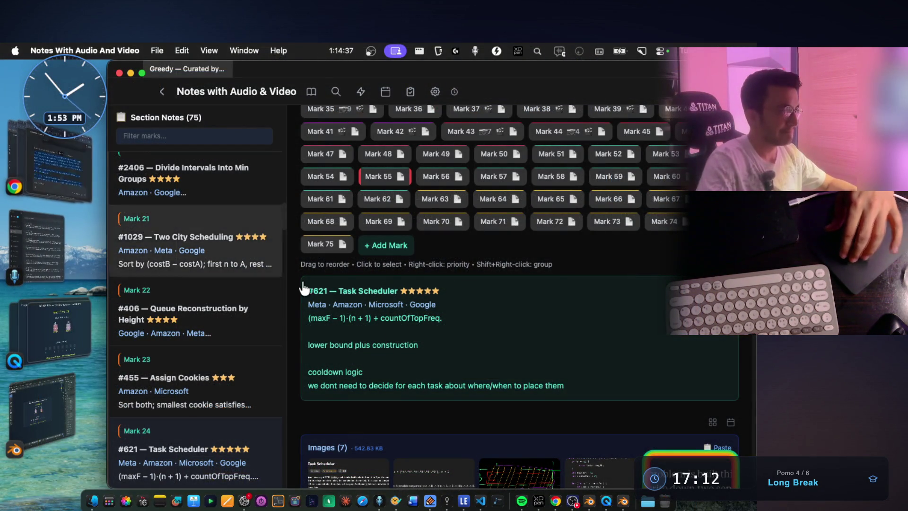
{"action": "key", "text": "super+Tab"}
{"action": "left_click", "coordinate": [597, 217]}
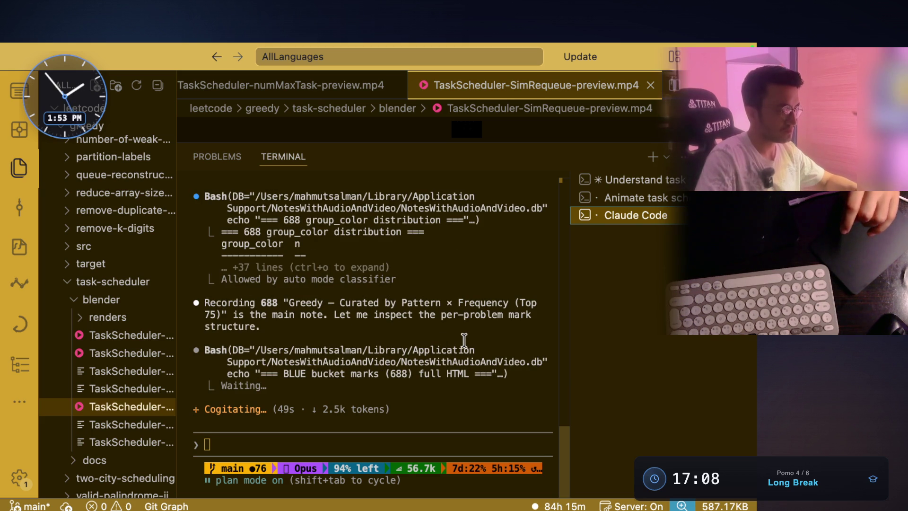
{"action": "key", "text": "super+Tab"}
{"action": "scroll", "coordinate": [463, 339], "scroll_direction": "down", "scroll_amount": 8}
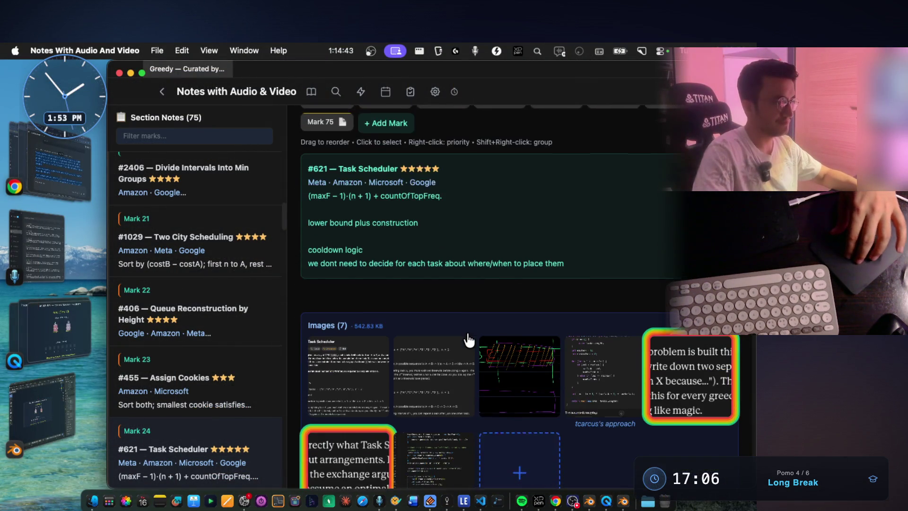
{"action": "key", "text": "super+Tab"}
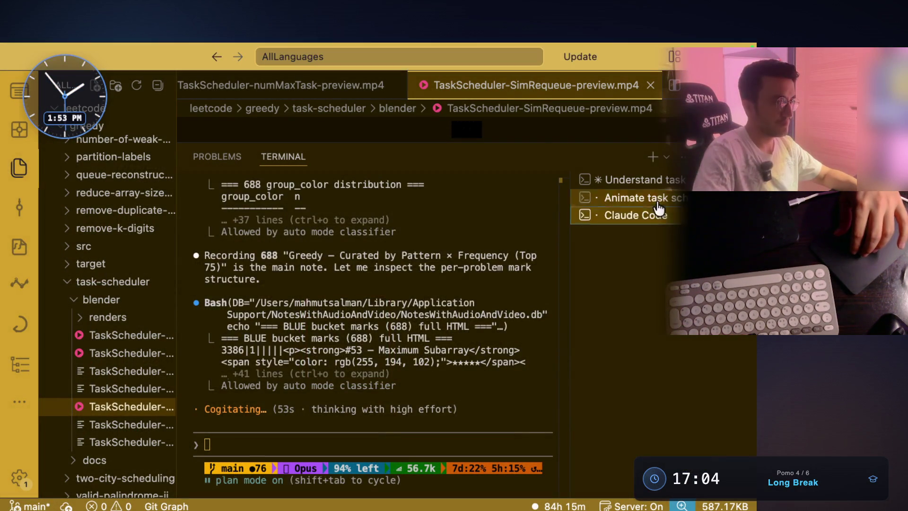
{"action": "left_click", "coordinate": [640, 198]}
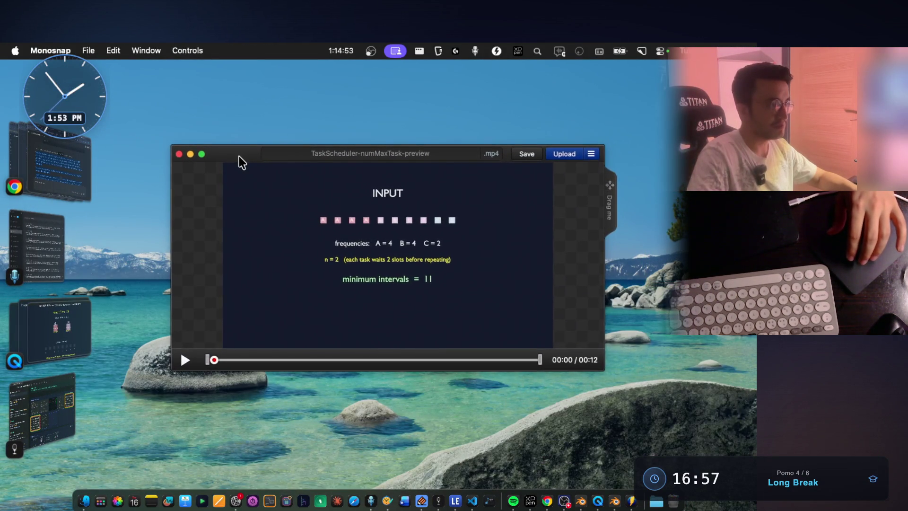
Enlarge the TaskScheduler-numMaxTask-preview.mp4 window in Monosnap and bring up the CleanShot capture options.
{"action": "left_click_drag", "start_coordinate": [239, 156], "coordinate": [243, 143]}
{"action": "double_click", "coordinate": [240, 142]}
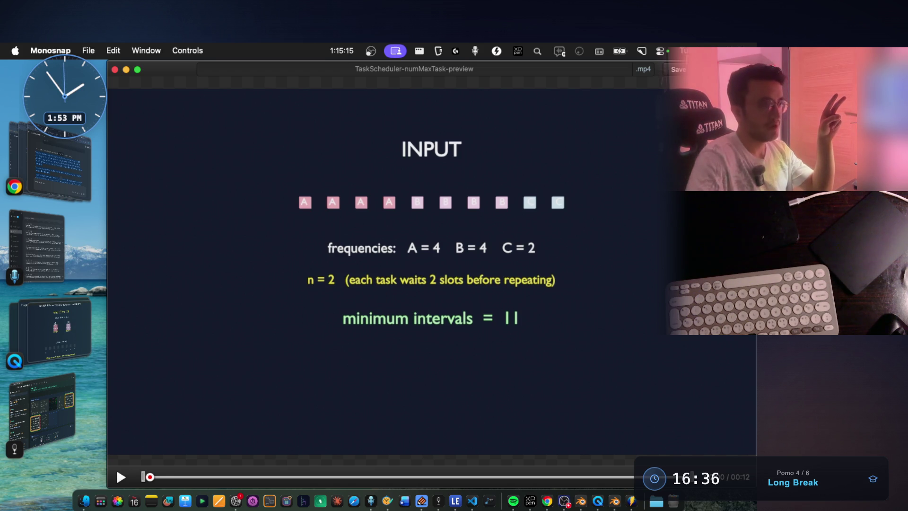
{"action": "left_click", "coordinate": [641, 52]}
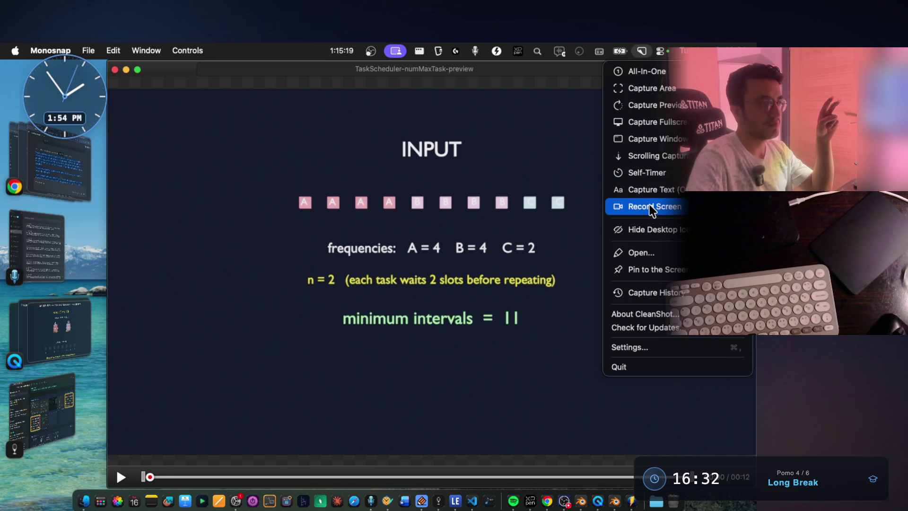
Record a 15-second capture of the numMaxTask preview window playing, then bring the Greedy notes app forward.
{"action": "left_click", "coordinate": [616, 208]}
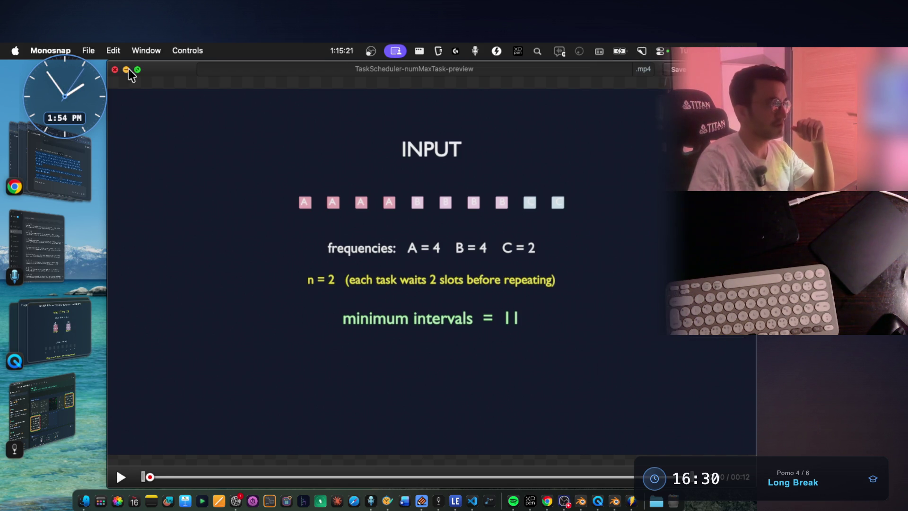
{"action": "key", "text": "Escape"}
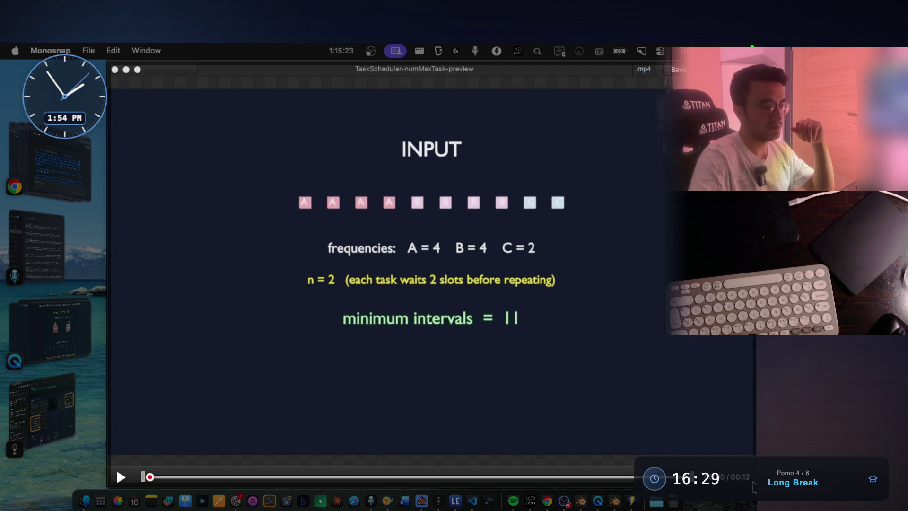
{"action": "left_click", "coordinate": [633, 419]}
{"action": "left_click", "coordinate": [431, 310]}
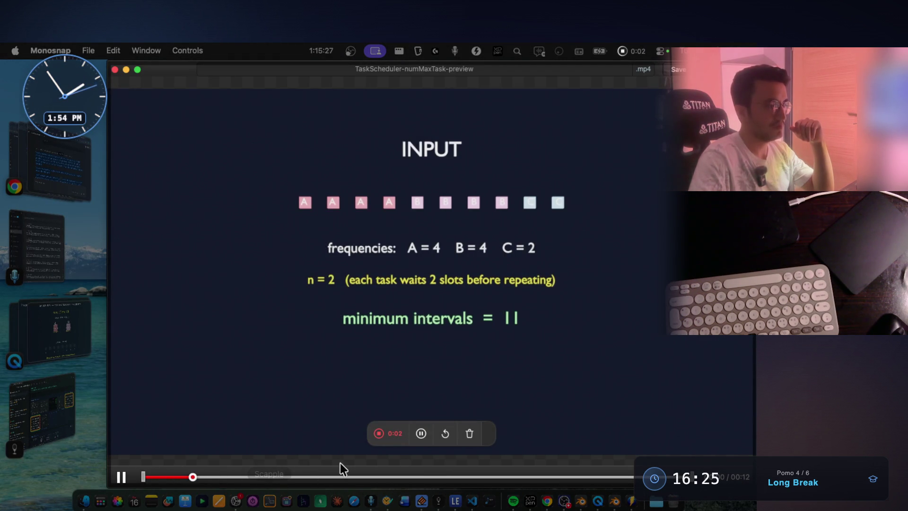
{"action": "mouse_move", "coordinate": [492, 433]}
{"action": "left_mouse_down"}
{"action": "mouse_move", "coordinate": [663, 446]}
{"action": "mouse_move", "coordinate": [686, 457]}
{"action": "left_mouse_up"}
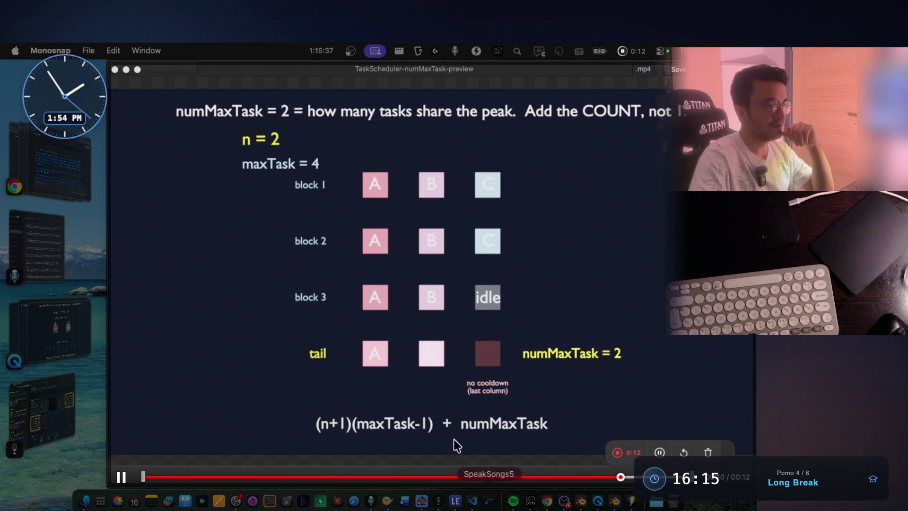
{"action": "left_click", "coordinate": [622, 453]}
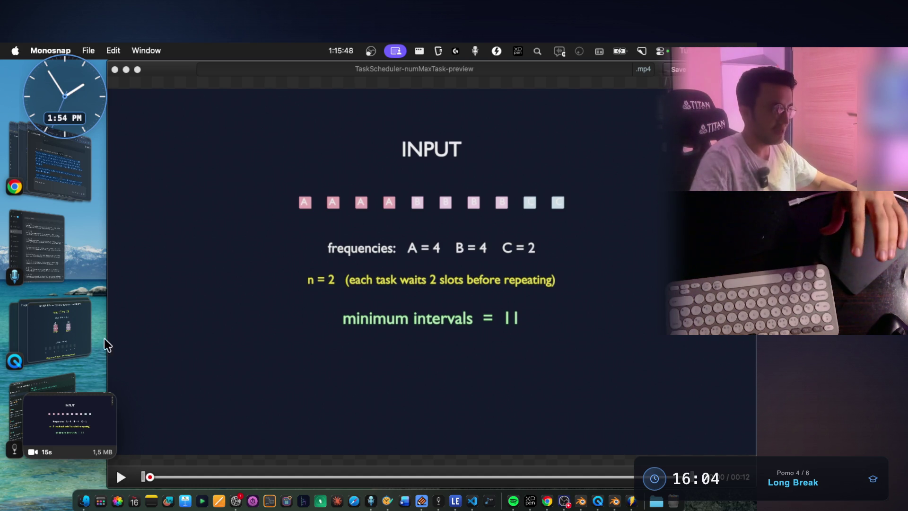
{"action": "left_click", "coordinate": [69, 376]}
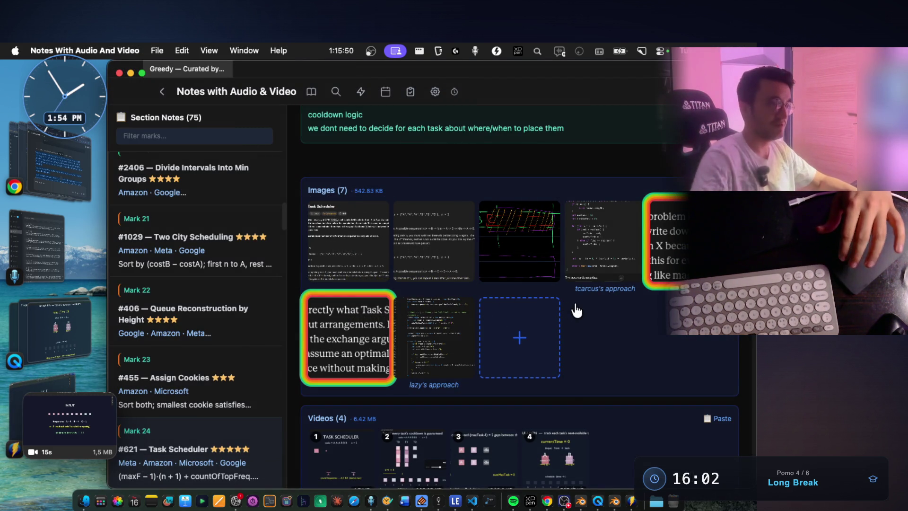
Play and pause the new fifth video in the Task Scheduler note, then close it and return to VS Code.
{"action": "scroll", "coordinate": [574, 310], "scroll_direction": "up", "scroll_amount": 4}
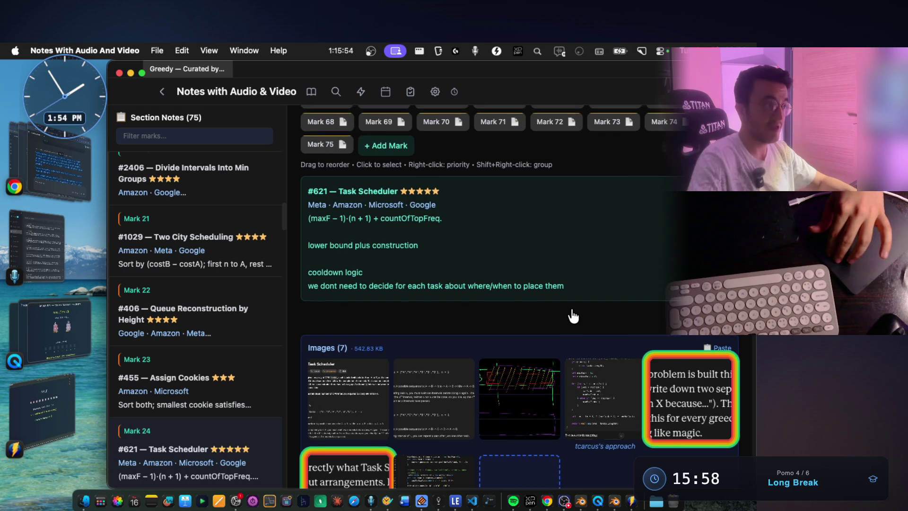
{"action": "scroll", "coordinate": [570, 307], "scroll_direction": "down", "scroll_amount": 4}
{"action": "scroll", "coordinate": [574, 355], "scroll_direction": "down", "scroll_amount": 3}
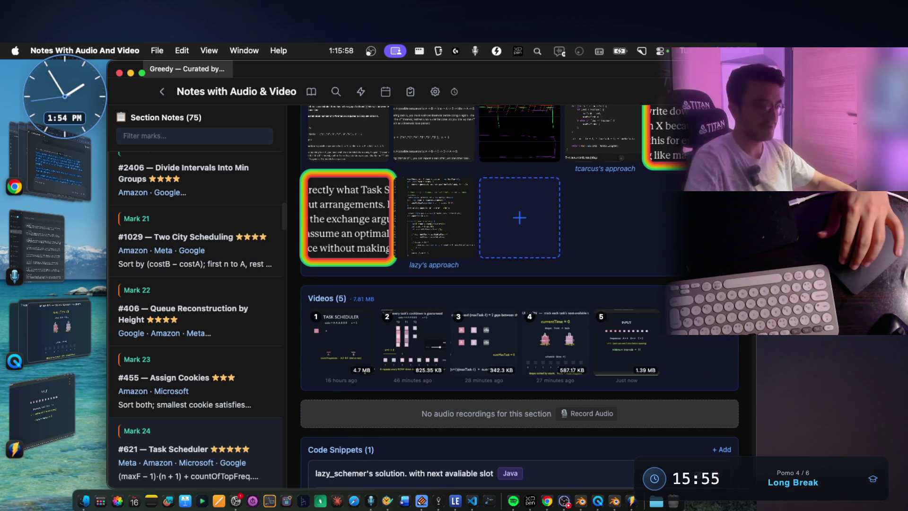
{"action": "left_click", "coordinate": [638, 354]}
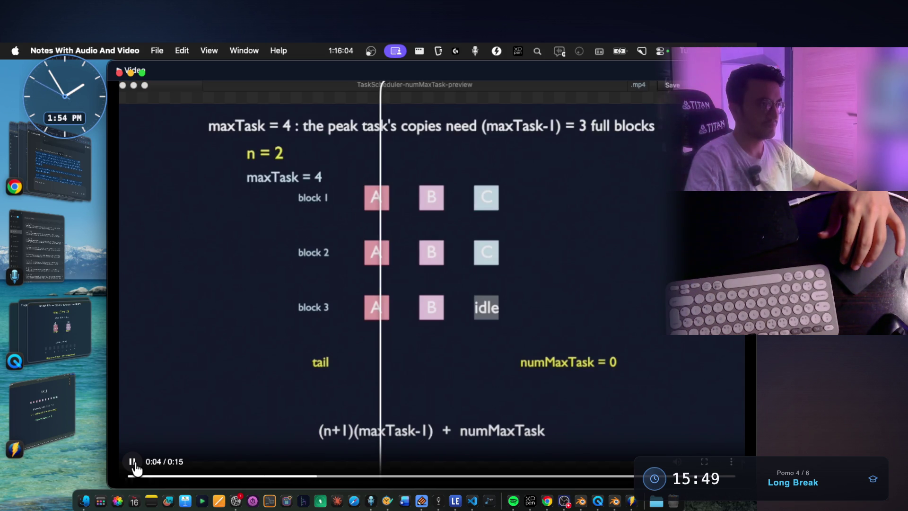
{"action": "left_click", "coordinate": [135, 466]}
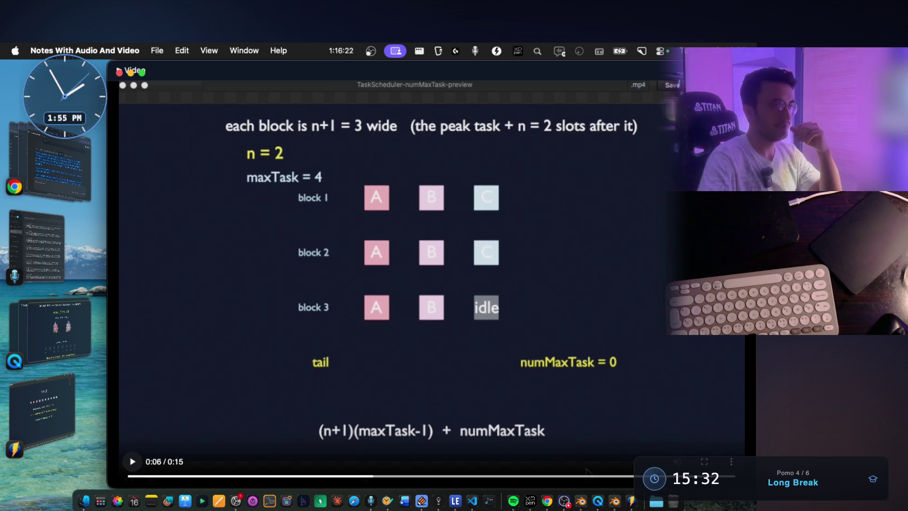
{"action": "key", "text": "super+w"}
{"action": "key", "text": "super+Tab"}
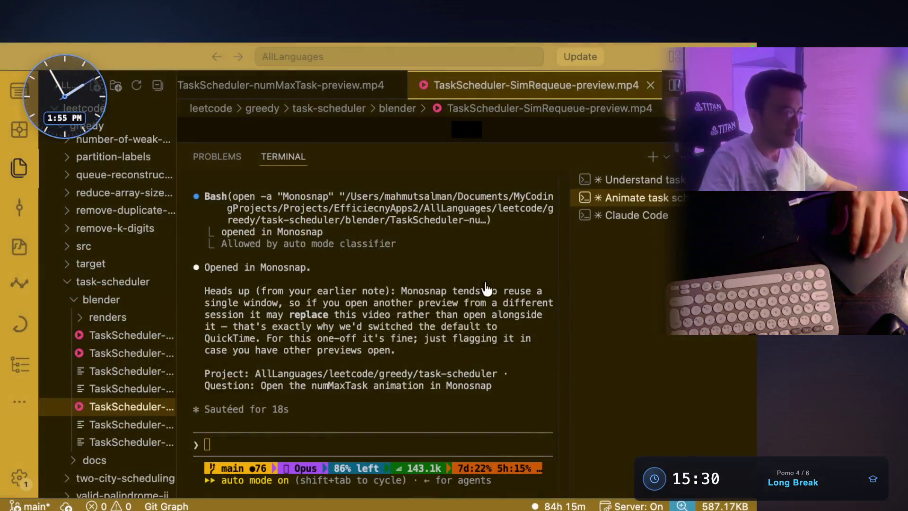
Review Claude Code's scope options against the greedy notes app's marks.
{"action": "left_click", "coordinate": [619, 218]}
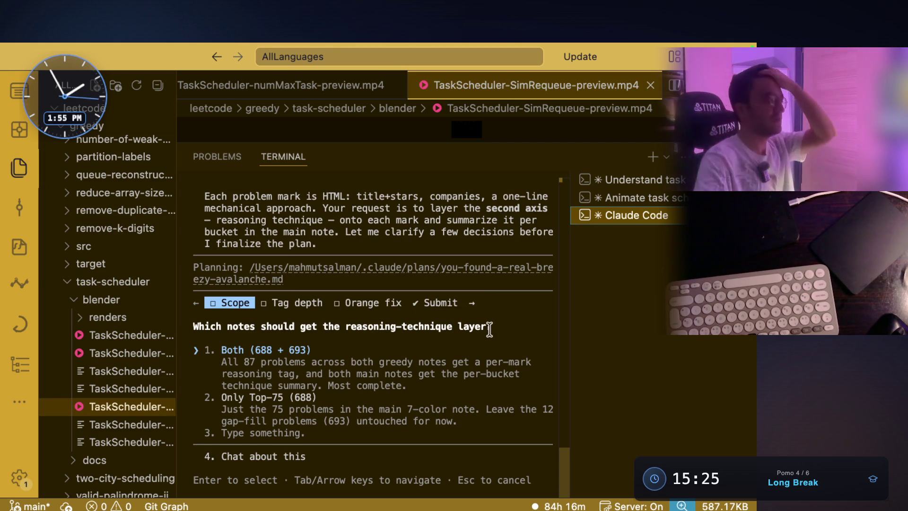
{"action": "left_click", "coordinate": [249, 363]}
{"action": "left_click_drag", "start_coordinate": [262, 363], "coordinate": [337, 363]}
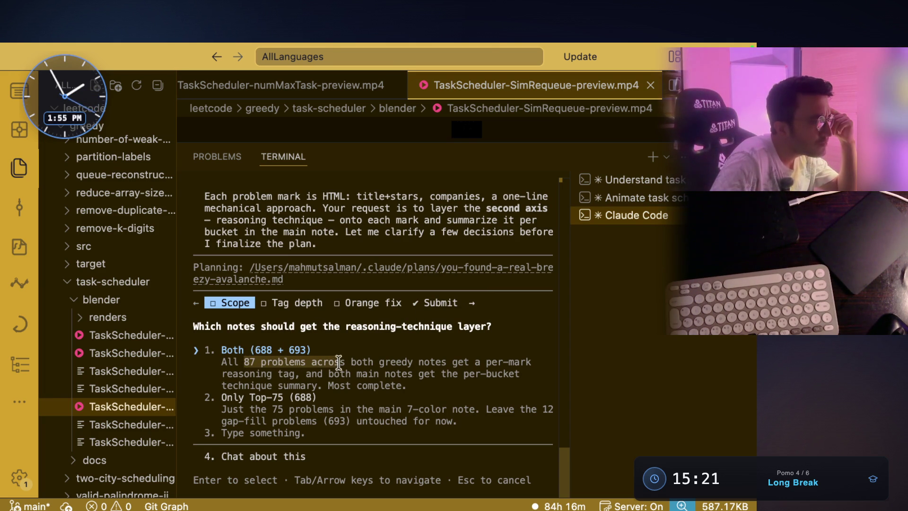
{"action": "left_click_drag", "start_coordinate": [411, 362], "coordinate": [532, 360]}
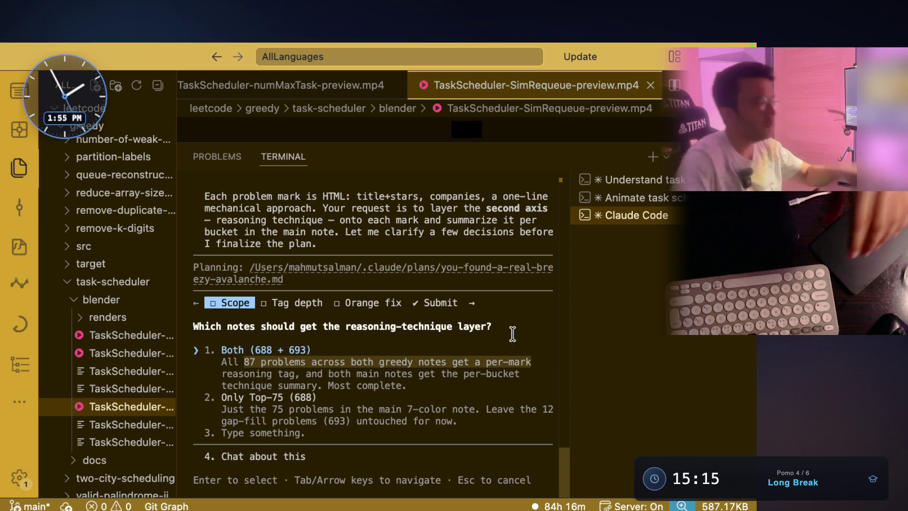
{"action": "key", "text": "super+Tab"}
{"action": "scroll", "coordinate": [547, 273], "scroll_direction": "up", "scroll_amount": 10}
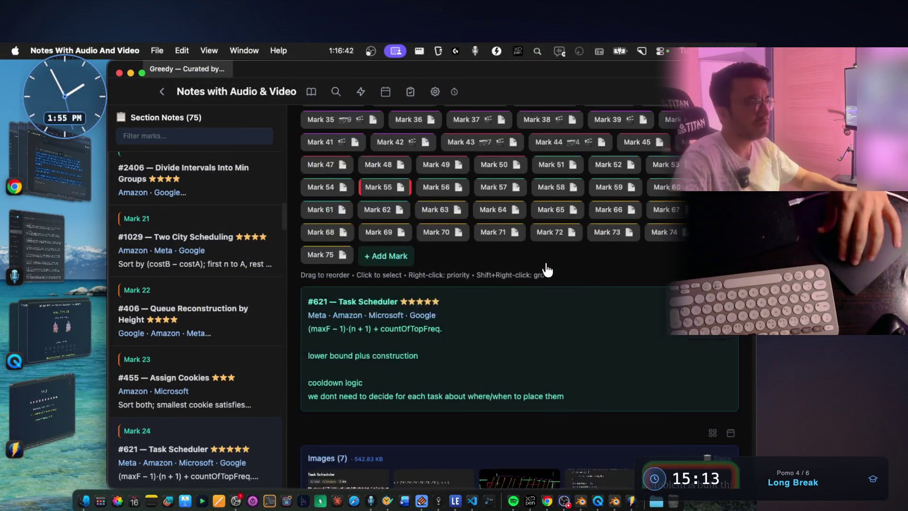
{"action": "scroll", "coordinate": [544, 264], "scroll_direction": "up", "scroll_amount": 2}
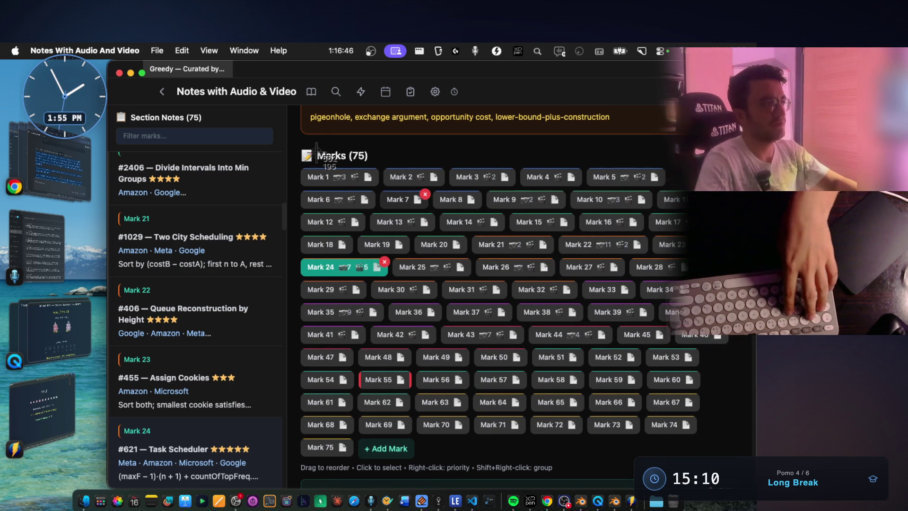
Answer Scope with 'Only Top-75 (688)' and Tag depth with 'Name + one-line why'.
{"action": "key", "text": "super+Tab"}
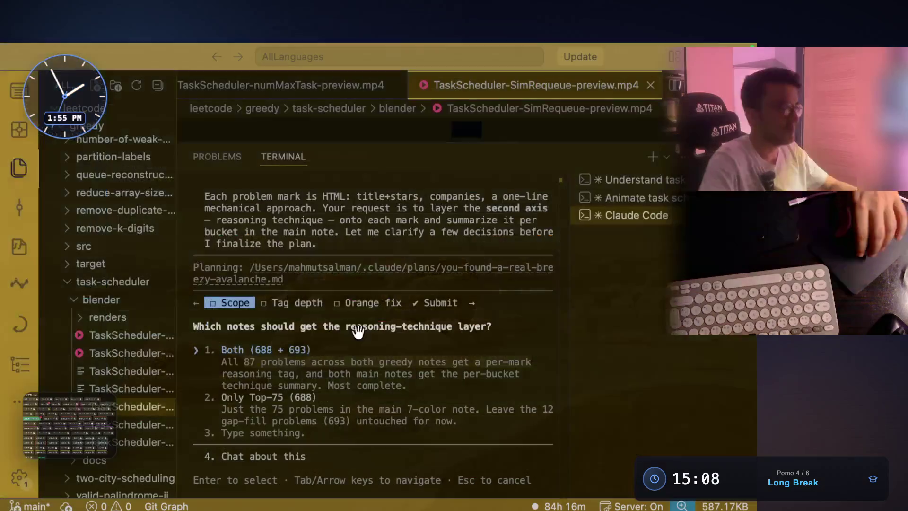
{"action": "mouse_move", "coordinate": [244, 398]}
{"action": "left_mouse_down"}
{"action": "mouse_move", "coordinate": [275, 410]}
{"action": "mouse_move", "coordinate": [462, 409]}
{"action": "left_mouse_up"}
{"action": "left_click_drag", "start_coordinate": [271, 421], "coordinate": [355, 422]}
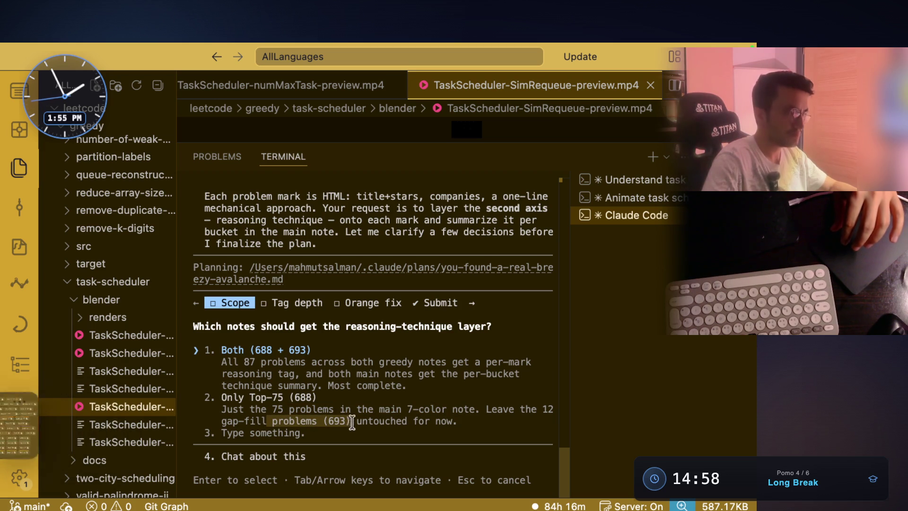
{"action": "left_click", "coordinate": [375, 416]}
{"action": "key", "text": "Return"}
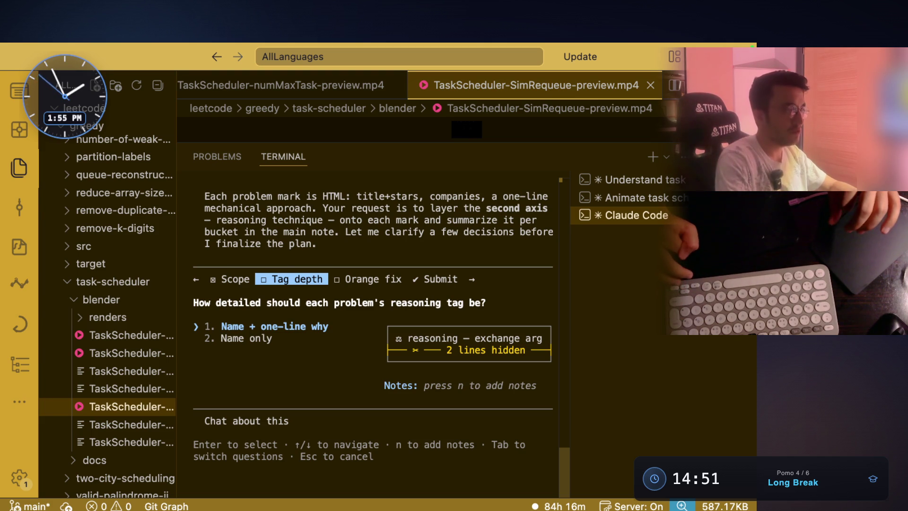
{"action": "key", "text": "Return"}
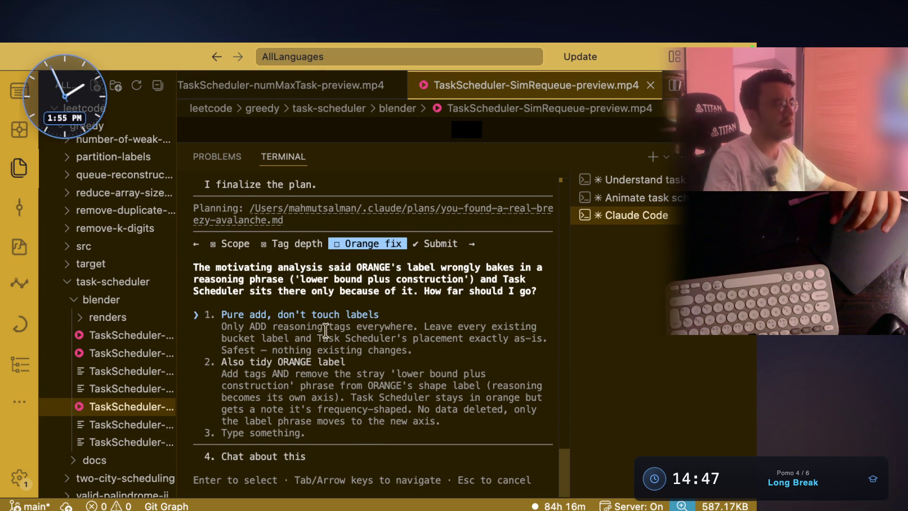
Read the ORANGE label question, including the don't-touch-labels and add-only tag options.
{"action": "left_click_drag", "start_coordinate": [370, 266], "coordinate": [525, 263]}
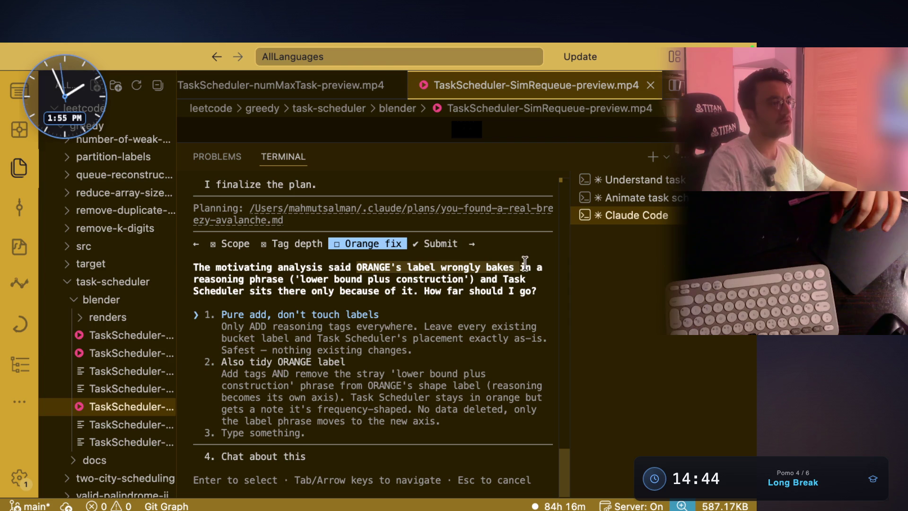
{"action": "left_click", "coordinate": [300, 281]}
{"action": "left_click_drag", "start_coordinate": [299, 282], "coordinate": [477, 279]}
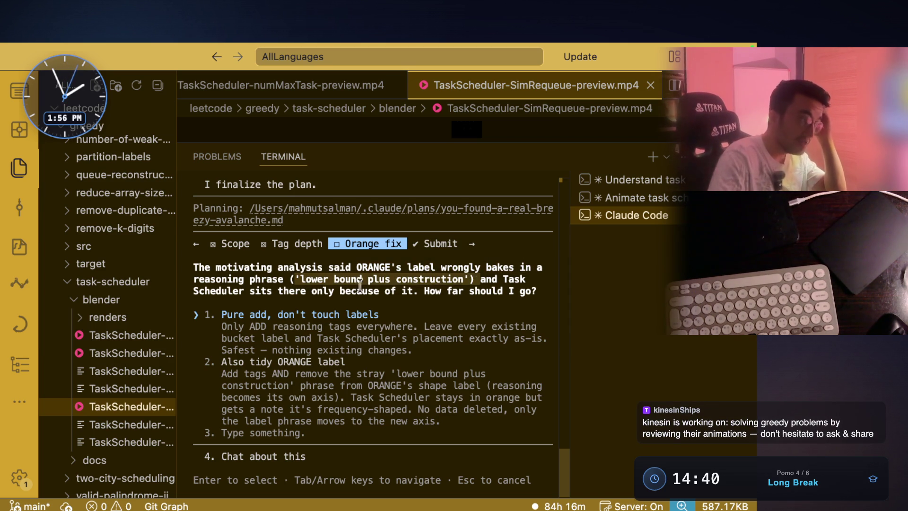
{"action": "mouse_move", "coordinate": [250, 290]}
{"action": "left_mouse_down"}
{"action": "mouse_move", "coordinate": [492, 293]}
{"action": "mouse_move", "coordinate": [468, 298]}
{"action": "left_mouse_up"}
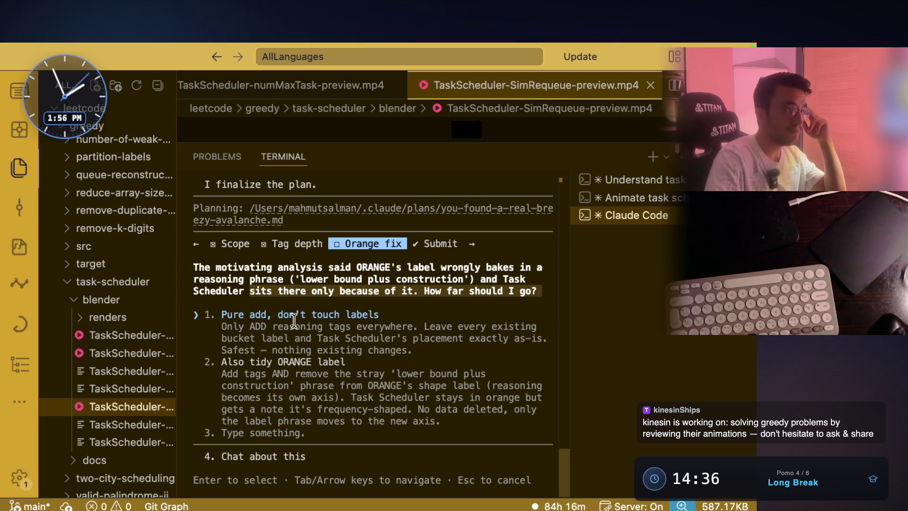
{"action": "left_click_drag", "start_coordinate": [279, 314], "coordinate": [370, 315]}
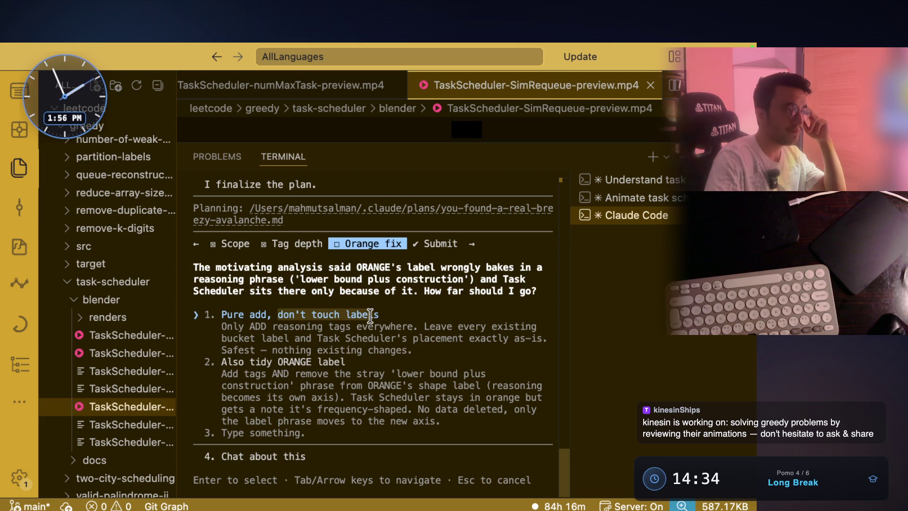
{"action": "left_click_drag", "start_coordinate": [250, 327], "coordinate": [508, 322]}
{"action": "left_click_drag", "start_coordinate": [222, 338], "coordinate": [537, 338]}
{"action": "left_click", "coordinate": [427, 355]}
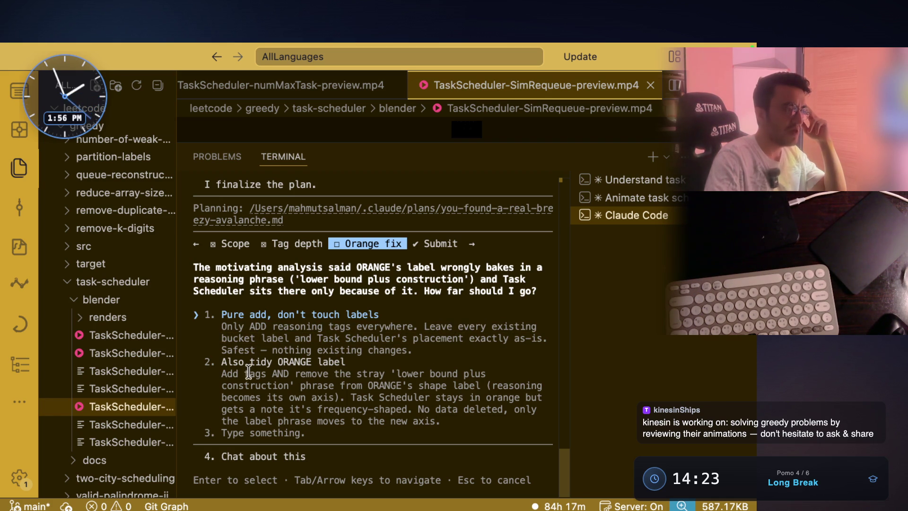
Choose 'Also tidy ORANGE label' and submit all three answers.
{"action": "left_click_drag", "start_coordinate": [221, 374], "coordinate": [491, 374]}
{"action": "left_click_drag", "start_coordinate": [299, 386], "coordinate": [486, 386]}
{"action": "left_click_drag", "start_coordinate": [354, 398], "coordinate": [525, 393]}
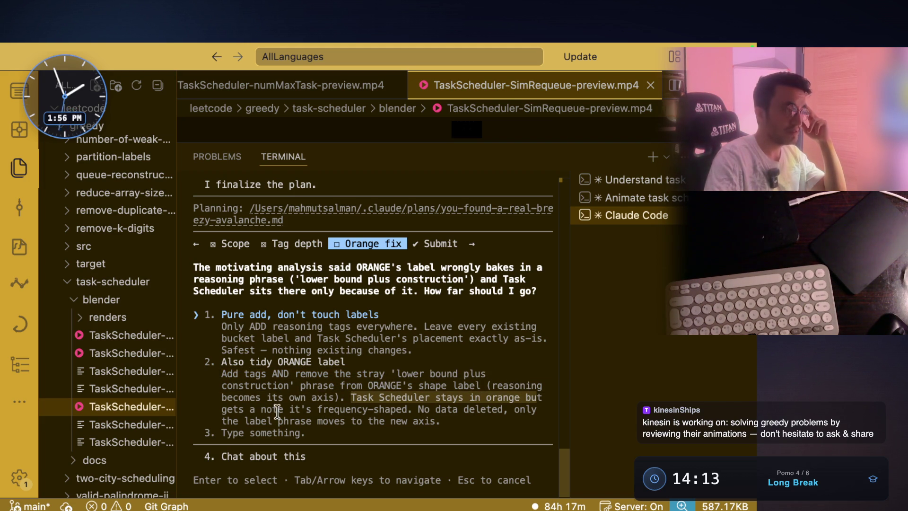
{"action": "mouse_move", "coordinate": [254, 408]}
{"action": "left_mouse_down"}
{"action": "mouse_move", "coordinate": [438, 420]}
{"action": "mouse_move", "coordinate": [486, 408]}
{"action": "left_mouse_up"}
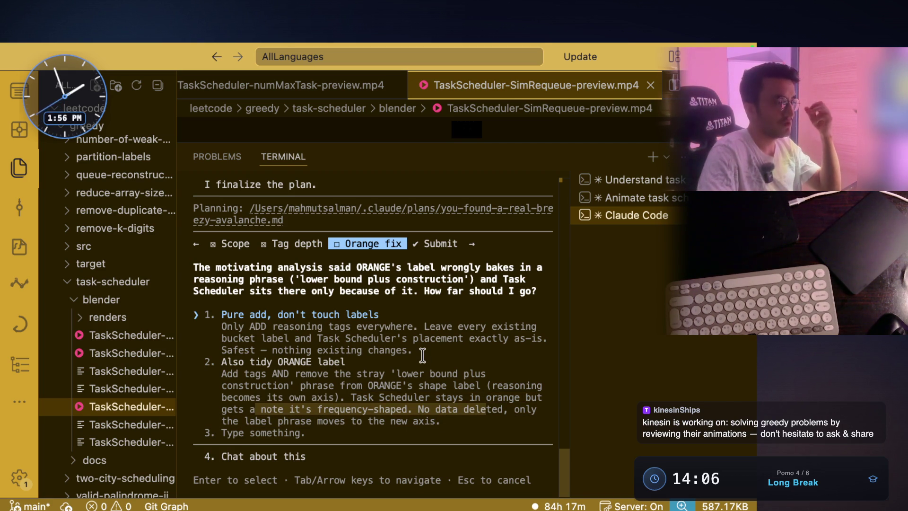
{"action": "left_click", "coordinate": [393, 373]}
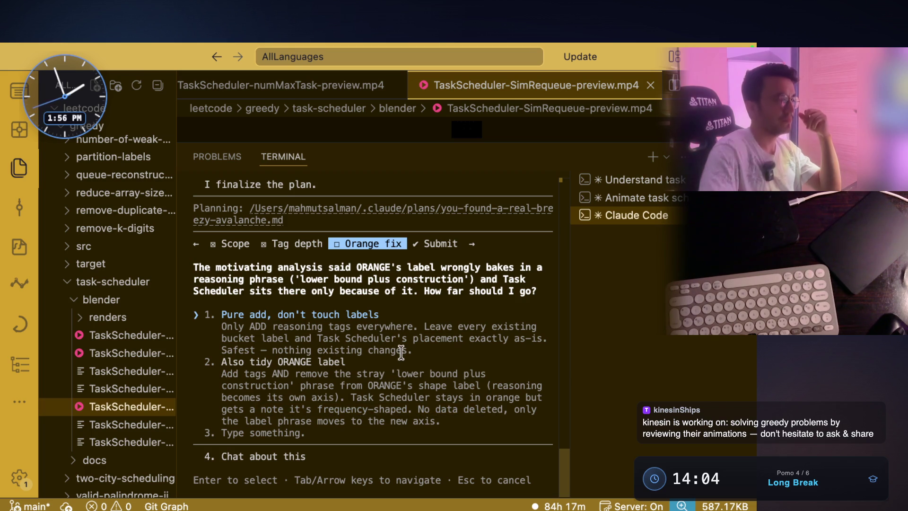
{"action": "key", "text": "Down"}
{"action": "key", "text": "Return"}
{"action": "key", "text": "Return"}
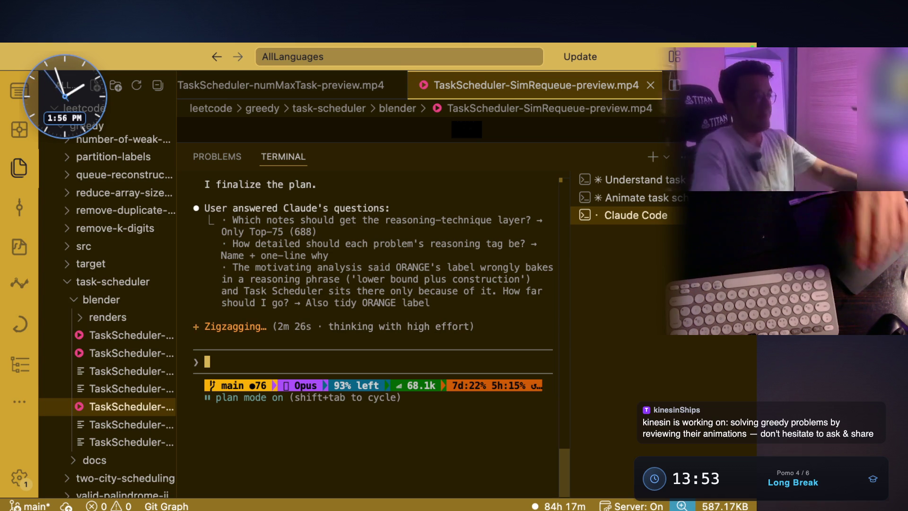
{"action": "key", "text": "super+Tab"}
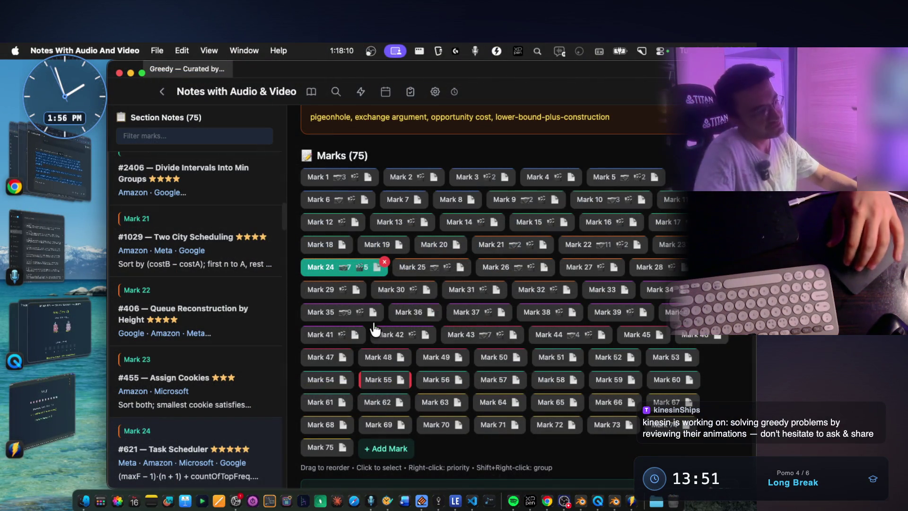
Check the Task Scheduler formula and a Java code screenshot, then return to Claude Code.
{"action": "scroll", "coordinate": [447, 305], "scroll_direction": "down", "scroll_amount": 1}
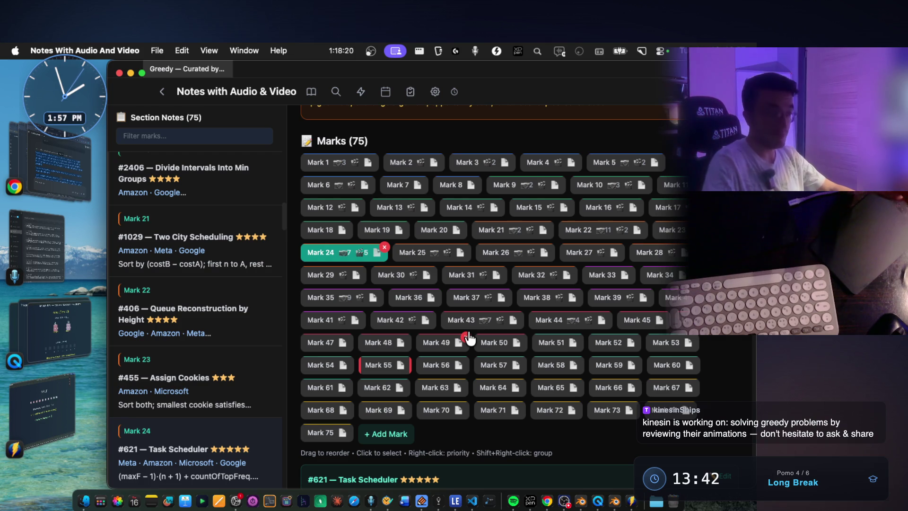
{"action": "scroll", "coordinate": [470, 338], "scroll_direction": "down", "scroll_amount": 5}
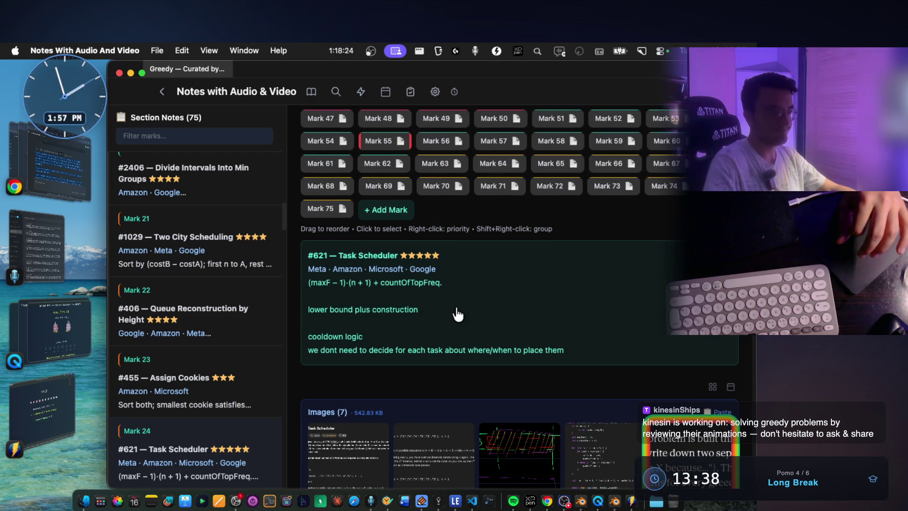
{"action": "left_click_drag", "start_coordinate": [442, 284], "coordinate": [312, 287]}
{"action": "scroll", "coordinate": [424, 322], "scroll_direction": "down", "scroll_amount": 5}
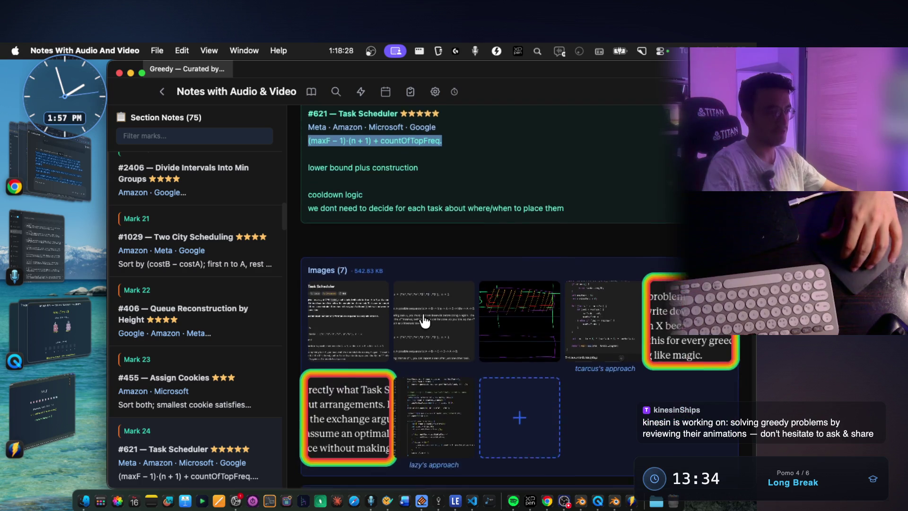
{"action": "left_click", "coordinate": [442, 351]}
{"action": "scroll", "coordinate": [353, 295], "scroll_direction": "up", "scroll_amount": 3}
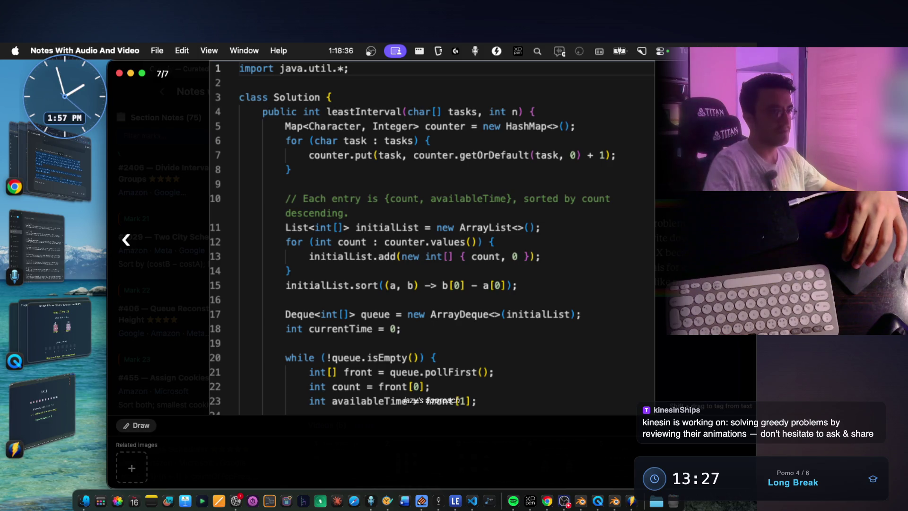
{"action": "key", "text": "Escape"}
{"action": "key", "text": "super+Tab"}
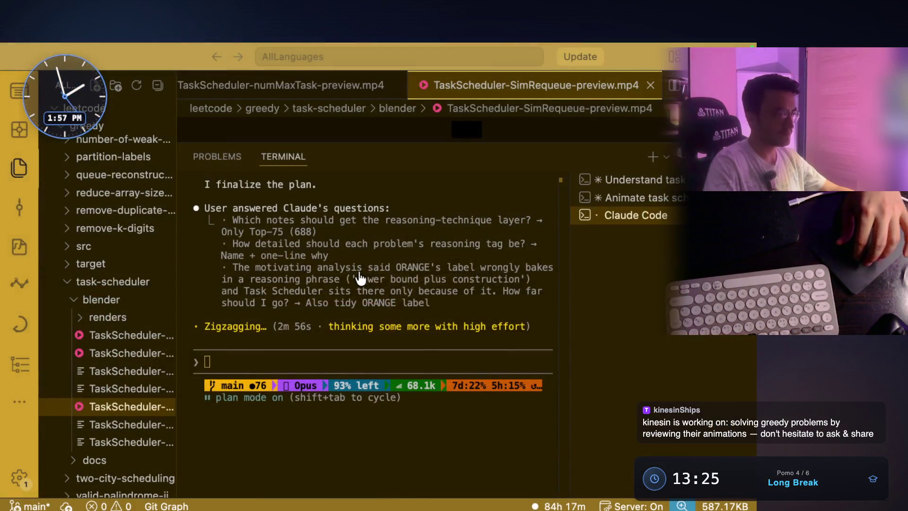
Reread Claude's summary of both greedy notes in the terminal.
{"action": "scroll", "coordinate": [373, 320], "scroll_direction": "up", "scroll_amount": 10}
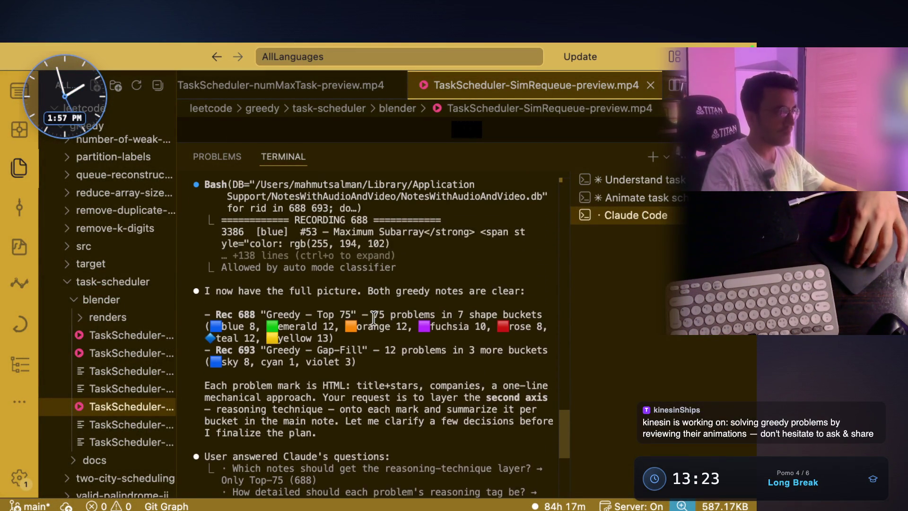
{"action": "left_click_drag", "start_coordinate": [261, 291], "coordinate": [517, 291]}
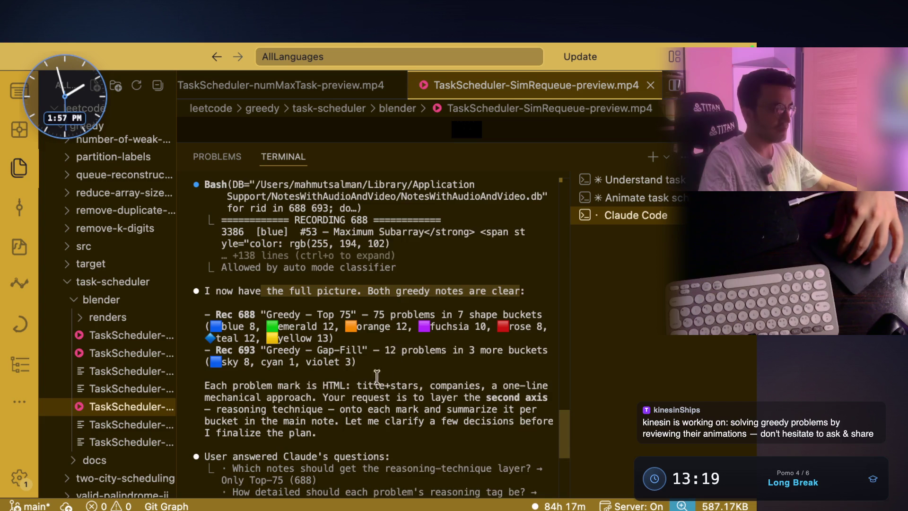
{"action": "scroll", "coordinate": [387, 367], "scroll_direction": "down", "scroll_amount": 1}
{"action": "left_click_drag", "start_coordinate": [315, 363], "coordinate": [380, 375]}
{"action": "left_click", "coordinate": [389, 381]}
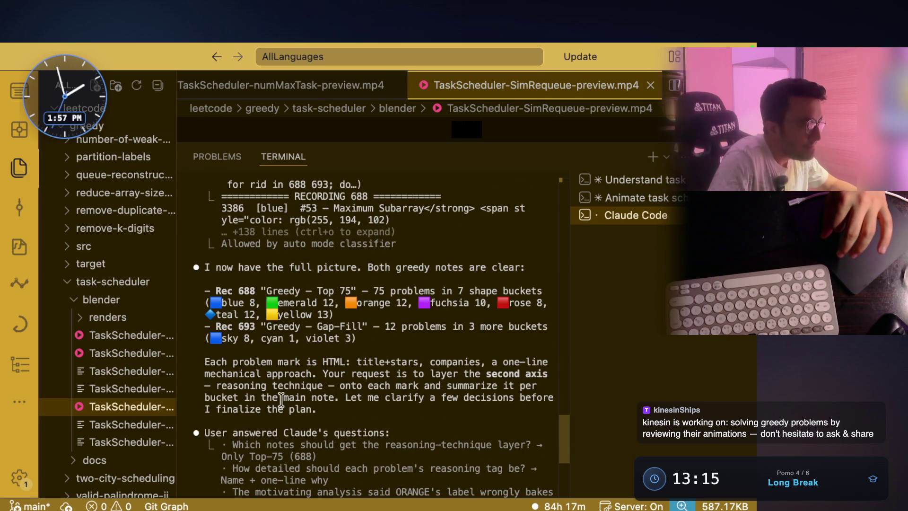
Read the second-axis reasoning-technique request and locked-in plan decisions, then return to the notes.
{"action": "left_click_drag", "start_coordinate": [323, 374], "coordinate": [532, 372]}
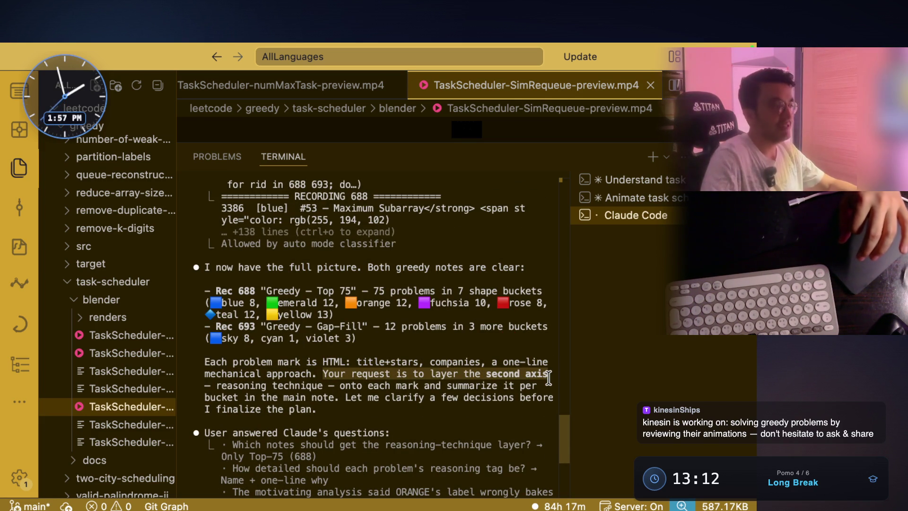
{"action": "left_click_drag", "start_coordinate": [220, 386], "coordinate": [525, 387]}
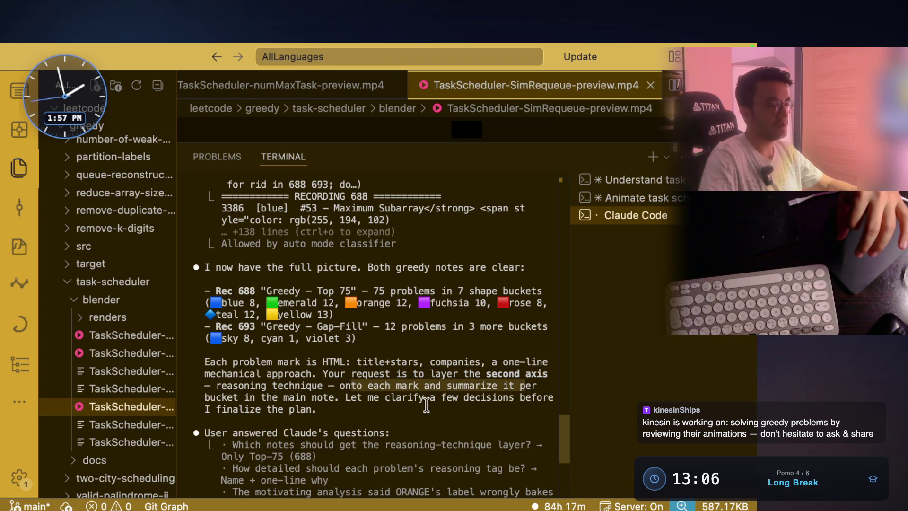
{"action": "left_click_drag", "start_coordinate": [345, 398], "coordinate": [499, 400]}
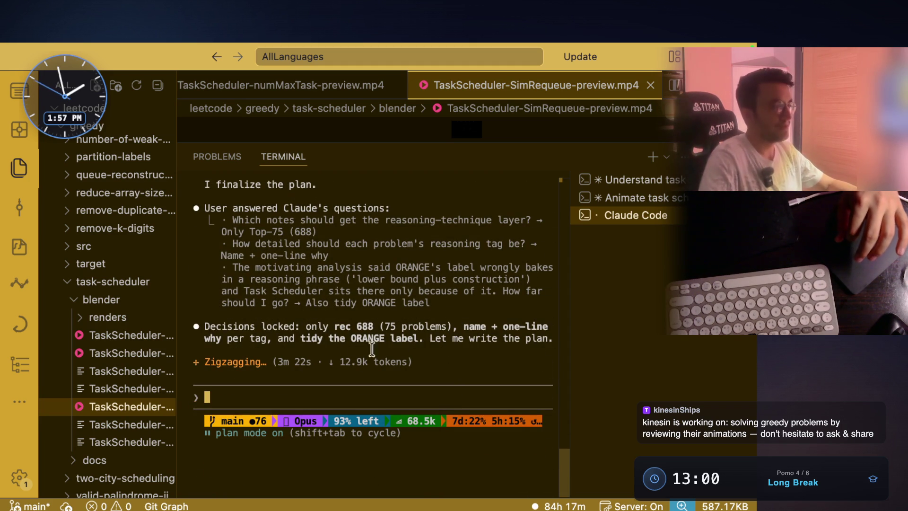
{"action": "left_click_drag", "start_coordinate": [306, 328], "coordinate": [544, 340]}
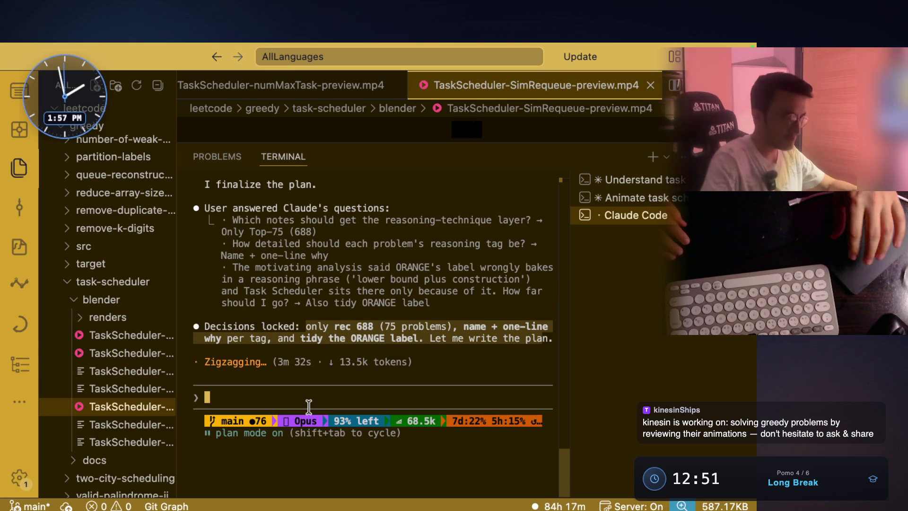
{"action": "key", "text": "super+Tab"}
{"action": "scroll", "coordinate": [378, 303], "scroll_direction": "up", "scroll_amount": 10}
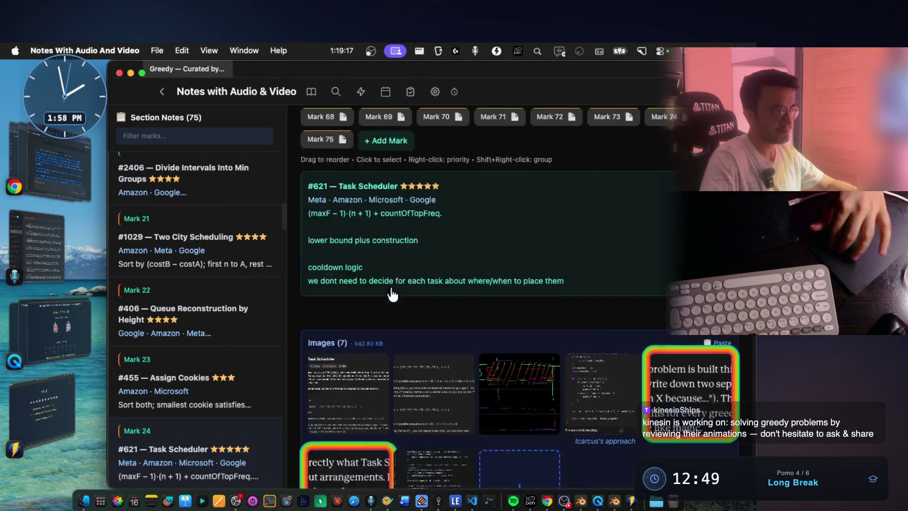
Browse Marks 25–32, from Hand of Straights through Candy and Advantage Shuffle to Largest Number.
{"action": "scroll", "coordinate": [425, 198], "scroll_direction": "up", "scroll_amount": 2}
{"action": "left_click", "coordinate": [420, 179]}
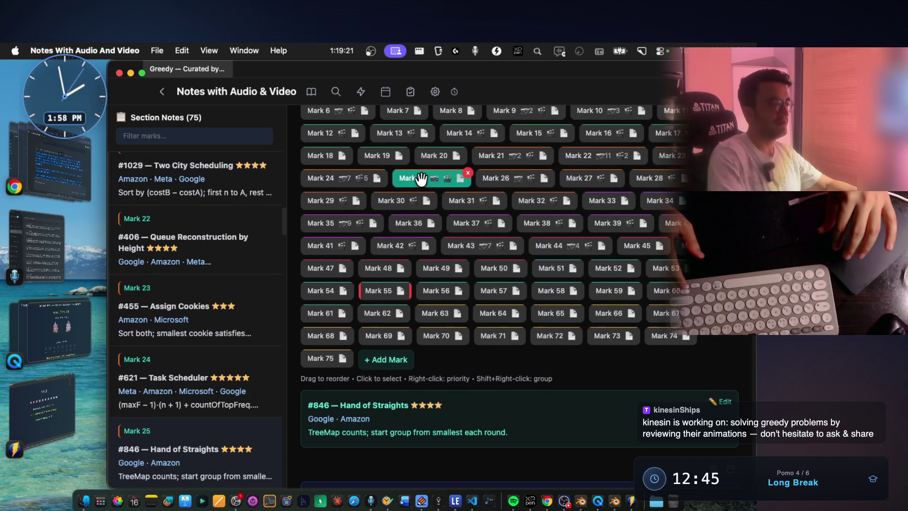
{"action": "key", "text": "Right"}
{"action": "scroll", "coordinate": [421, 179], "scroll_direction": "down", "scroll_amount": 2}
{"action": "key", "text": "Right"}
{"action": "scroll", "coordinate": [421, 178], "scroll_direction": "down", "scroll_amount": 5}
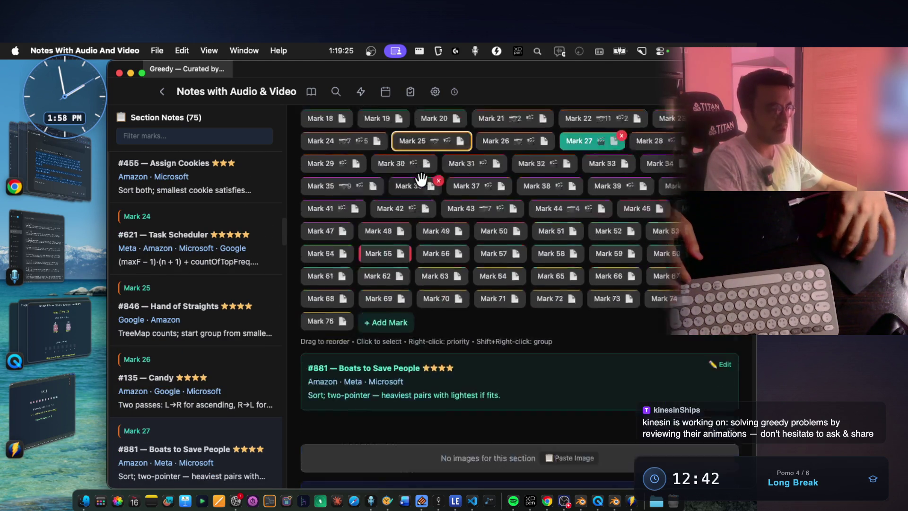
{"action": "scroll", "coordinate": [421, 179], "scroll_direction": "up", "scroll_amount": 6}
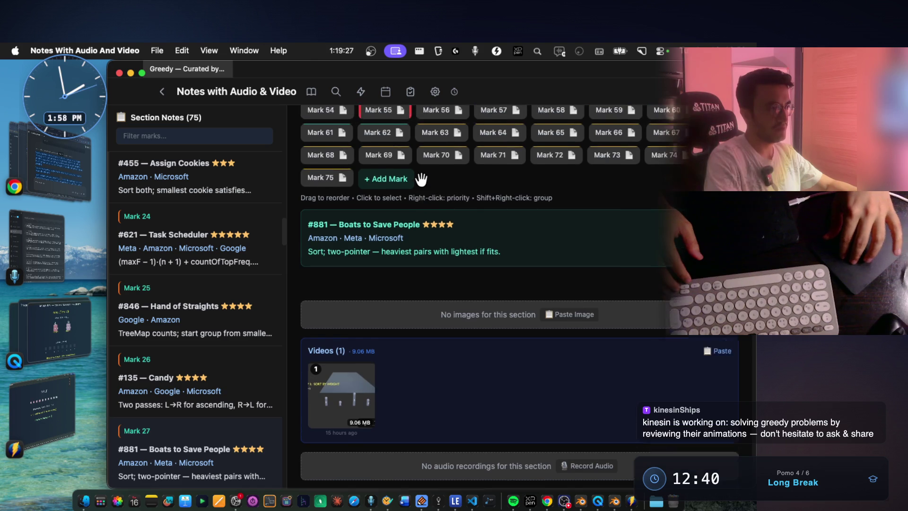
{"action": "key", "text": "Right"}
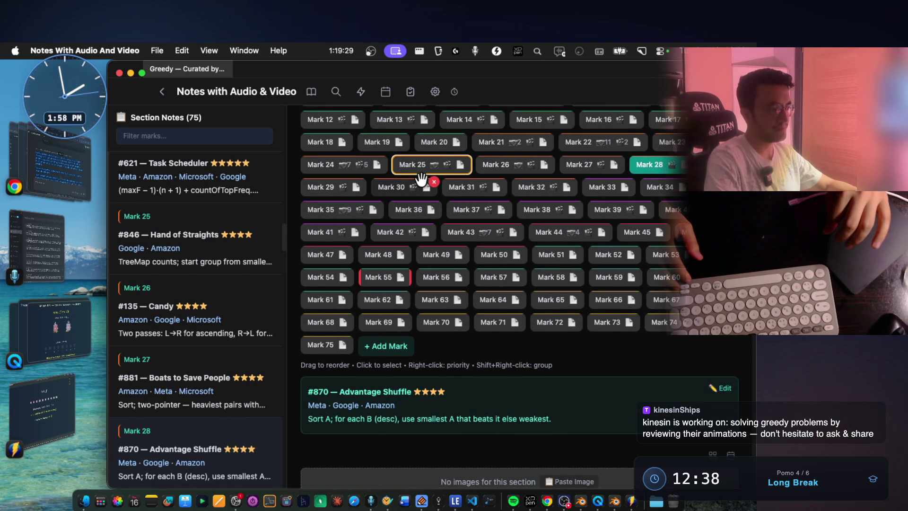
{"action": "key", "text": "Left"}
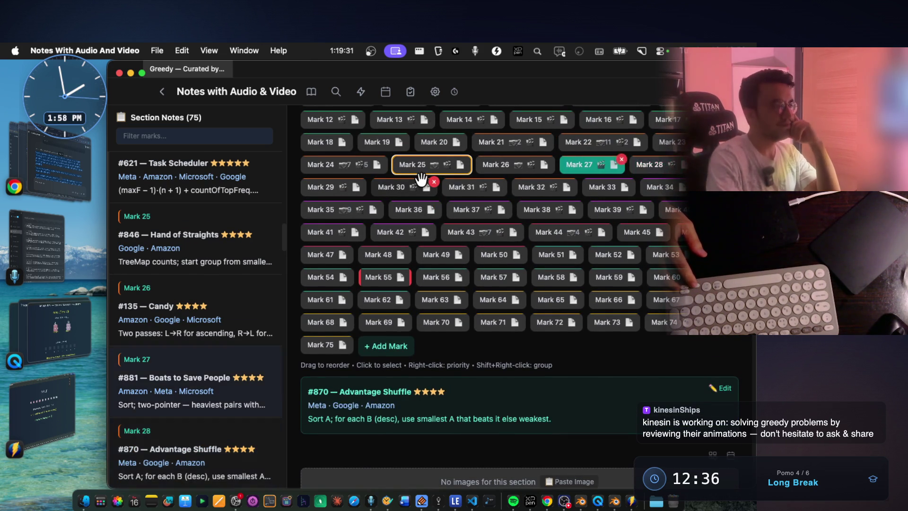
{"action": "key", "text": "Right"}
{"action": "key", "text": "Right"}
{"action": "key", "text": "Left"}
{"action": "key", "text": "Left"}
{"action": "key", "text": "Left"}
{"action": "key", "text": "Left"}
{"action": "key", "text": "Right"}
{"action": "key", "text": "Right"}
{"action": "key", "text": "Right"}
{"action": "key", "text": "Left"}
{"action": "key", "text": "Right"}
{"action": "key", "text": "Right"}
{"action": "key", "text": "Right"}
{"action": "key", "text": "Right"}
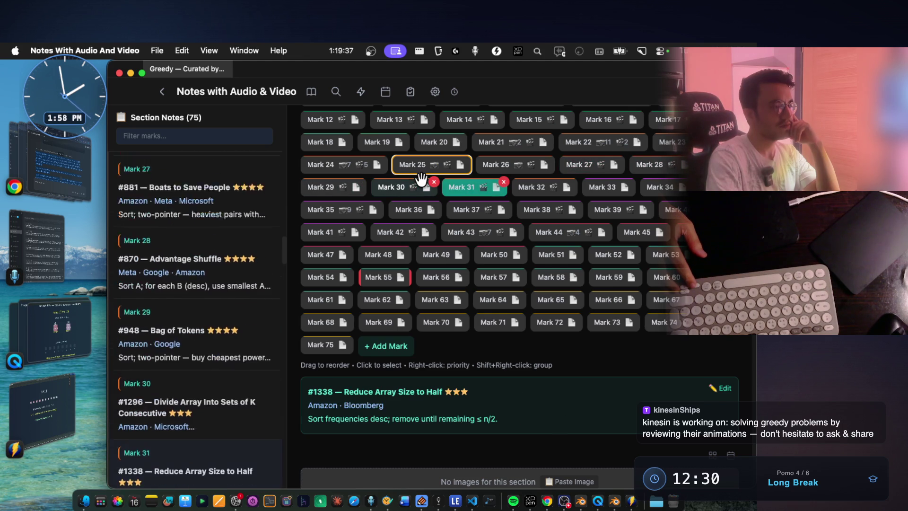
{"action": "key", "text": "Right"}
{"action": "key", "text": "Right"}
{"action": "key", "text": "Left"}
{"action": "key", "text": "Left"}
{"action": "key", "text": "Left"}
{"action": "key", "text": "Left"}
{"action": "key", "text": "Left"}
{"action": "key", "text": "Left"}
{"action": "key", "text": "Left"}
{"action": "key", "text": "Left"}
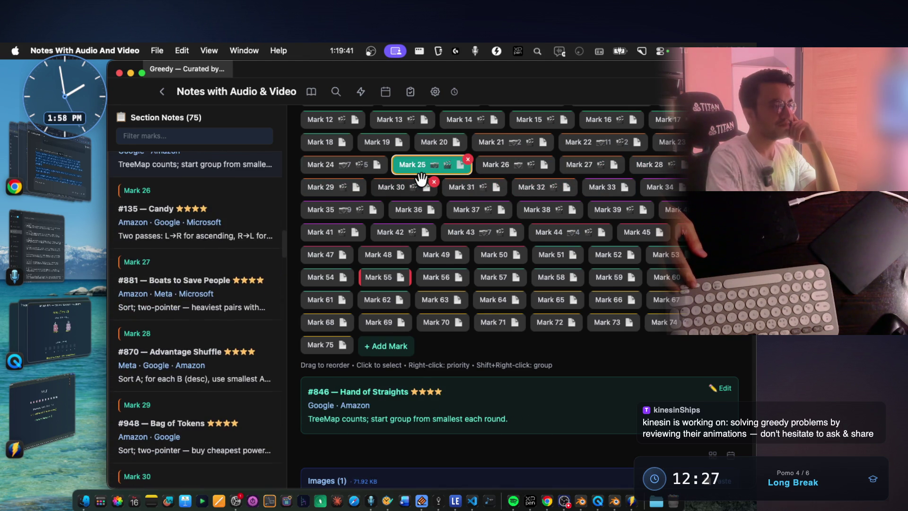
{"action": "key", "text": "Left"}
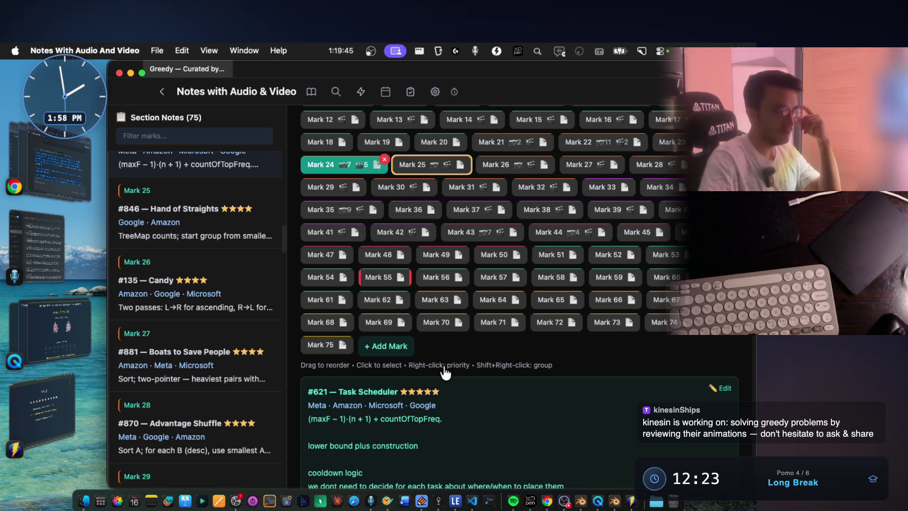
Copy 'lower bound plus construction' from the Task Scheduler note.
{"action": "scroll", "coordinate": [447, 379], "scroll_direction": "down", "scroll_amount": 5}
{"action": "left_click_drag", "start_coordinate": [418, 316], "coordinate": [308, 317]}
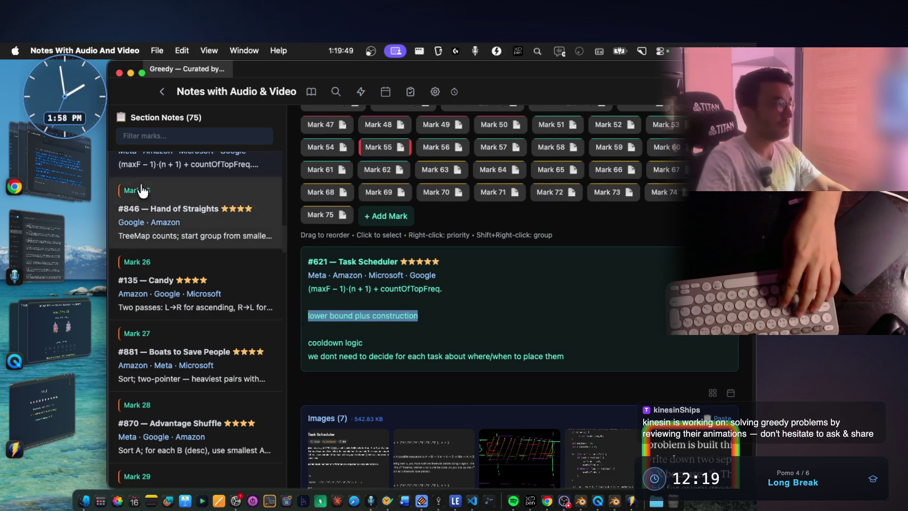
{"action": "key", "text": "super+c"}
{"action": "left_click", "coordinate": [84, 158]}
Search Google for 'lower bound plus construction greedy problem'.
{"action": "key", "text": "super+t"}
{"action": "key", "text": "super+v"}
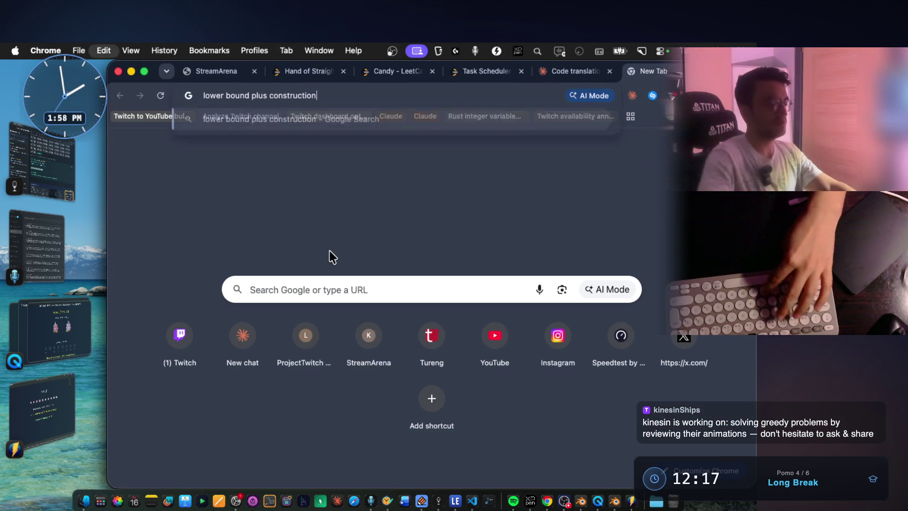
{"action": "type", "text": " gt"}
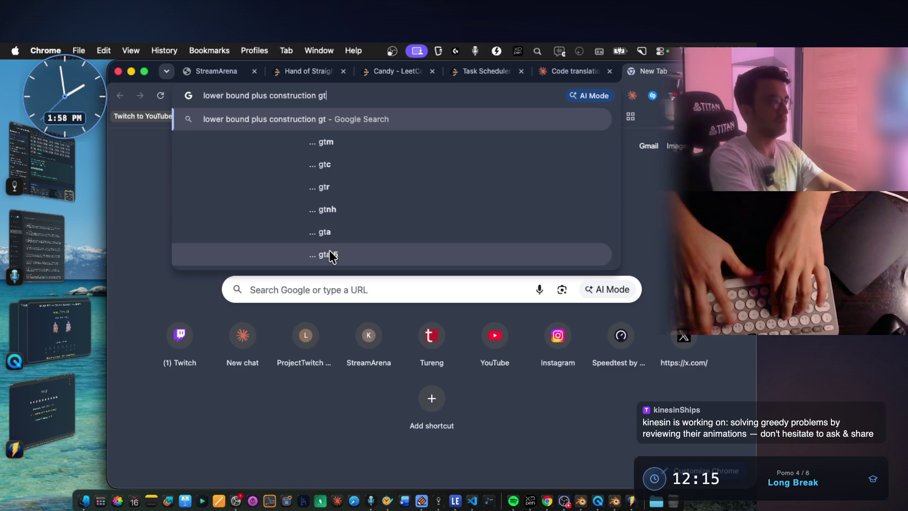
{"action": "key", "text": "BackSpace"}
{"action": "type", "text": "reedy prb"}
{"action": "type", "text": "oblem"}
{"action": "key", "text": "Return"}
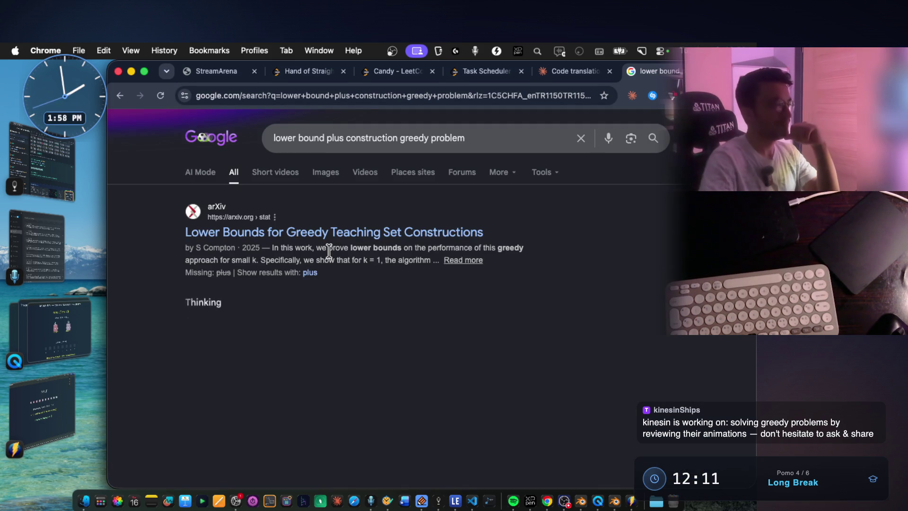
Read the AI overview's definition of the technique and where it is commonly used.
{"action": "scroll", "coordinate": [380, 318], "scroll_direction": "down", "scroll_amount": 1}
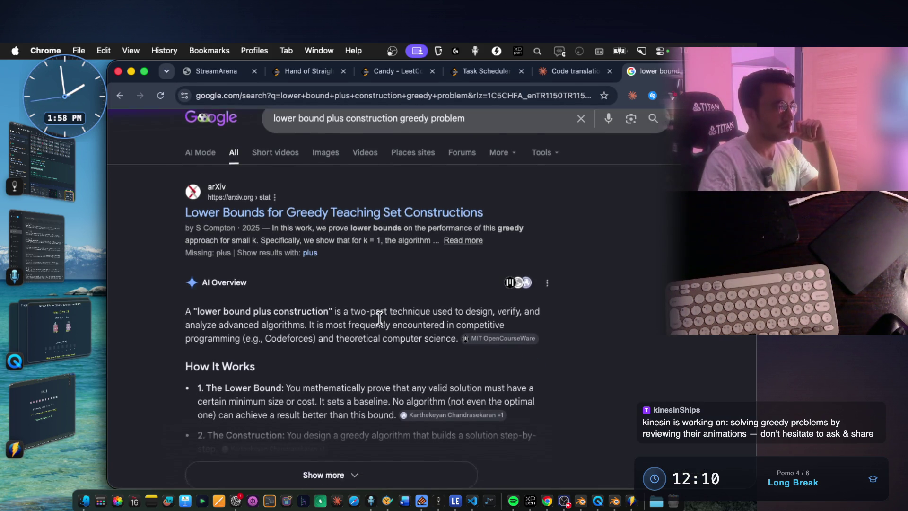
{"action": "scroll", "coordinate": [380, 318], "scroll_direction": "down", "scroll_amount": 2}
{"action": "left_click_drag", "start_coordinate": [279, 271], "coordinate": [379, 266]}
{"action": "left_click", "coordinate": [421, 265]}
{"action": "left_click_drag", "start_coordinate": [448, 268], "coordinate": [544, 269]}
{"action": "mouse_move", "coordinate": [212, 281]}
{"action": "left_mouse_down"}
{"action": "mouse_move", "coordinate": [446, 272]}
{"action": "mouse_move", "coordinate": [487, 279]}
{"action": "left_mouse_up"}
{"action": "left_click_drag", "start_coordinate": [265, 296], "coordinate": [353, 298]}
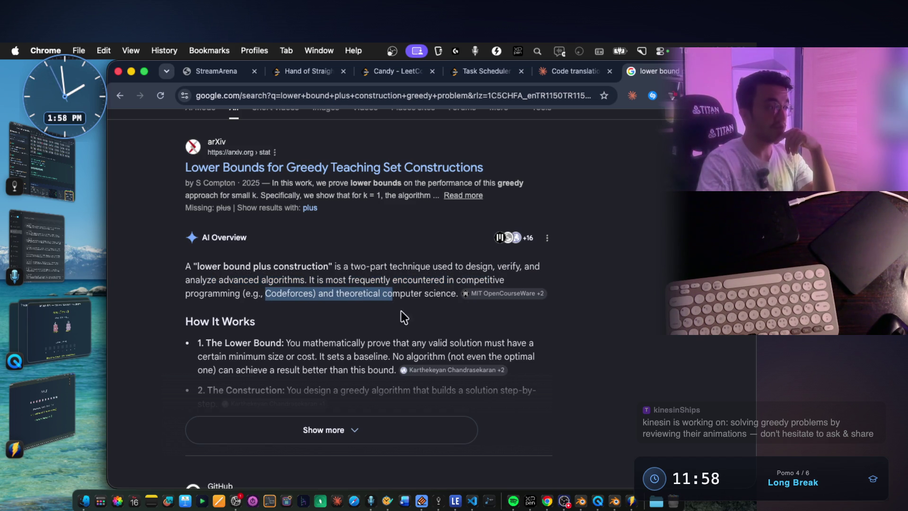
{"action": "left_click", "coordinate": [431, 289]}
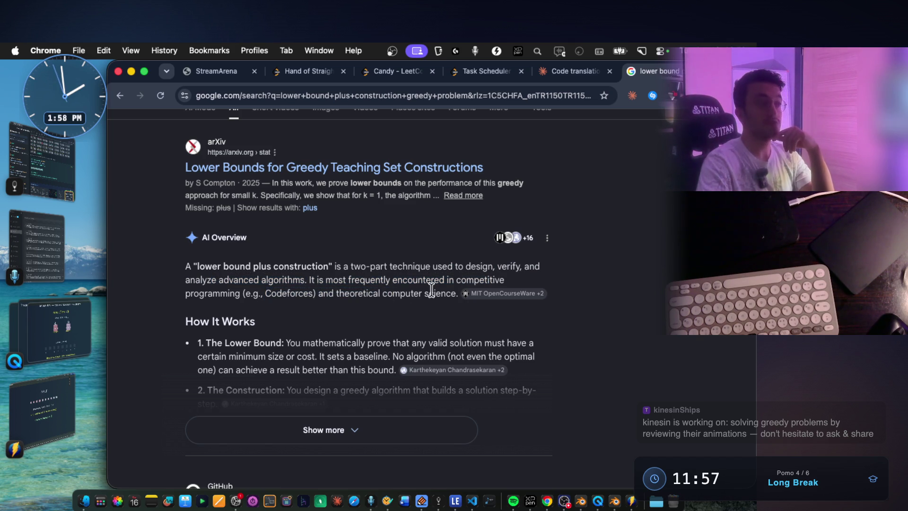
Expand the full AI Overview and read the lower-bound proof step on minimum size or cost.
{"action": "left_click", "coordinate": [309, 419]}
{"action": "scroll", "coordinate": [409, 240], "scroll_direction": "down", "scroll_amount": 2}
{"action": "left_click_drag", "start_coordinate": [352, 292], "coordinate": [545, 301]}
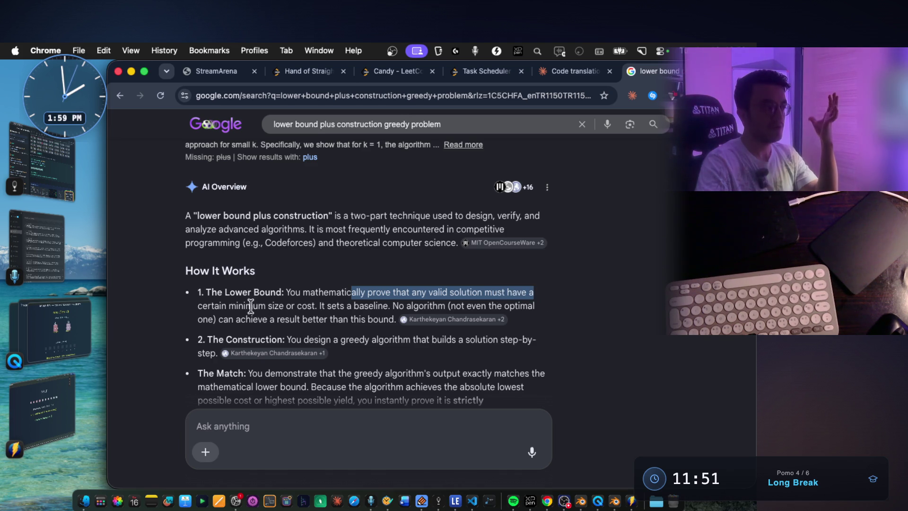
{"action": "left_click_drag", "start_coordinate": [231, 305], "coordinate": [313, 309]}
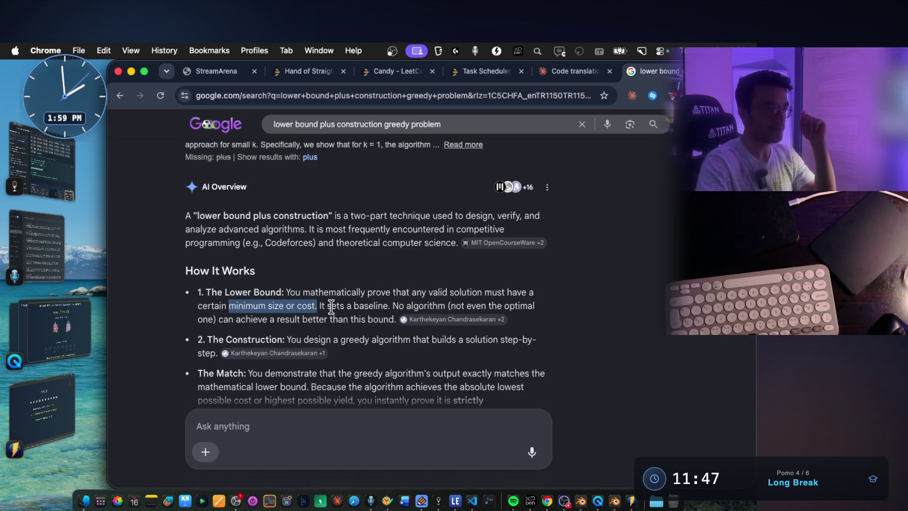
{"action": "left_click", "coordinate": [328, 303]}
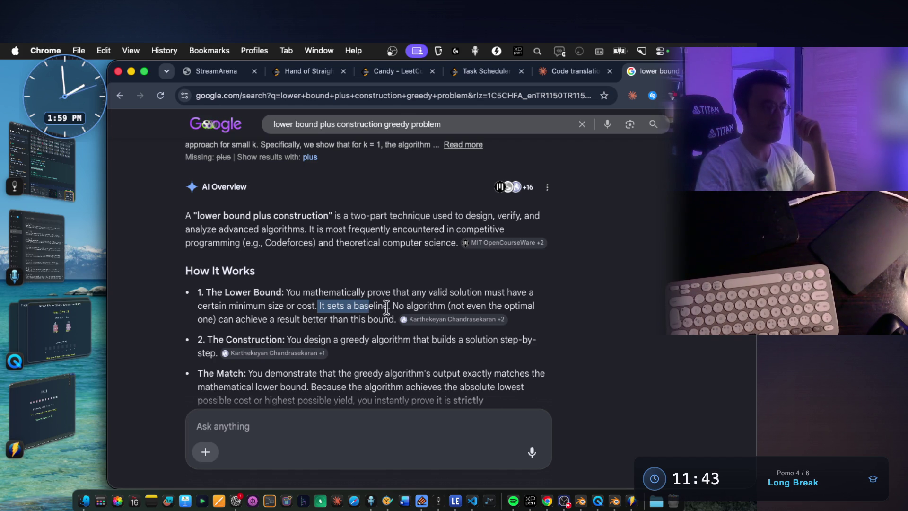
{"action": "left_click_drag", "start_coordinate": [232, 319], "coordinate": [391, 322]}
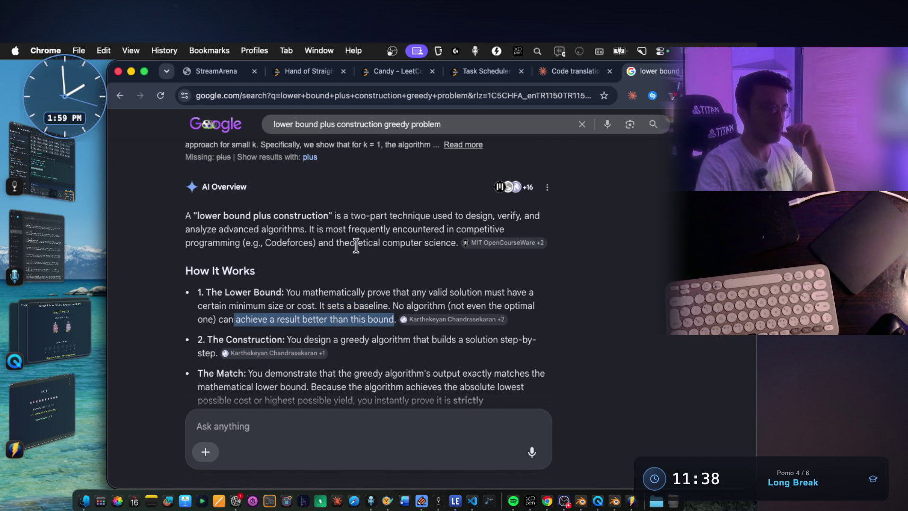
Read the Construction and Match steps of How It Works.
{"action": "scroll", "coordinate": [354, 247], "scroll_direction": "down", "scroll_amount": 1}
{"action": "left_click_drag", "start_coordinate": [286, 282], "coordinate": [203, 279]}
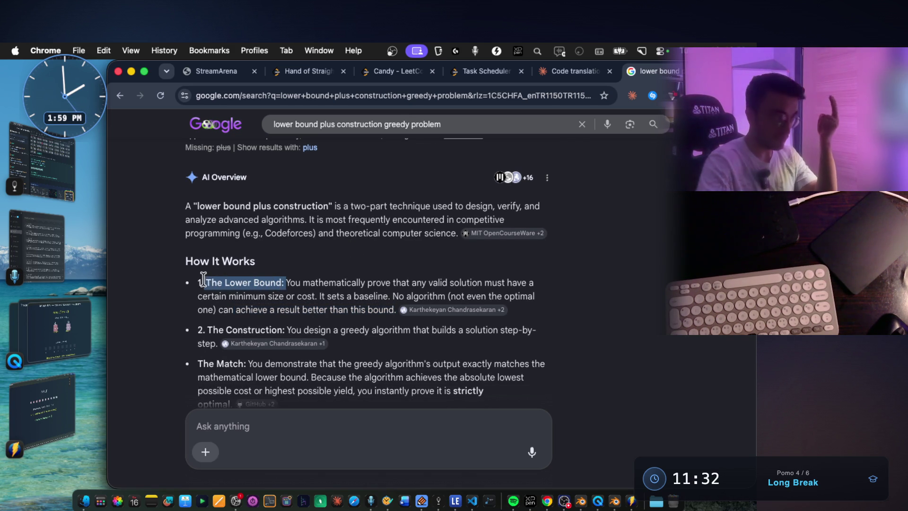
{"action": "left_click_drag", "start_coordinate": [227, 330], "coordinate": [271, 329]}
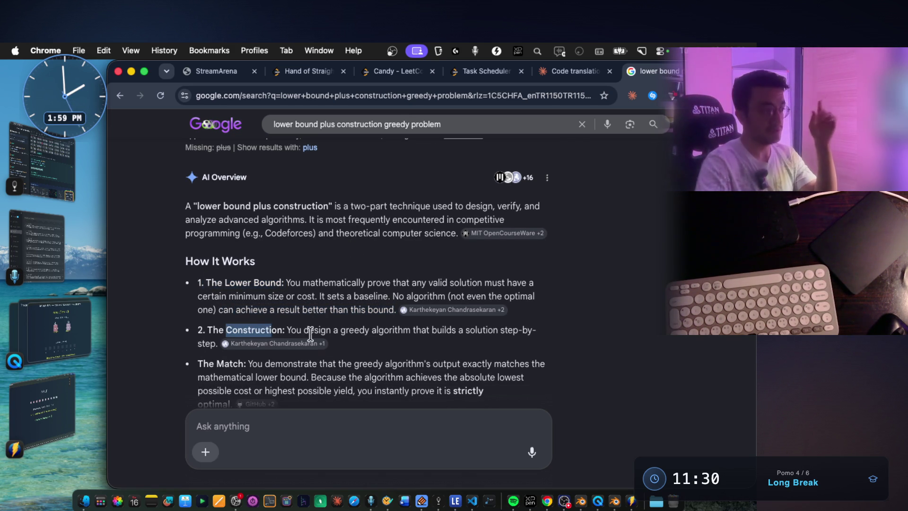
{"action": "left_click_drag", "start_coordinate": [198, 330], "coordinate": [547, 331]}
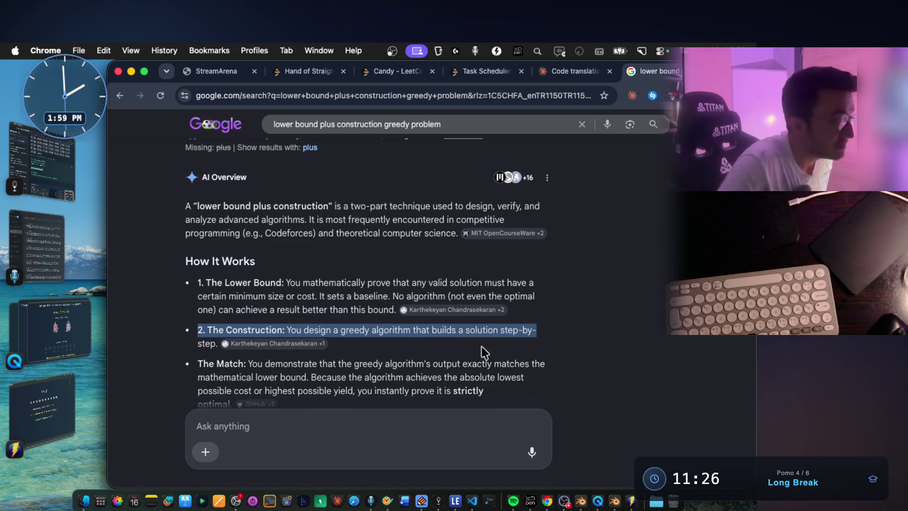
{"action": "scroll", "coordinate": [382, 334], "scroll_direction": "down", "scroll_amount": 2}
{"action": "mouse_move", "coordinate": [313, 310]}
{"action": "left_mouse_down"}
{"action": "mouse_move", "coordinate": [427, 323]}
{"action": "mouse_move", "coordinate": [512, 309]}
{"action": "left_mouse_up"}
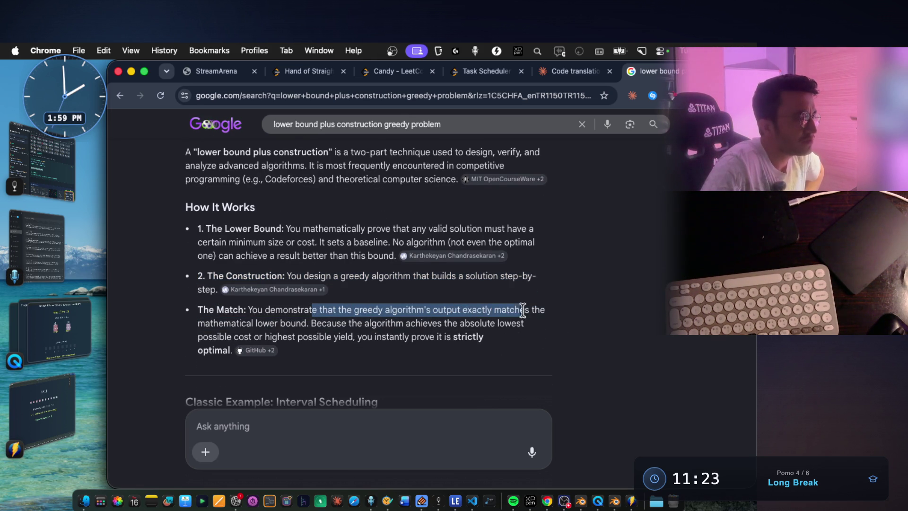
{"action": "left_click_drag", "start_coordinate": [255, 325], "coordinate": [311, 319]}
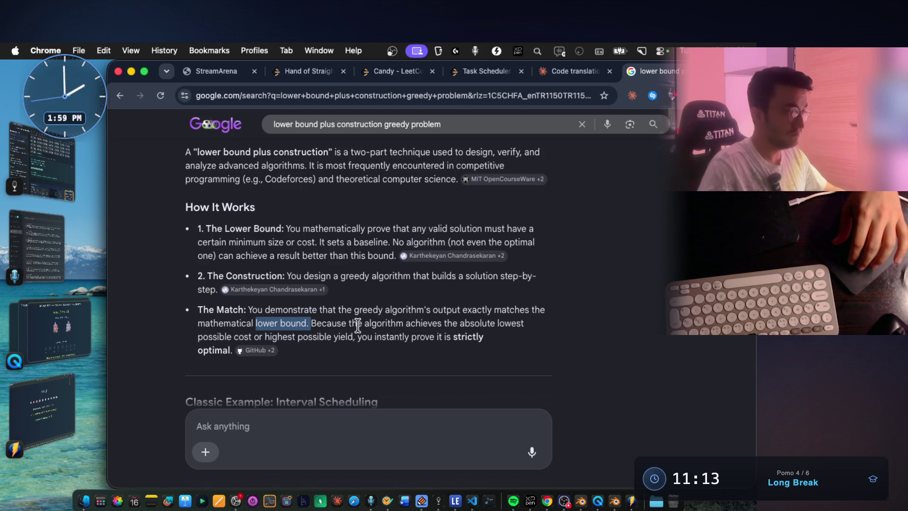
{"action": "left_click_drag", "start_coordinate": [300, 339], "coordinate": [344, 339]}
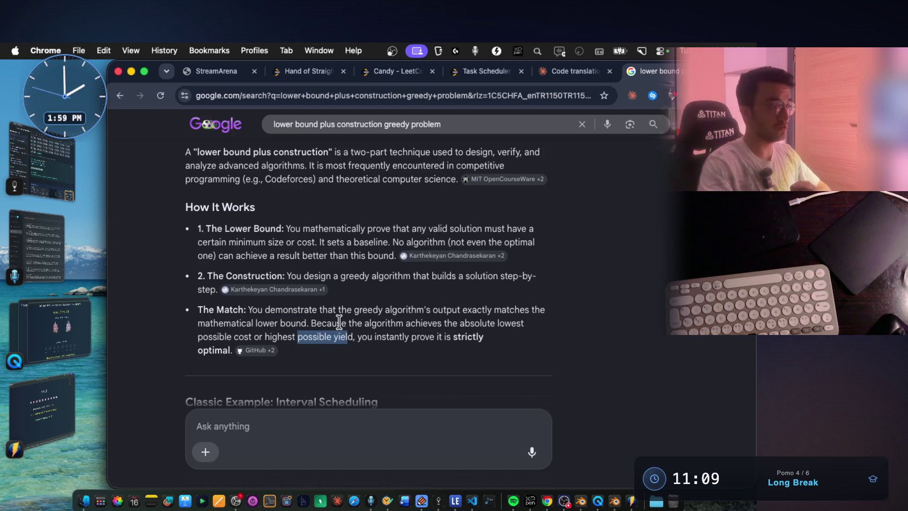
{"action": "scroll", "coordinate": [333, 313], "scroll_direction": "down", "scroll_amount": 3}
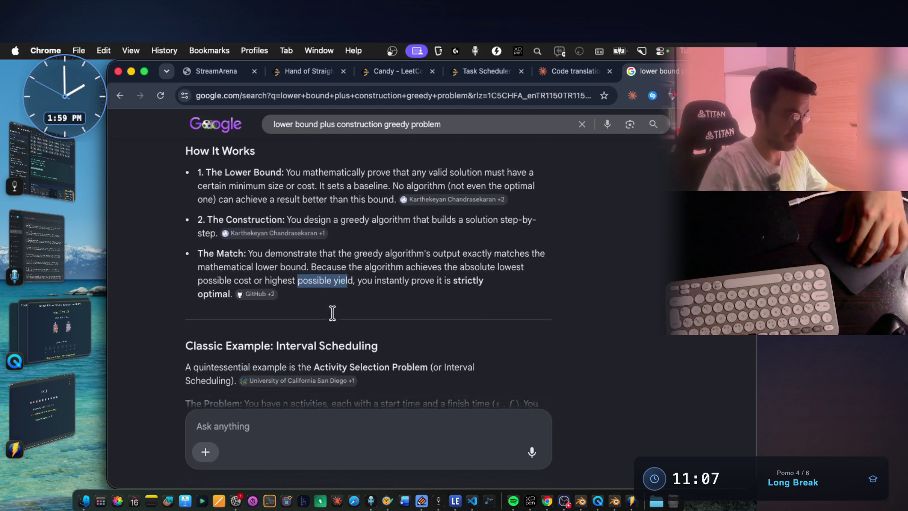
Read the Interval Scheduling example and Optimization Problems uses like Fractional Knapsack and Huffman.
{"action": "mouse_move", "coordinate": [330, 303]}
{"action": "left_click", "coordinate": [419, 268]}
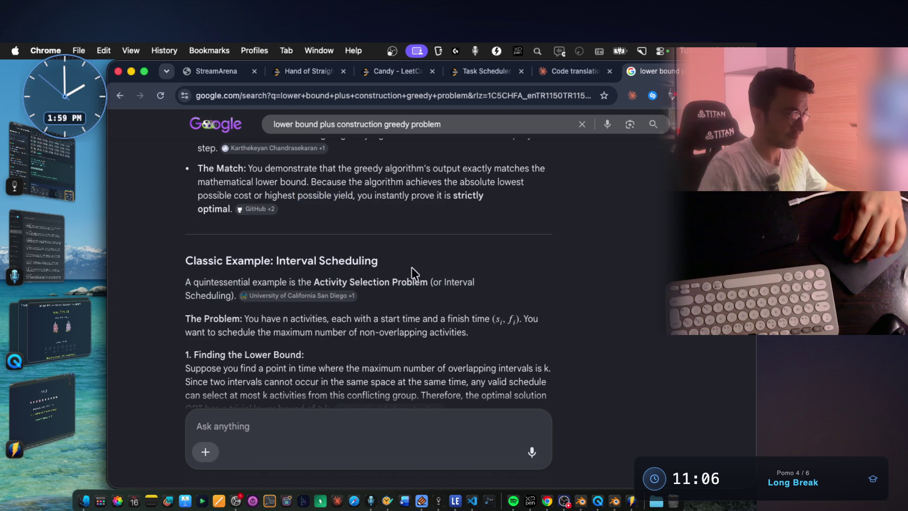
{"action": "mouse_move", "coordinate": [265, 259]}
{"action": "left_mouse_down"}
{"action": "mouse_move", "coordinate": [393, 260]}
{"action": "mouse_move", "coordinate": [271, 254]}
{"action": "left_mouse_up"}
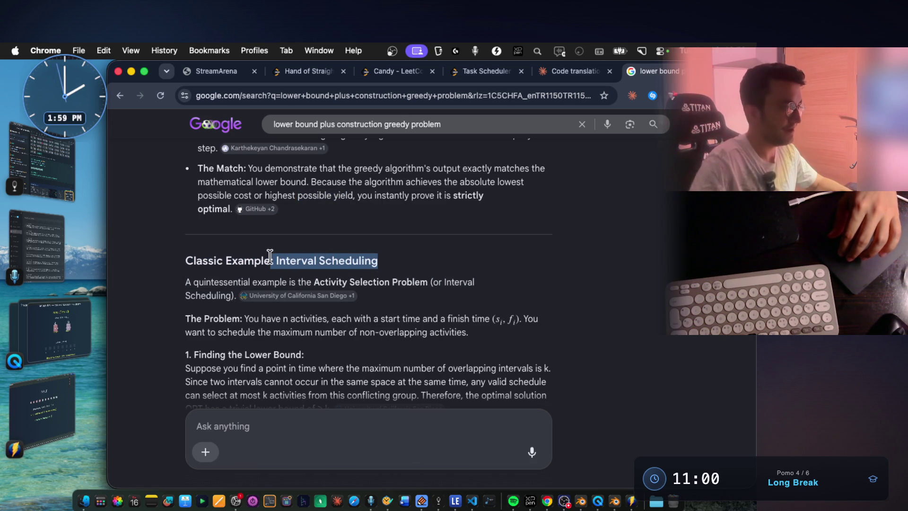
{"action": "scroll", "coordinate": [334, 242], "scroll_direction": "down", "scroll_amount": 5}
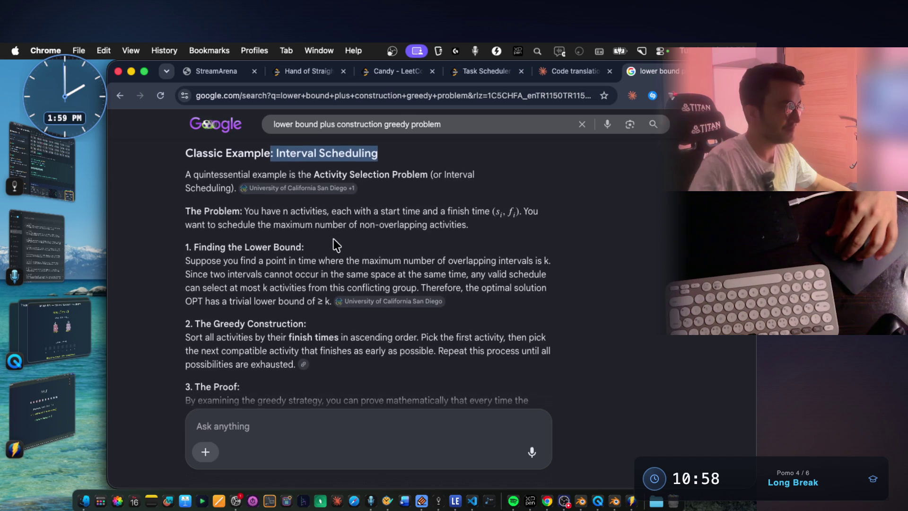
{"action": "left_click_drag", "start_coordinate": [229, 249], "coordinate": [302, 249]}
{"action": "scroll", "coordinate": [227, 287], "scroll_direction": "down", "scroll_amount": 2}
{"action": "left_click_drag", "start_coordinate": [227, 287], "coordinate": [305, 288]}
{"action": "scroll", "coordinate": [312, 291], "scroll_direction": "down", "scroll_amount": 7}
{"action": "scroll", "coordinate": [316, 292], "scroll_direction": "down", "scroll_amount": 2}
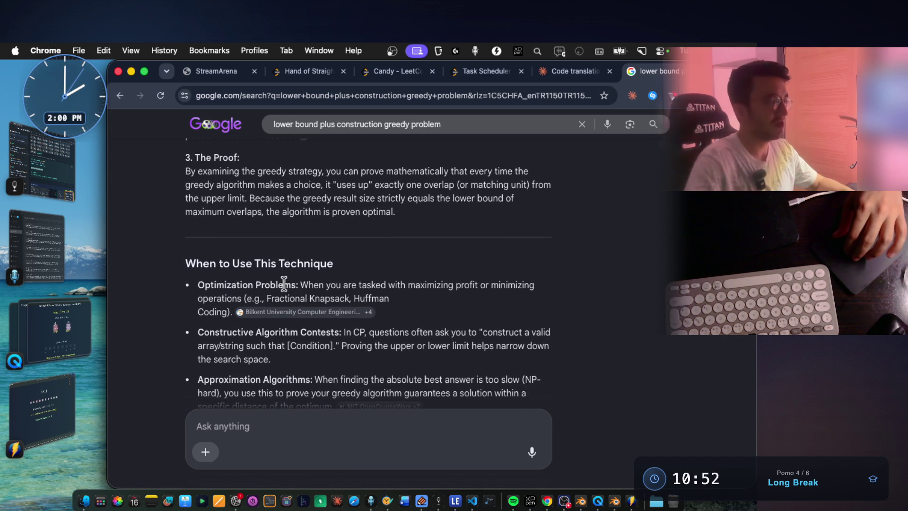
{"action": "left_click_drag", "start_coordinate": [299, 284], "coordinate": [541, 288]}
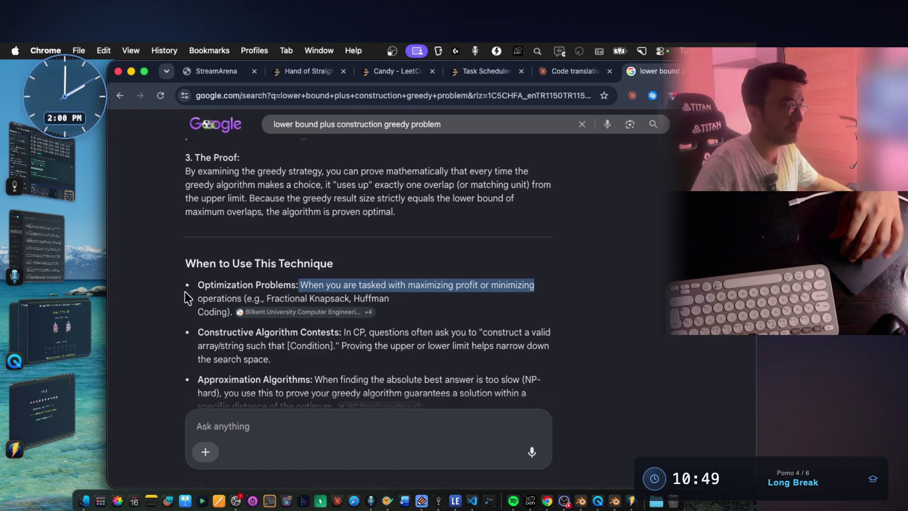
{"action": "left_click_drag", "start_coordinate": [243, 298], "coordinate": [381, 298]}
Read the Constructive Algorithm Contests and search-space narrowing uses in When to Use.
{"action": "scroll", "coordinate": [387, 289], "scroll_direction": "down", "scroll_amount": 1}
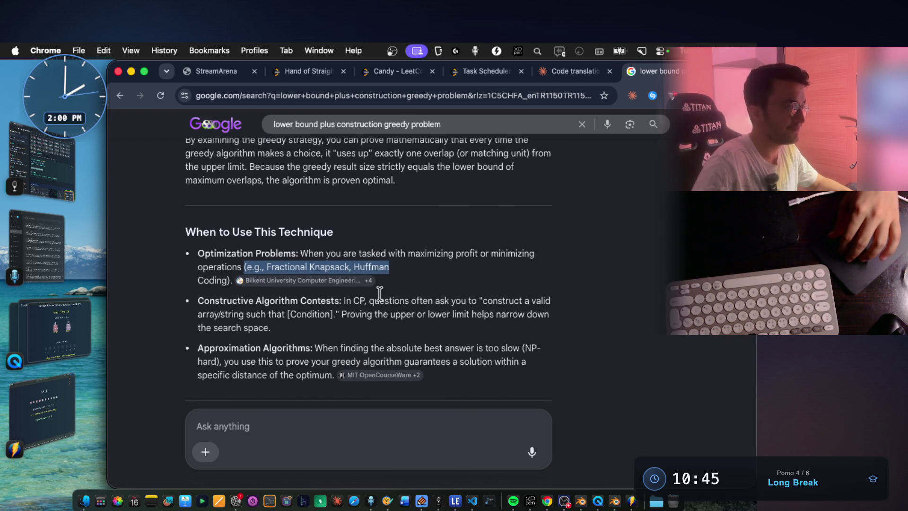
{"action": "scroll", "coordinate": [383, 299], "scroll_direction": "down", "scroll_amount": 1}
{"action": "mouse_move", "coordinate": [201, 281]}
{"action": "left_mouse_down"}
{"action": "mouse_move", "coordinate": [325, 291]}
{"action": "mouse_move", "coordinate": [359, 283]}
{"action": "left_mouse_up"}
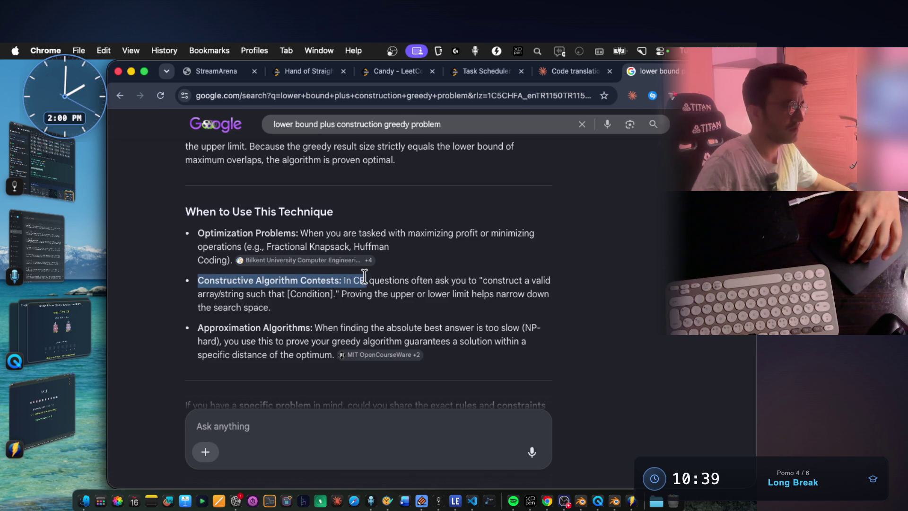
{"action": "left_click_drag", "start_coordinate": [369, 280], "coordinate": [572, 283]}
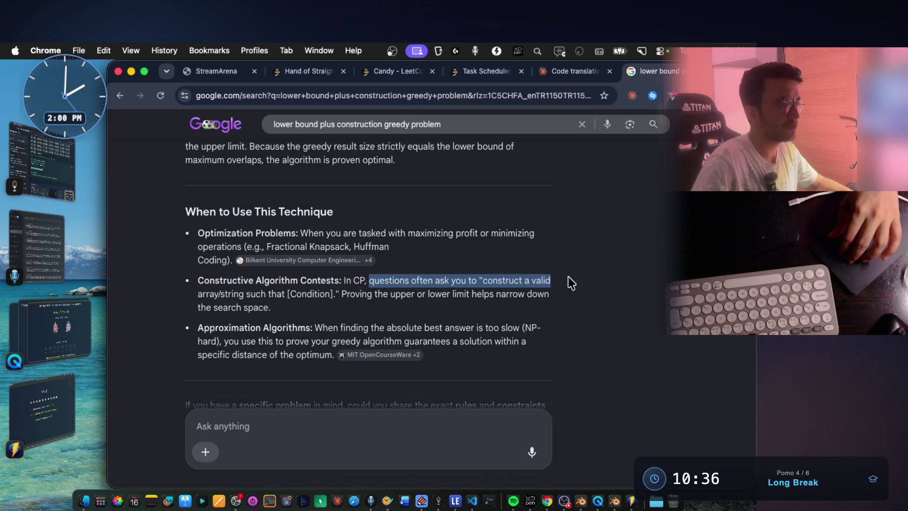
{"action": "left_click_drag", "start_coordinate": [205, 294], "coordinate": [538, 295]}
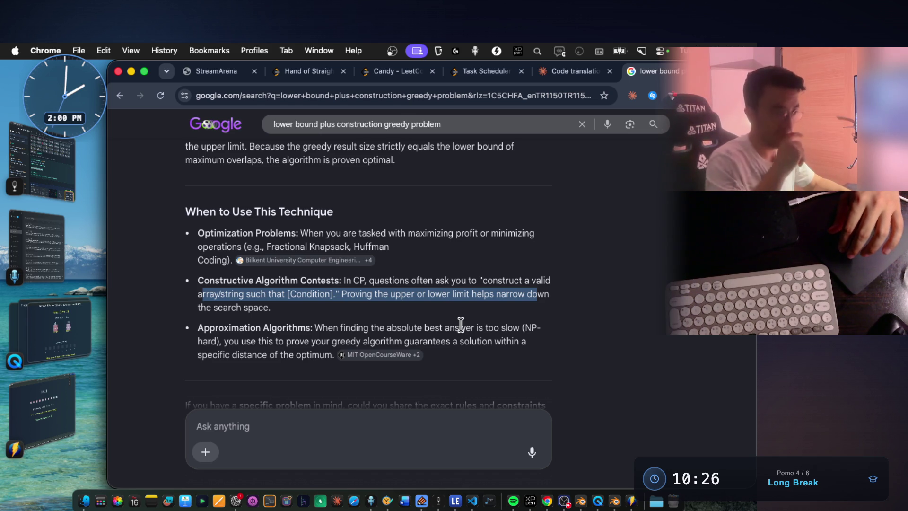
Scroll to the overview's end, with follow-up questions and MIT and UC San Diego sources.
{"action": "scroll", "coordinate": [461, 325], "scroll_direction": "down", "scroll_amount": 1}
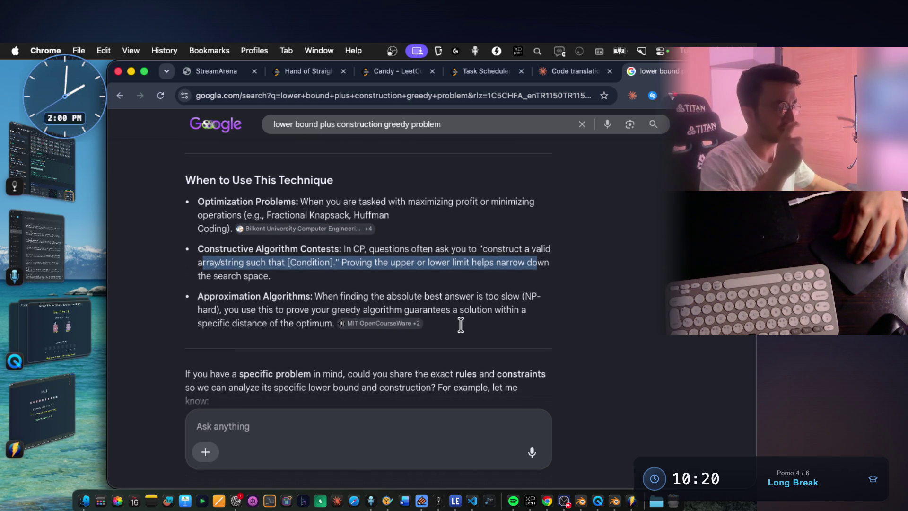
{"action": "scroll", "coordinate": [460, 325], "scroll_direction": "down", "scroll_amount": 1}
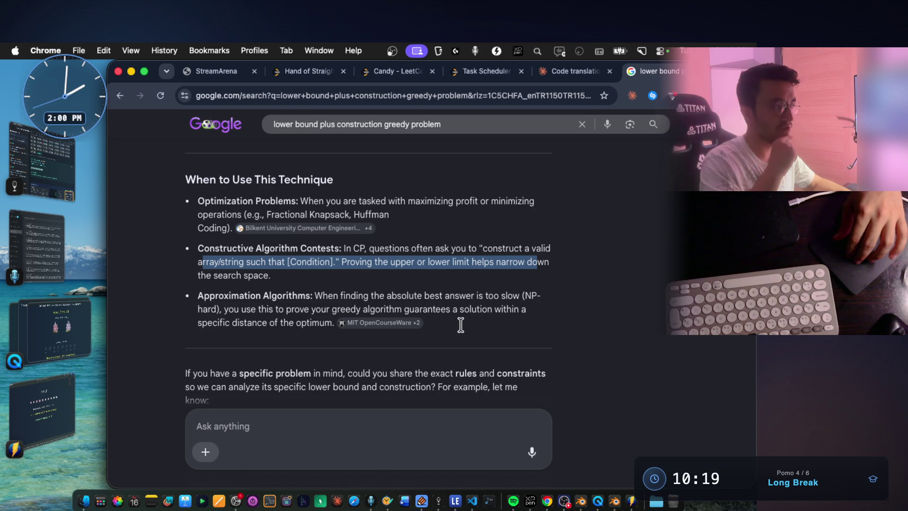
{"action": "scroll", "coordinate": [461, 325], "scroll_direction": "down", "scroll_amount": 1}
{"action": "scroll", "coordinate": [461, 325], "scroll_direction": "down", "scroll_amount": 1}
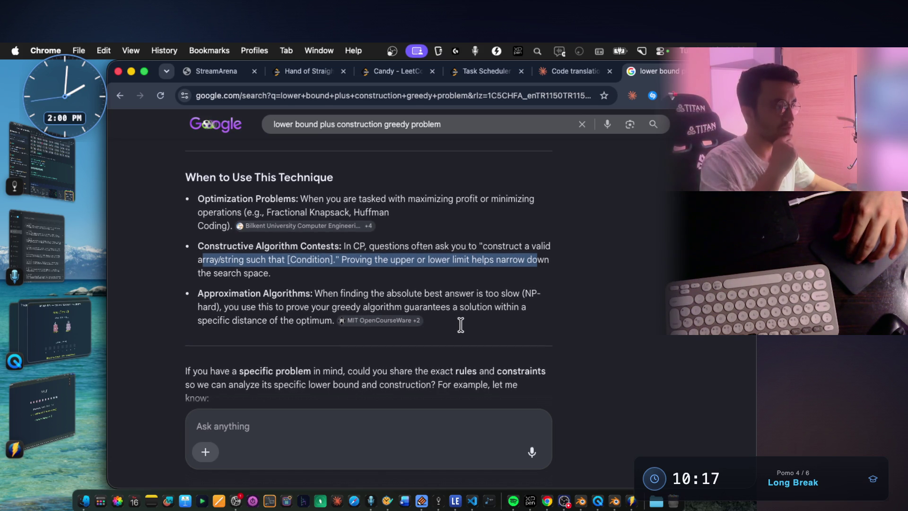
{"action": "scroll", "coordinate": [463, 330], "scroll_direction": "down", "scroll_amount": 2}
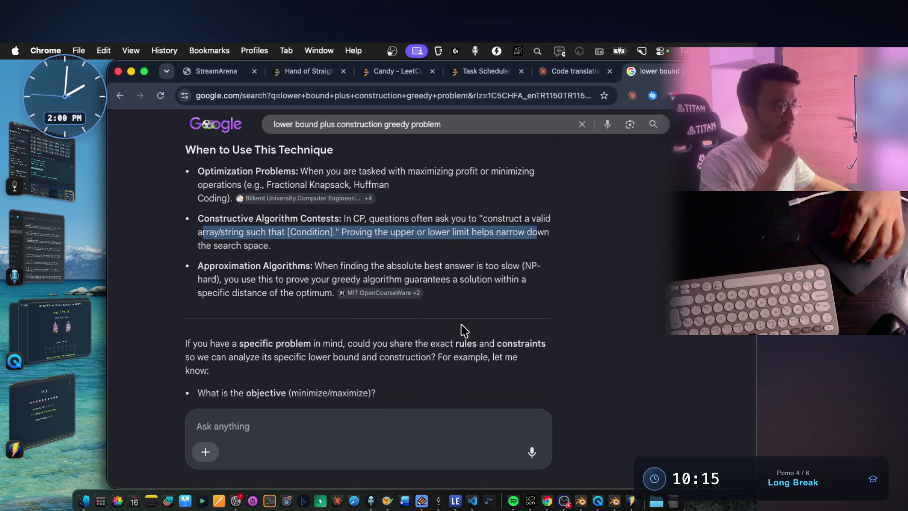
{"action": "scroll", "coordinate": [462, 325], "scroll_direction": "down", "scroll_amount": 3}
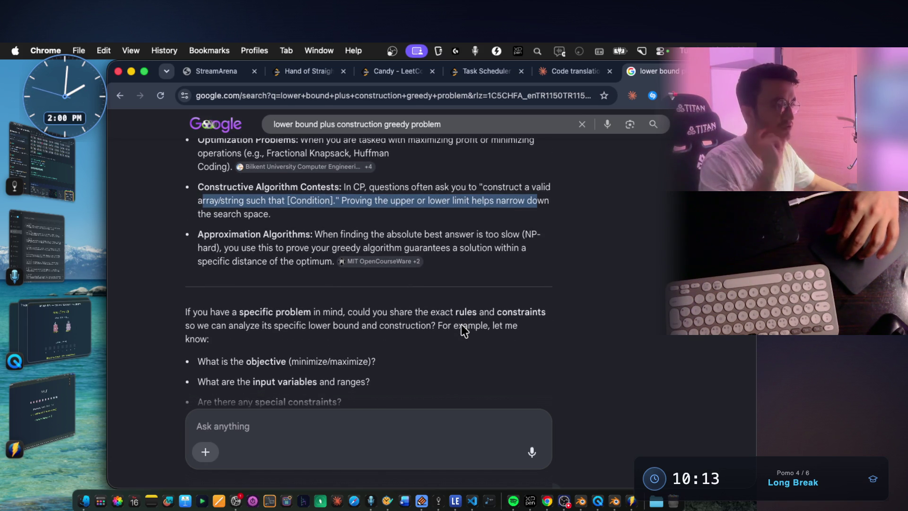
{"action": "scroll", "coordinate": [461, 324], "scroll_direction": "down", "scroll_amount": 3}
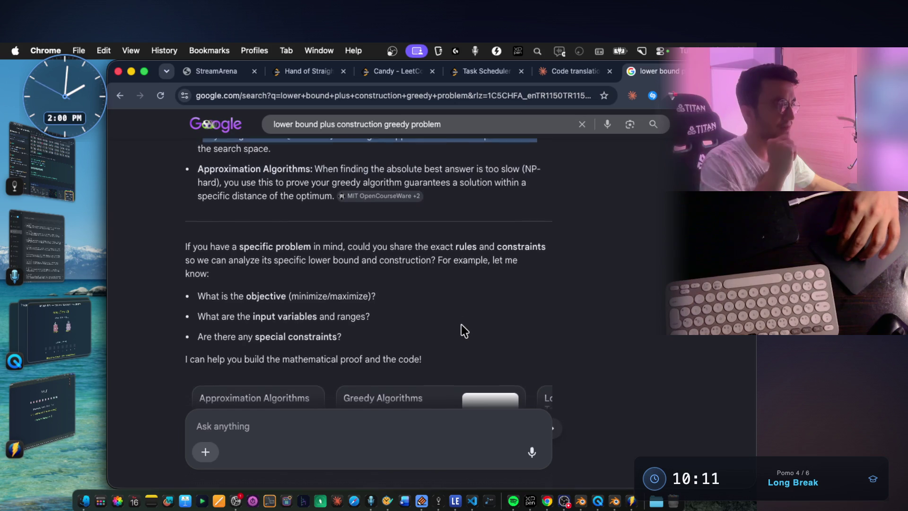
{"action": "scroll", "coordinate": [462, 325], "scroll_direction": "down", "scroll_amount": 10}
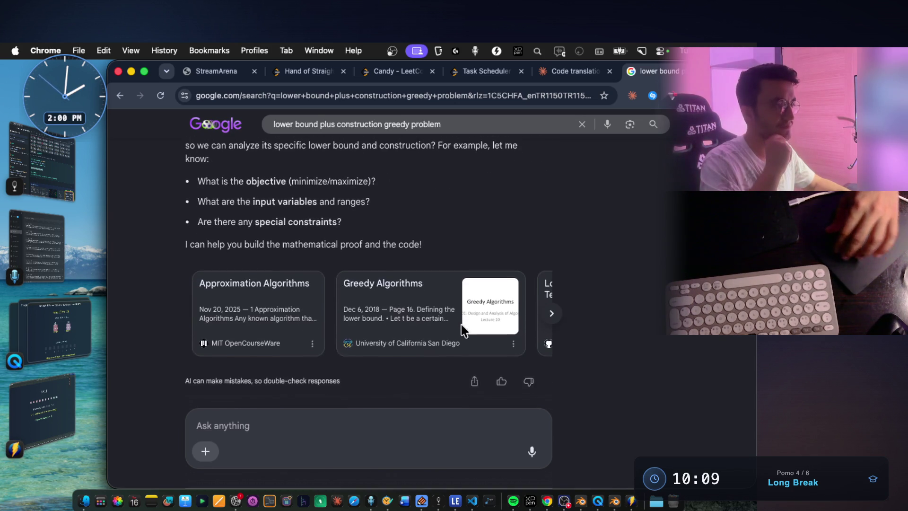
Download compton25a.pdf from the GitHub result and reveal it in Finder.
{"action": "scroll", "coordinate": [461, 325], "scroll_direction": "down", "scroll_amount": 5}
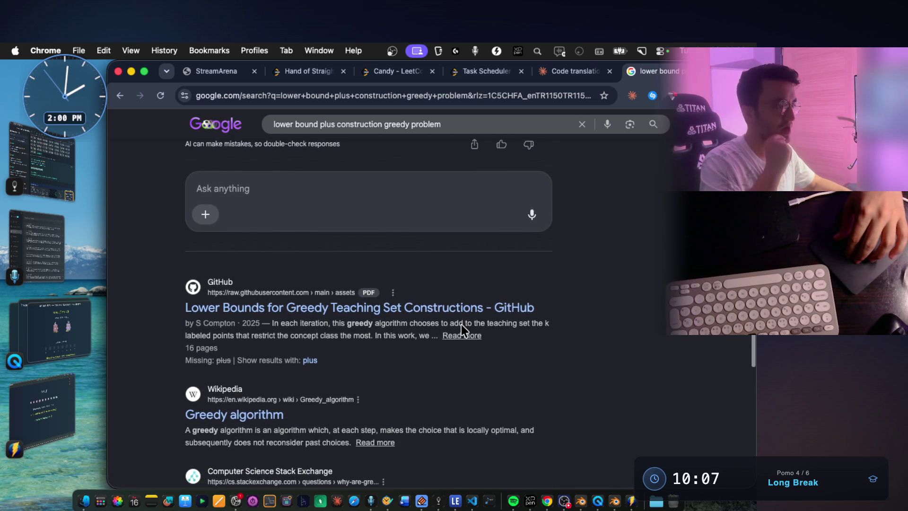
{"action": "left_click", "coordinate": [434, 312]}
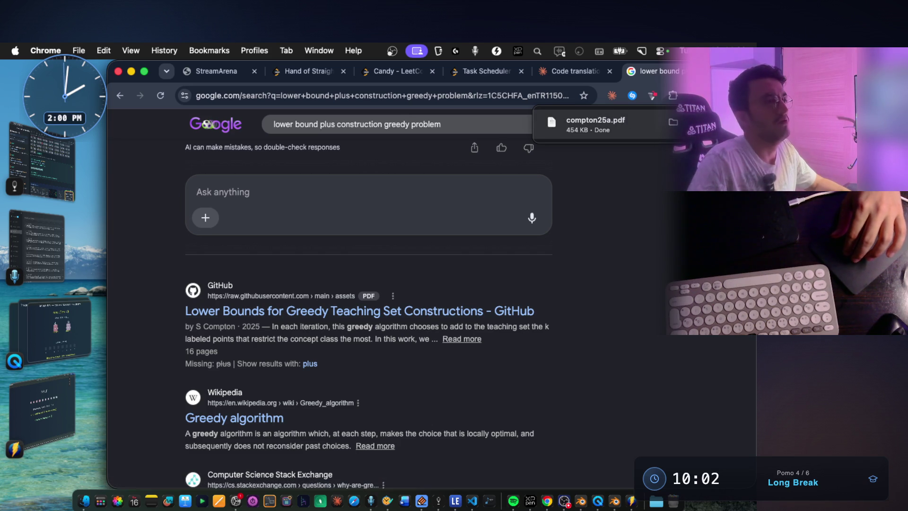
{"action": "left_click", "coordinate": [673, 123]}
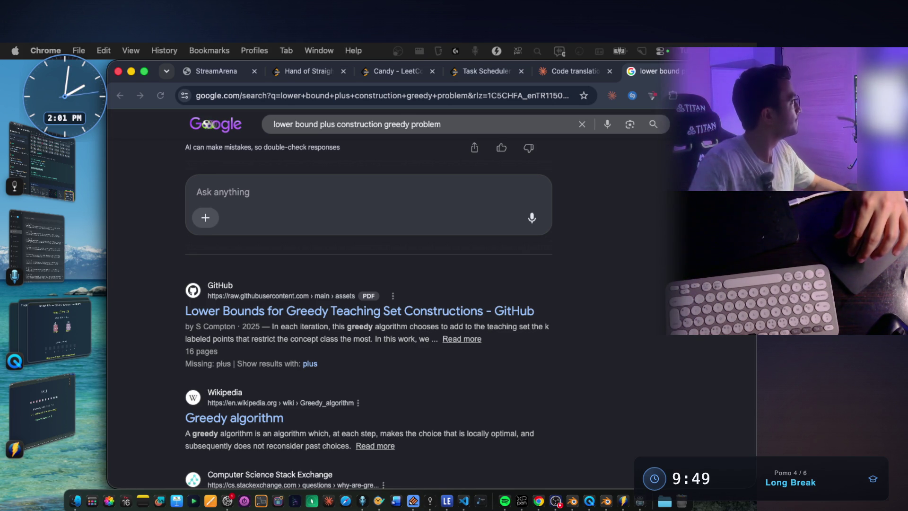
Bring up compton25a.pdf in Preview and mark its title and the abstract's opening lines.
{"action": "key", "text": "super+Tab"}
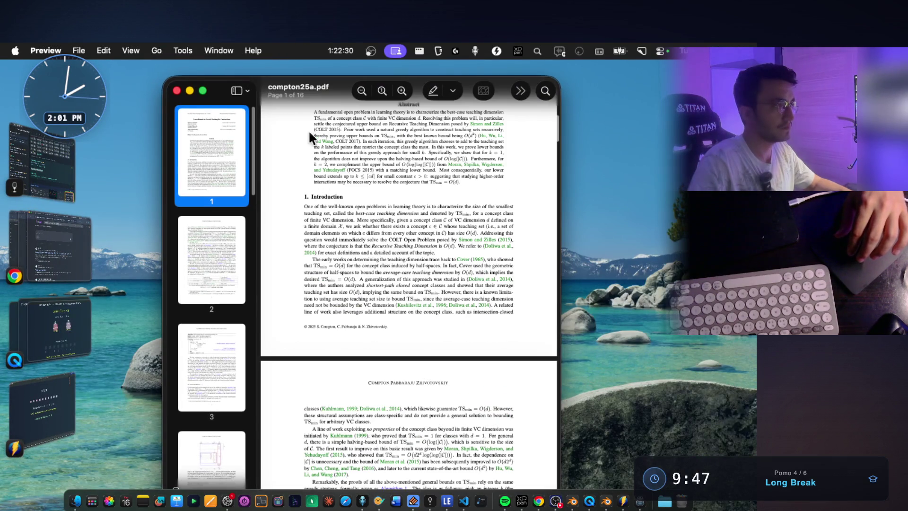
{"action": "scroll", "coordinate": [429, 232], "scroll_direction": "up", "scroll_amount": 1}
{"action": "scroll", "coordinate": [428, 233], "scroll_direction": "up", "scroll_amount": 5}
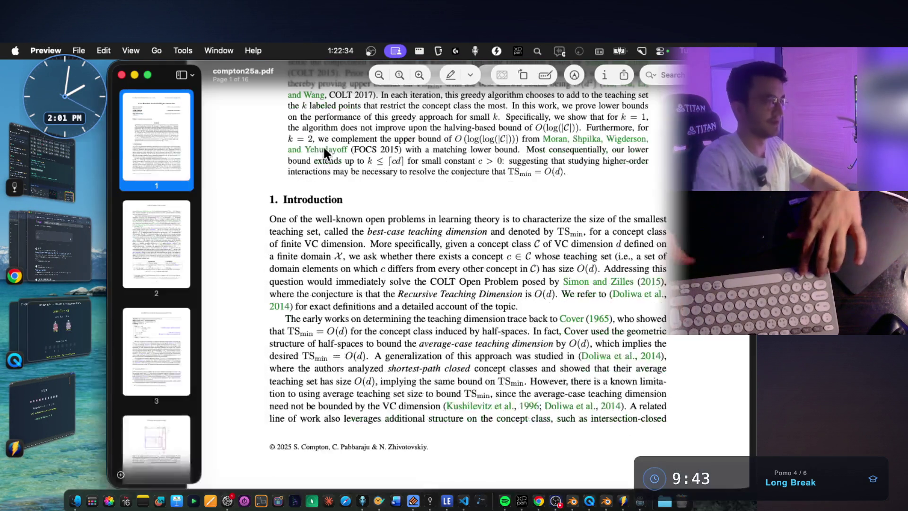
{"action": "scroll", "coordinate": [399, 246], "scroll_direction": "up", "scroll_amount": 7}
{"action": "mouse_move", "coordinate": [365, 185]}
{"action": "left_mouse_down"}
{"action": "mouse_move", "coordinate": [626, 192]}
{"action": "mouse_move", "coordinate": [426, 190]}
{"action": "left_mouse_up"}
{"action": "scroll", "coordinate": [449, 198], "scroll_direction": "down", "scroll_amount": 5}
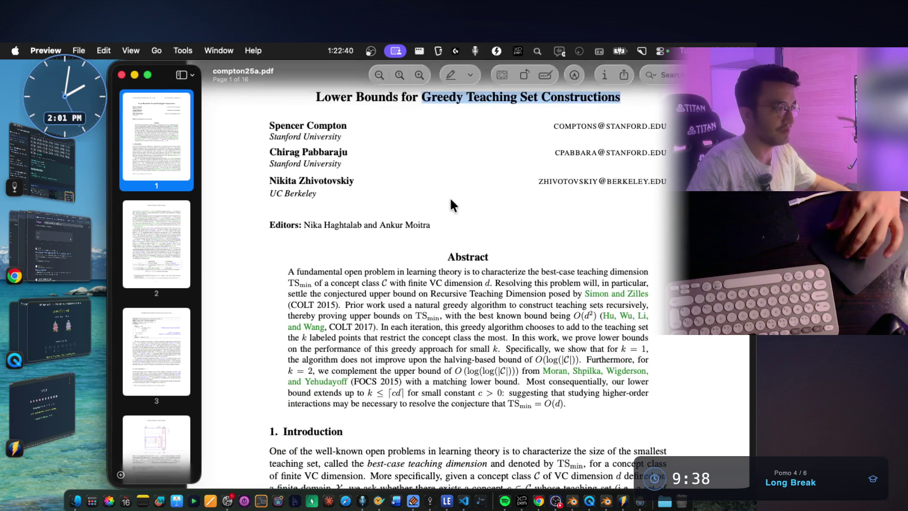
{"action": "left_click_drag", "start_coordinate": [289, 228], "coordinate": [656, 227]}
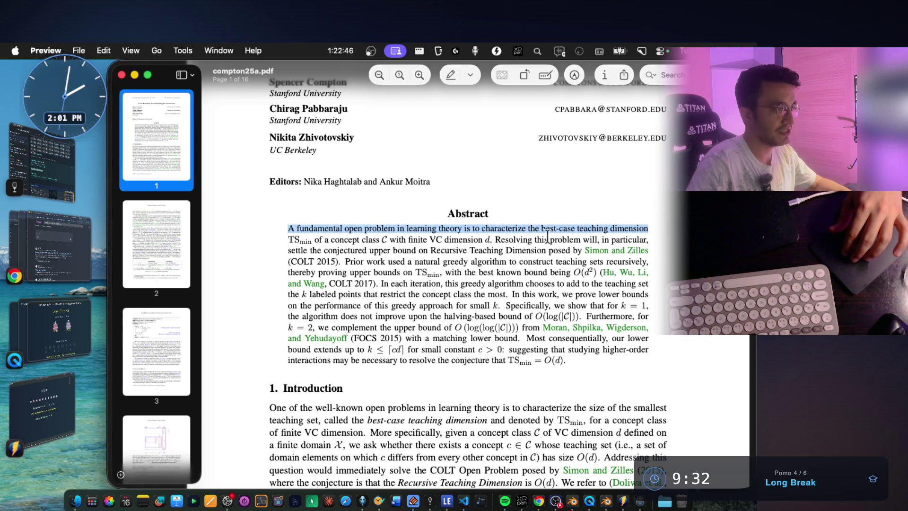
{"action": "left_click_drag", "start_coordinate": [315, 240], "coordinate": [657, 240]}
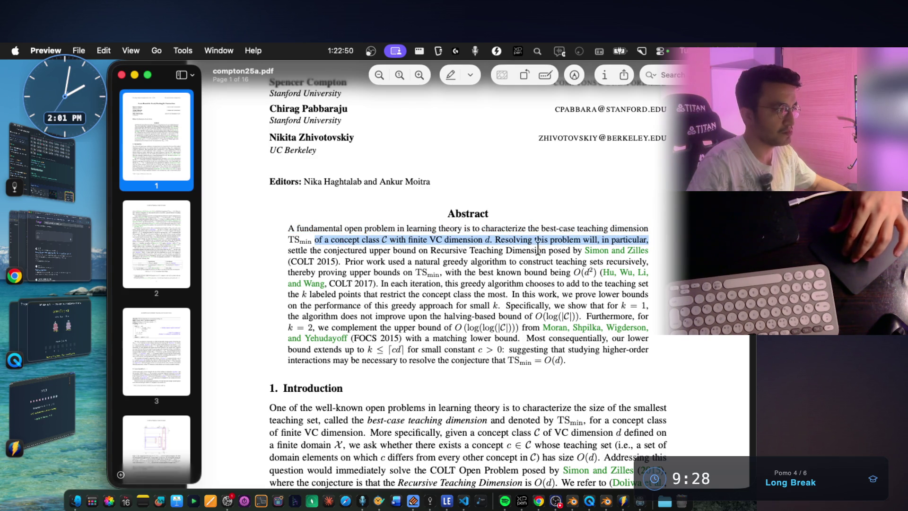
{"action": "left_click_drag", "start_coordinate": [368, 250], "coordinate": [675, 256]}
{"action": "left_click_drag", "start_coordinate": [346, 261], "coordinate": [675, 262]}
Mark Introduction phrases on proving upper bounds, each iteration, and k labeled points.
{"action": "scroll", "coordinate": [325, 268], "scroll_direction": "down", "scroll_amount": 2}
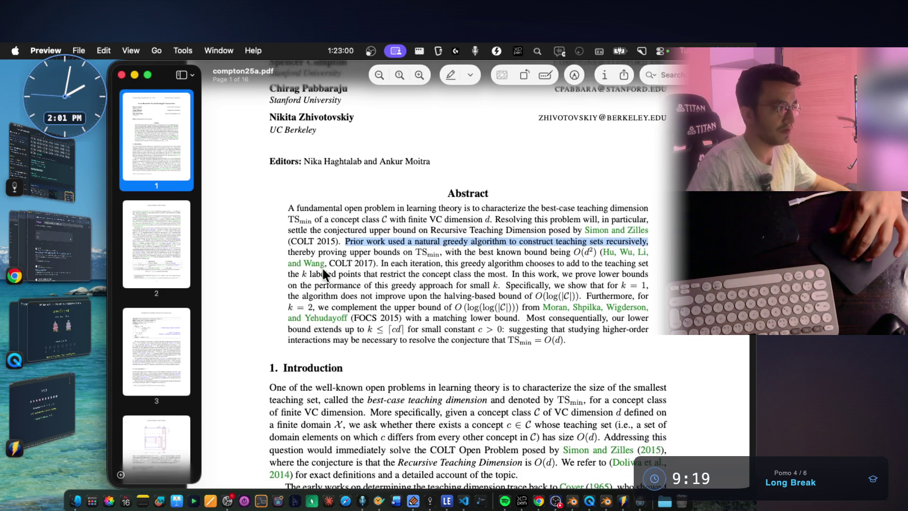
{"action": "mouse_move", "coordinate": [320, 251]}
{"action": "left_mouse_down"}
{"action": "mouse_move", "coordinate": [558, 252]}
{"action": "mouse_move", "coordinate": [513, 229]}
{"action": "left_mouse_up"}
{"action": "left_click", "coordinate": [521, 259]}
{"action": "scroll", "coordinate": [522, 262], "scroll_direction": "up", "scroll_amount": 2}
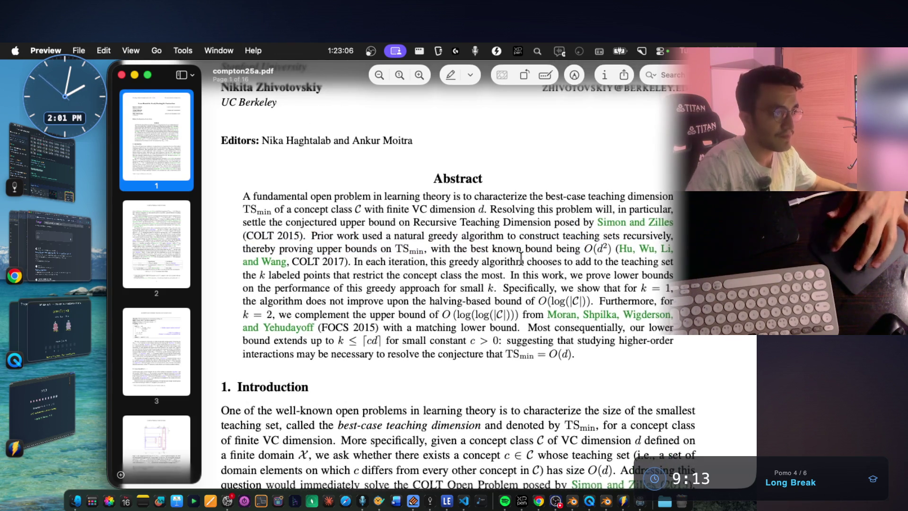
{"action": "scroll", "coordinate": [523, 263], "scroll_direction": "left", "scroll_amount": 2}
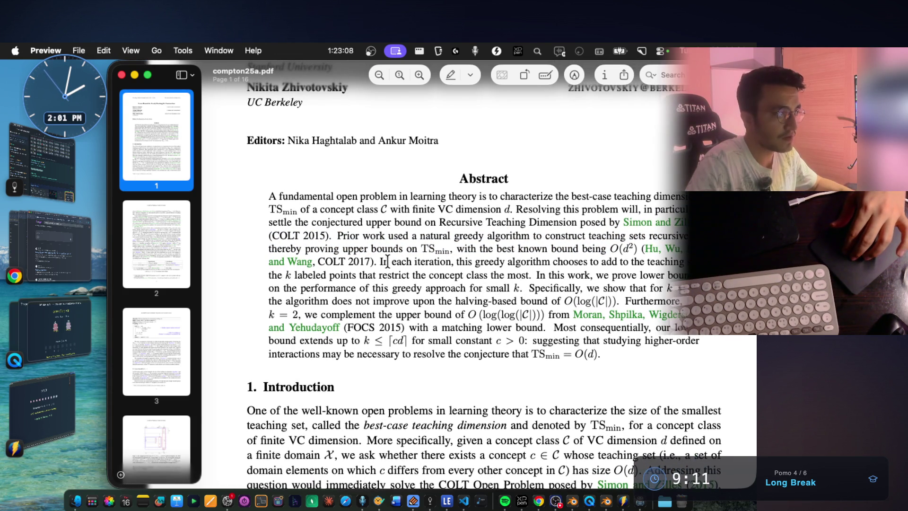
{"action": "scroll", "coordinate": [388, 261], "scroll_direction": "down", "scroll_amount": 1}
{"action": "left_click_drag", "start_coordinate": [378, 259], "coordinate": [685, 263]}
{"action": "scroll", "coordinate": [455, 261], "scroll_direction": "up", "scroll_amount": 1}
{"action": "left_click", "coordinate": [590, 273]}
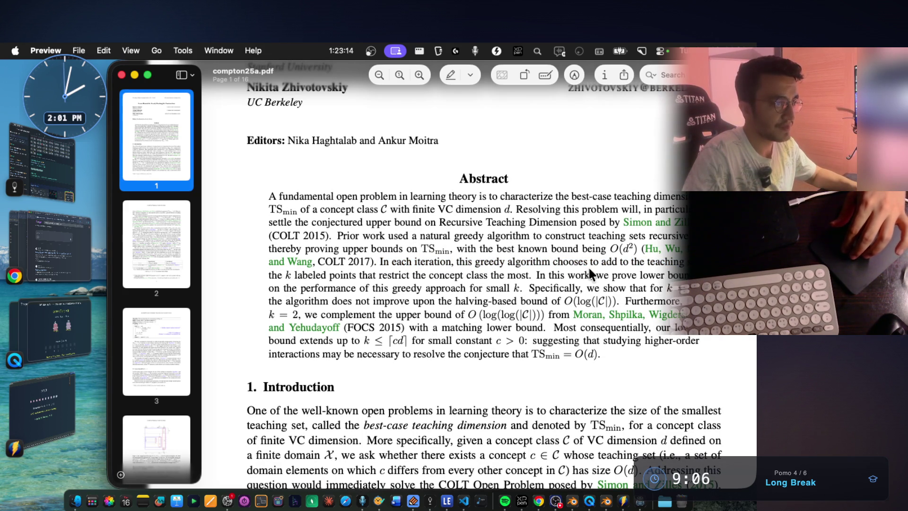
{"action": "left_click_drag", "start_coordinate": [618, 263], "coordinate": [676, 263]}
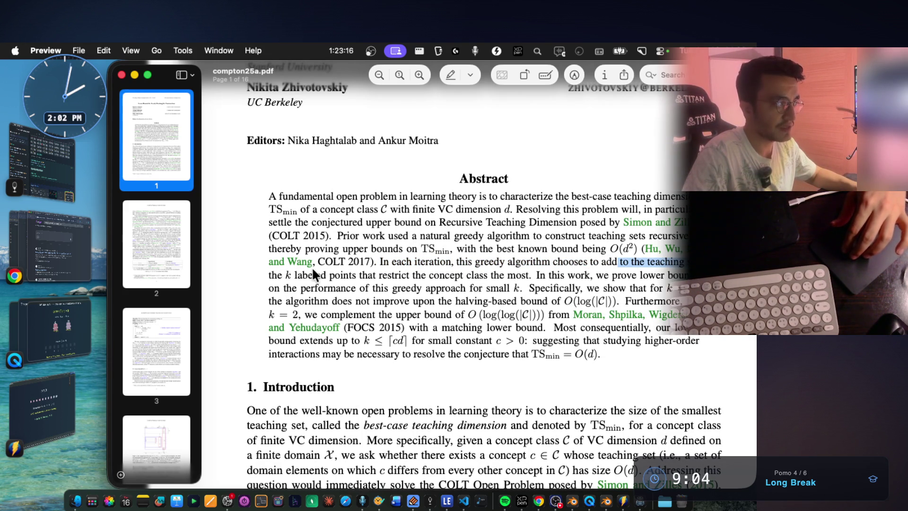
{"action": "left_click_drag", "start_coordinate": [284, 274], "coordinate": [445, 275]}
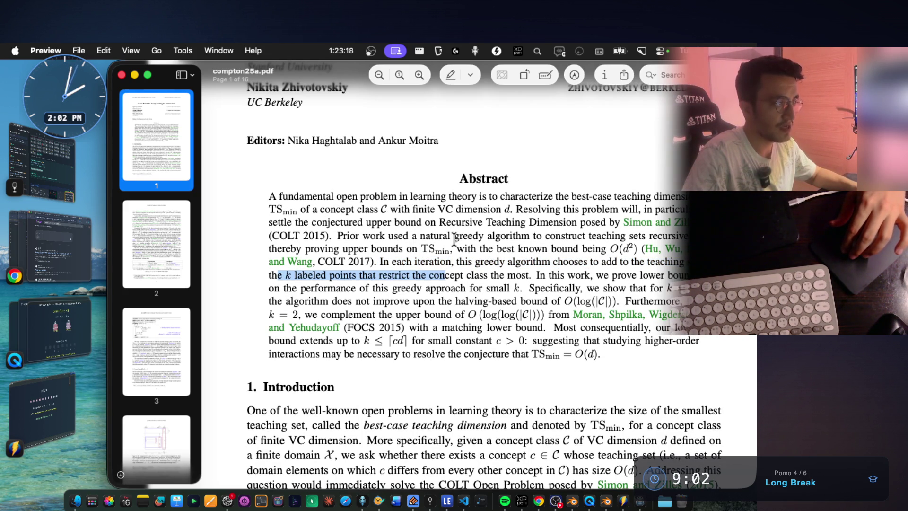
{"action": "scroll", "coordinate": [461, 303], "scroll_direction": "down", "scroll_amount": 1}
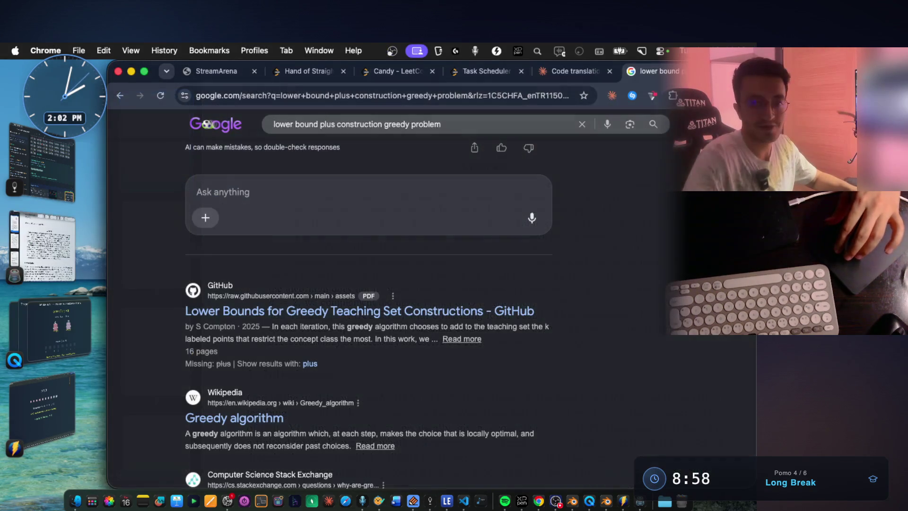
Glance at the Google results, then return to the paper and scroll further down.
{"action": "key", "text": "super+Tab"}
{"action": "left_click", "coordinate": [74, 246]}
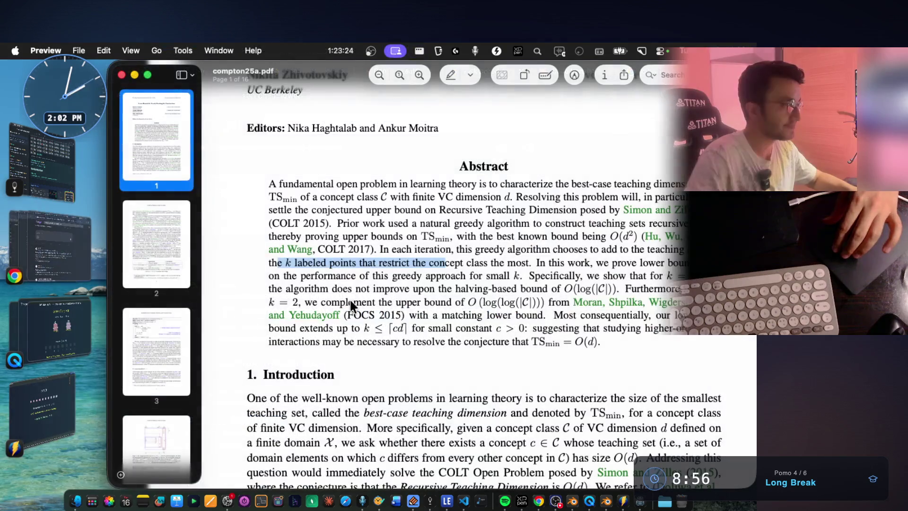
{"action": "scroll", "coordinate": [496, 307], "scroll_direction": "down", "scroll_amount": 5}
{"action": "scroll", "coordinate": [467, 301], "scroll_direction": "down", "scroll_amount": 15}
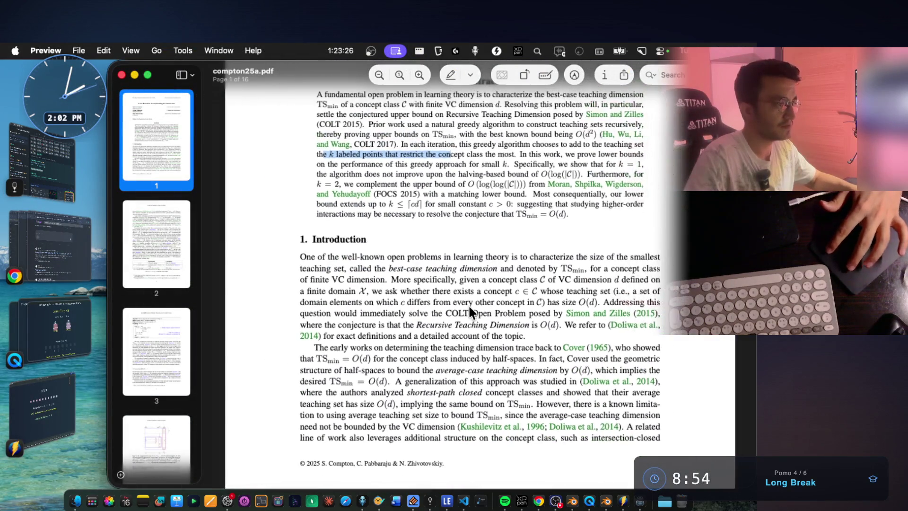
Select the paper's lower-bound result sentence and the text on its geometric construction.
{"action": "scroll", "coordinate": [451, 302], "scroll_direction": "down", "scroll_amount": 10}
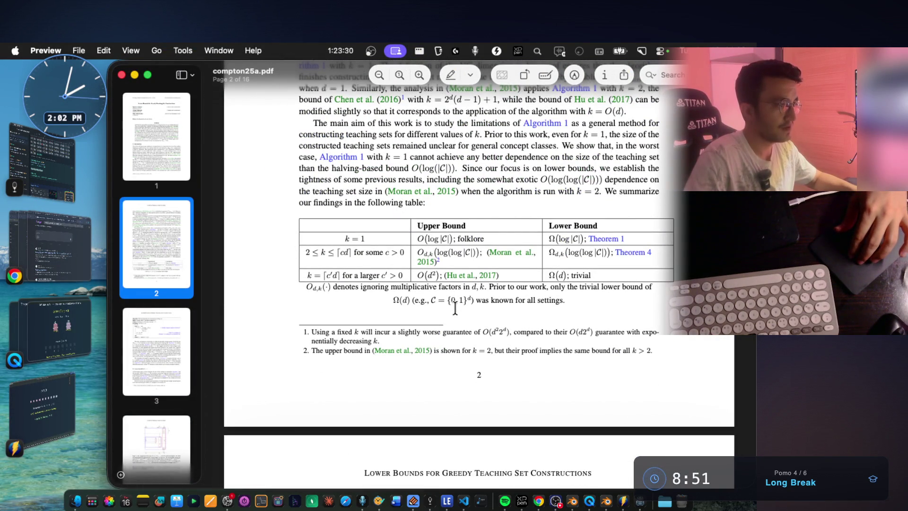
{"action": "scroll", "coordinate": [455, 306], "scroll_direction": "down", "scroll_amount": 8}
{"action": "scroll", "coordinate": [492, 293], "scroll_direction": "up", "scroll_amount": 9}
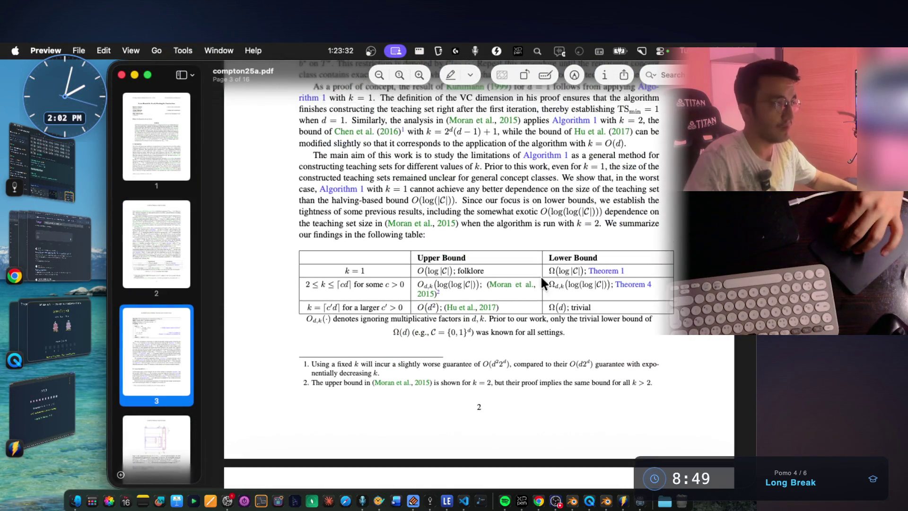
{"action": "scroll", "coordinate": [460, 259], "scroll_direction": "down", "scroll_amount": 9}
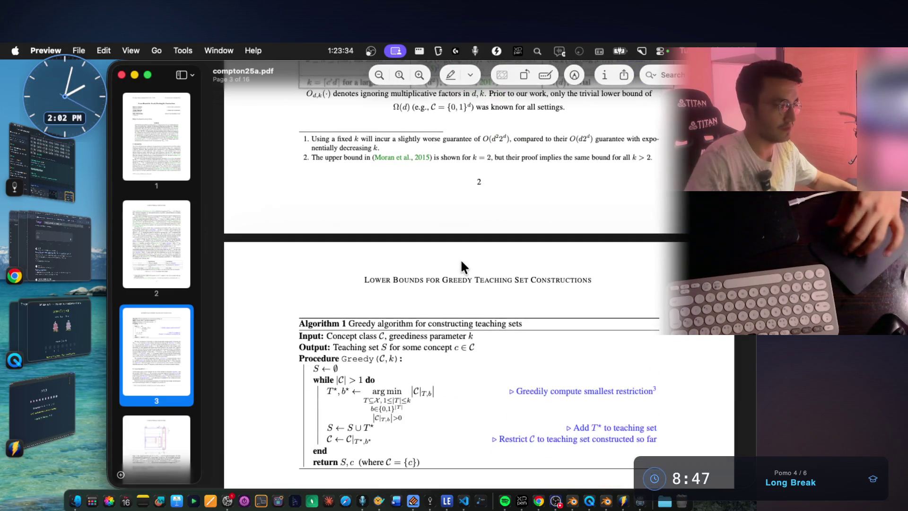
{"action": "scroll", "coordinate": [461, 261], "scroll_direction": "down", "scroll_amount": 7}
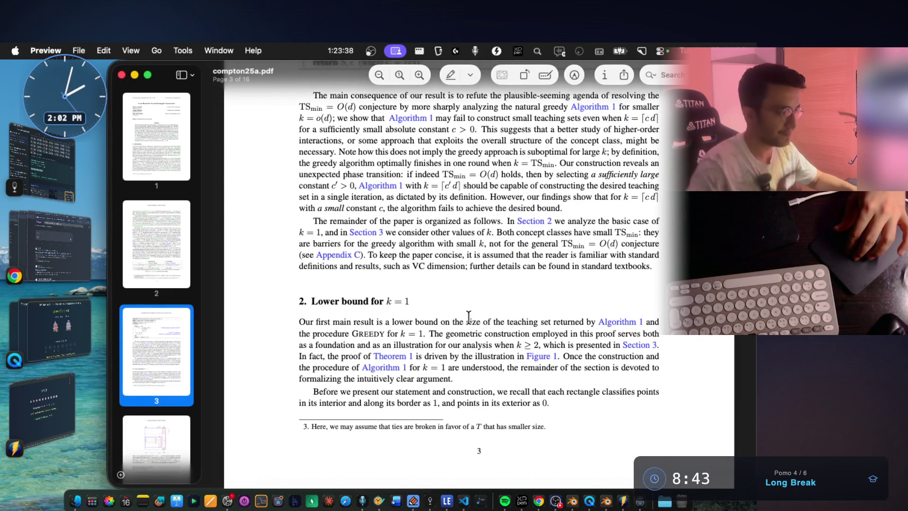
{"action": "scroll", "coordinate": [476, 318], "scroll_direction": "down", "scroll_amount": 1}
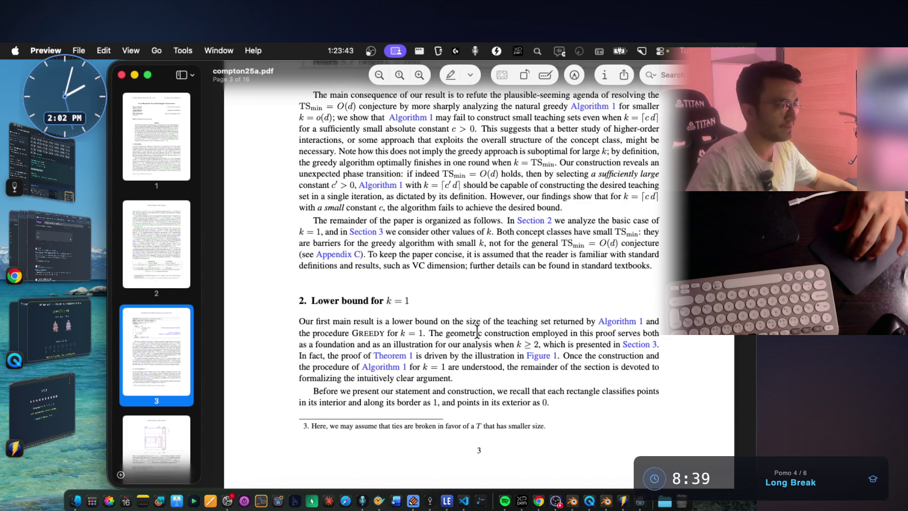
{"action": "scroll", "coordinate": [477, 330], "scroll_direction": "up", "scroll_amount": 1}
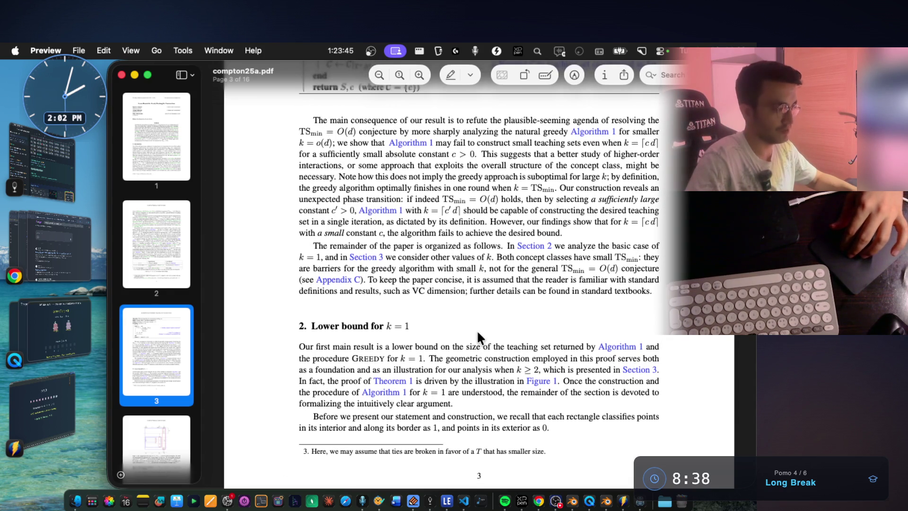
{"action": "scroll", "coordinate": [446, 315], "scroll_direction": "down", "scroll_amount": 2}
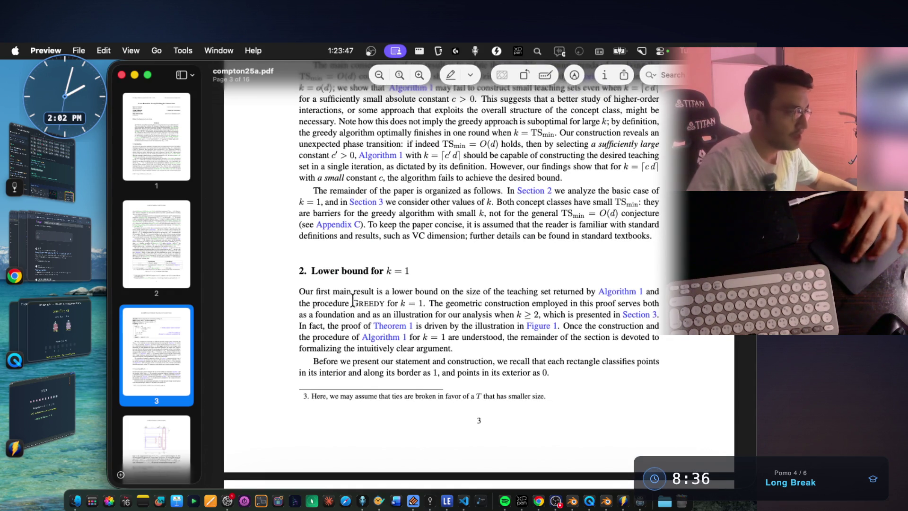
{"action": "left_click_drag", "start_coordinate": [378, 291], "coordinate": [597, 292]}
{"action": "scroll", "coordinate": [615, 265], "scroll_direction": "down", "scroll_amount": 3}
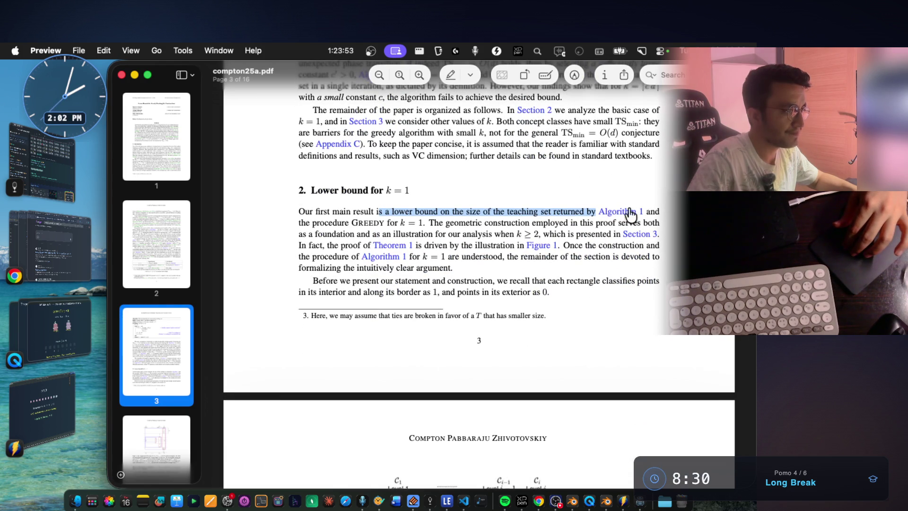
{"action": "left_click_drag", "start_coordinate": [328, 223], "coordinate": [471, 224]}
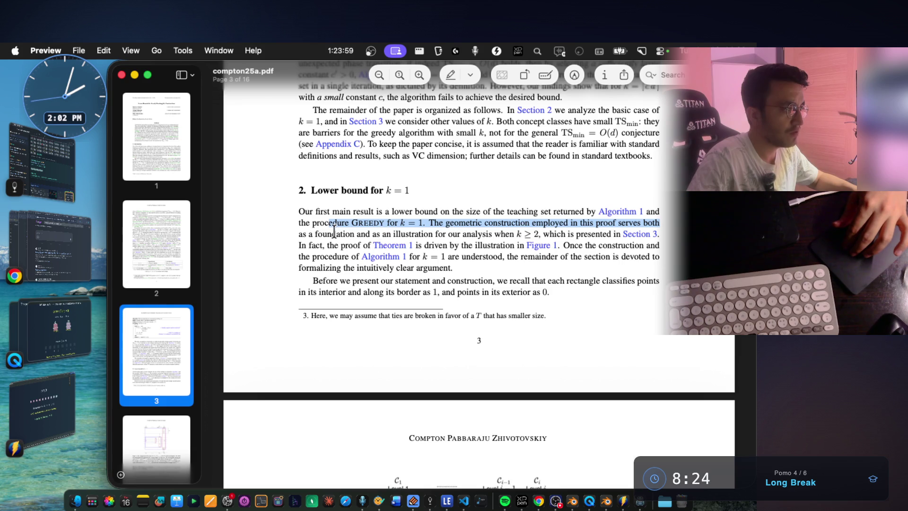
{"action": "left_click_drag", "start_coordinate": [296, 233], "coordinate": [445, 234]}
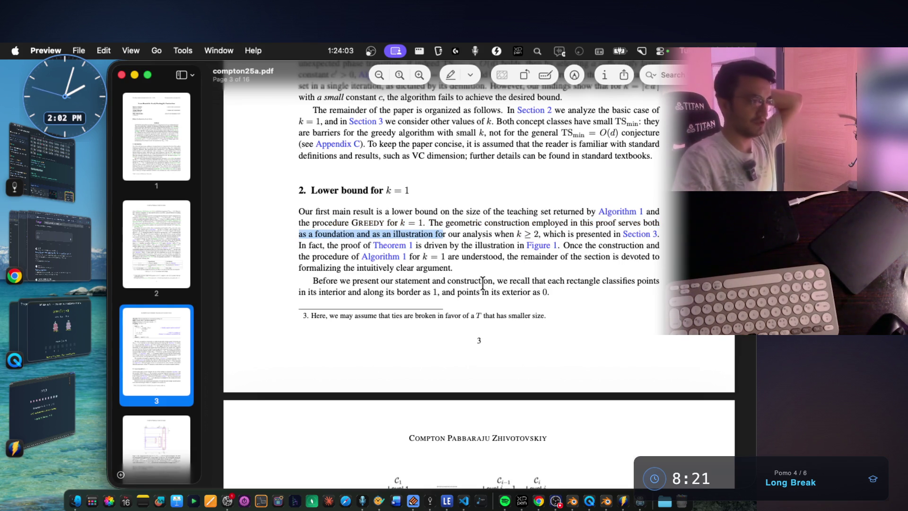
Skim the remaining pages on the k ≥ 2 construction, then return to the Google results.
{"action": "scroll", "coordinate": [483, 282], "scroll_direction": "down", "scroll_amount": 5}
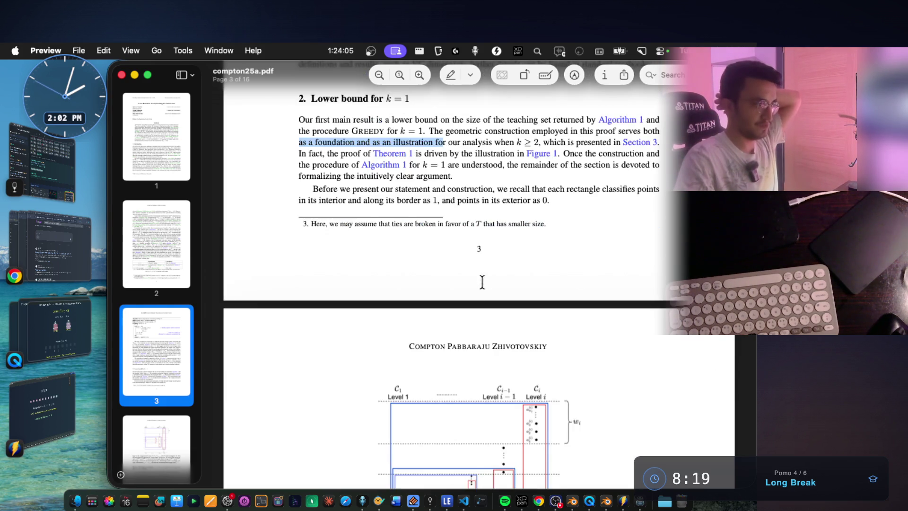
{"action": "scroll", "coordinate": [482, 282], "scroll_direction": "down", "scroll_amount": 2}
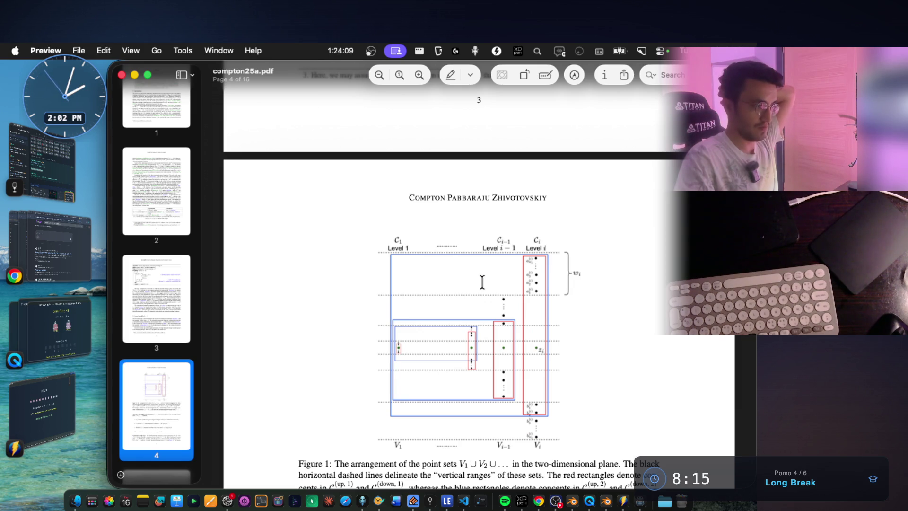
{"action": "scroll", "coordinate": [482, 282], "scroll_direction": "down", "scroll_amount": 10}
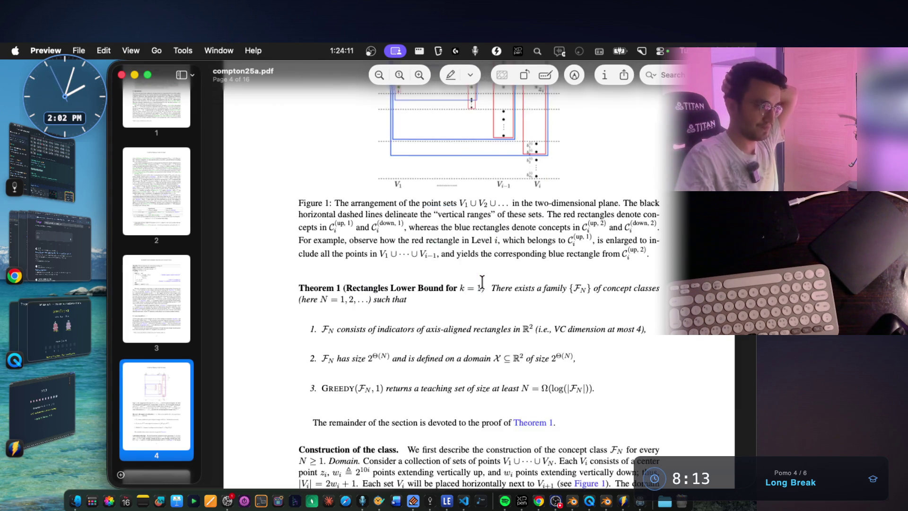
{"action": "scroll", "coordinate": [485, 285], "scroll_direction": "down", "scroll_amount": 9}
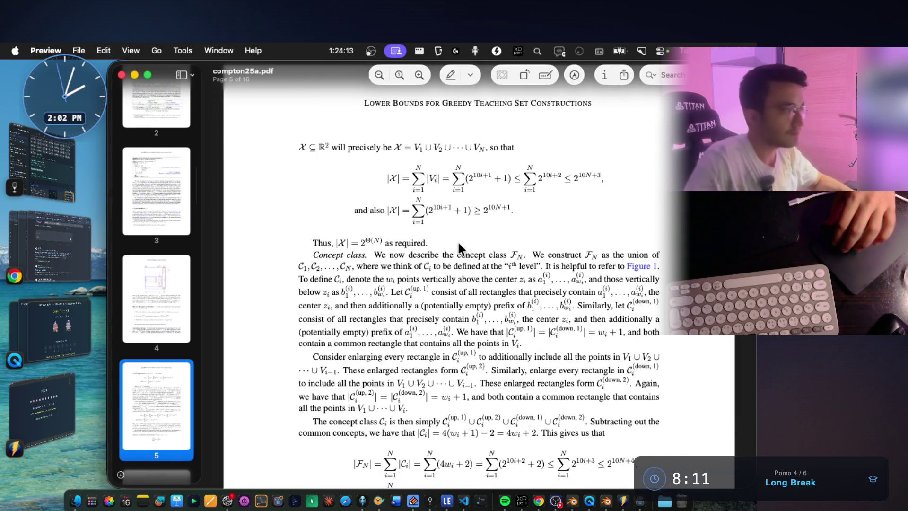
{"action": "scroll", "coordinate": [548, 207], "scroll_direction": "down", "scroll_amount": 7}
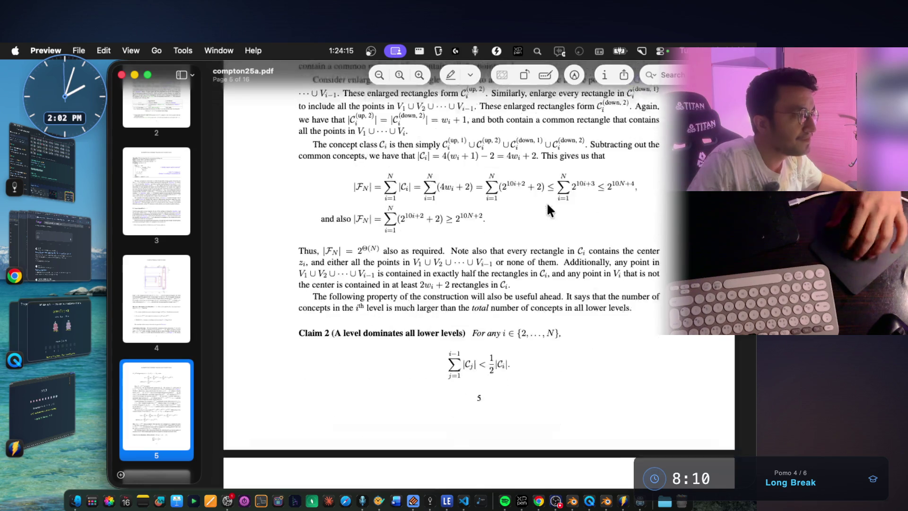
{"action": "scroll", "coordinate": [547, 202], "scroll_direction": "down", "scroll_amount": 10}
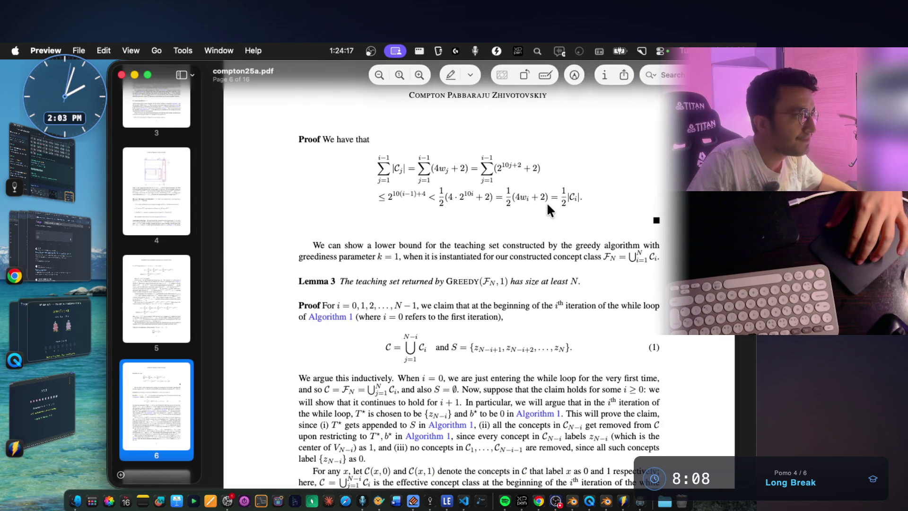
{"action": "scroll", "coordinate": [546, 203], "scroll_direction": "down", "scroll_amount": 5}
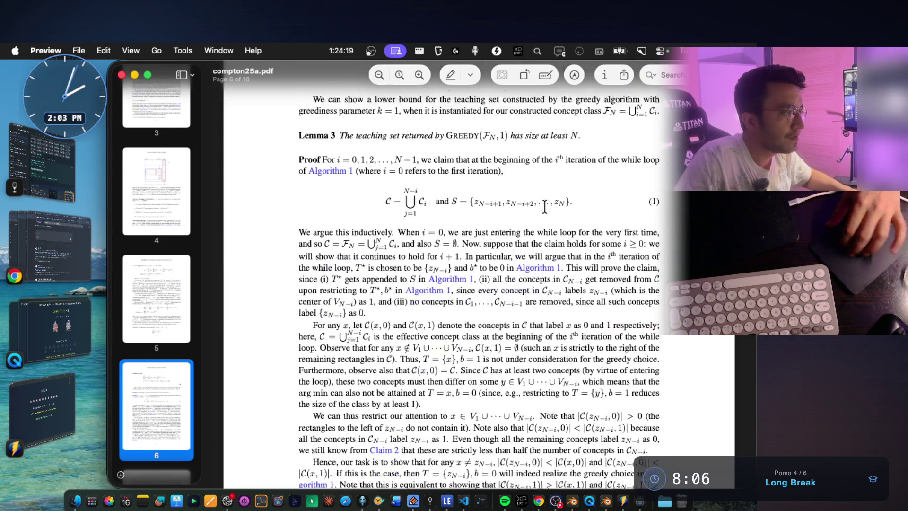
{"action": "scroll", "coordinate": [545, 206], "scroll_direction": "down", "scroll_amount": 12}
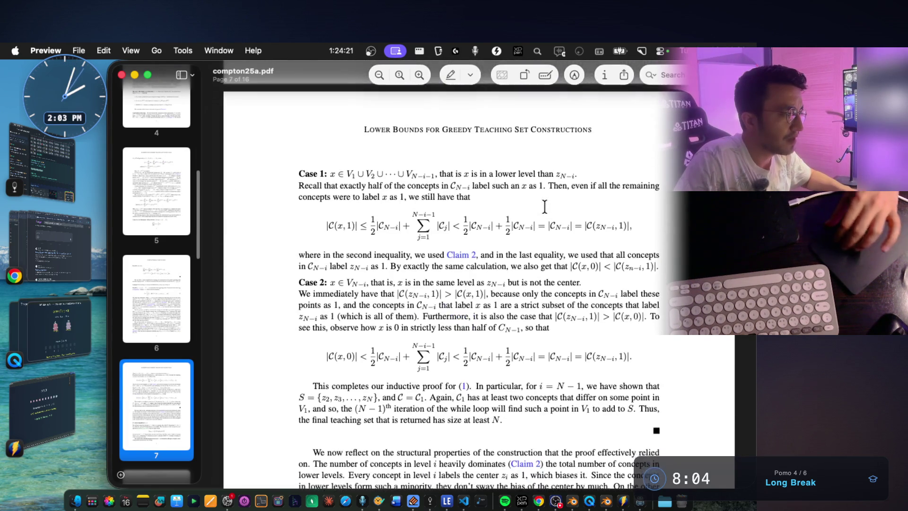
{"action": "scroll", "coordinate": [544, 207], "scroll_direction": "down", "scroll_amount": 7}
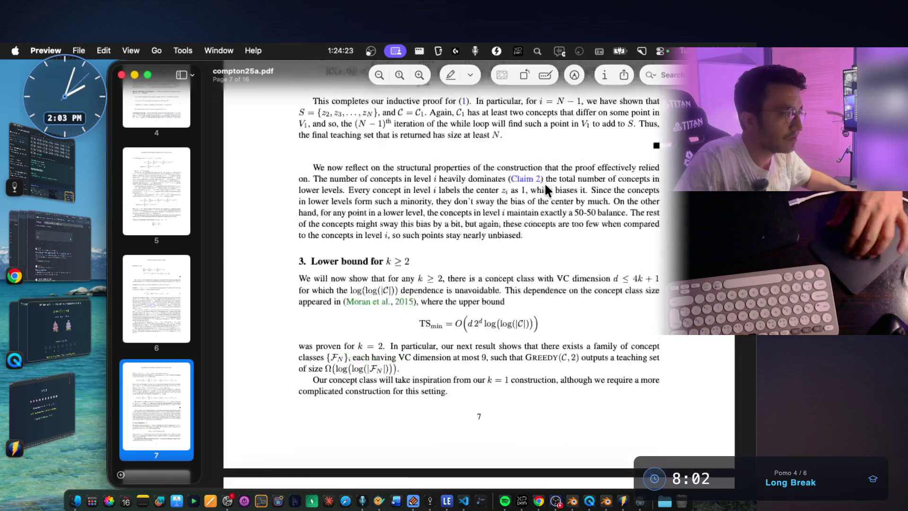
{"action": "scroll", "coordinate": [545, 185], "scroll_direction": "down", "scroll_amount": 8}
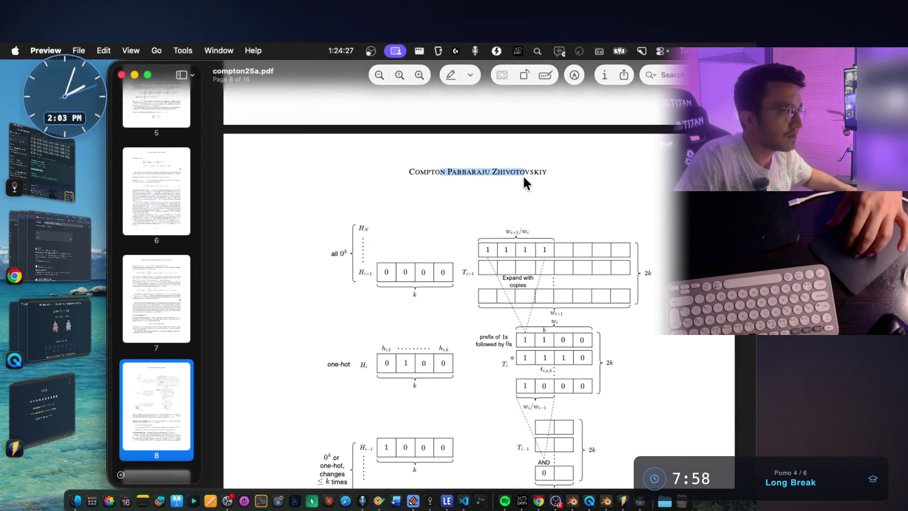
{"action": "scroll", "coordinate": [610, 165], "scroll_direction": "down", "scroll_amount": 3}
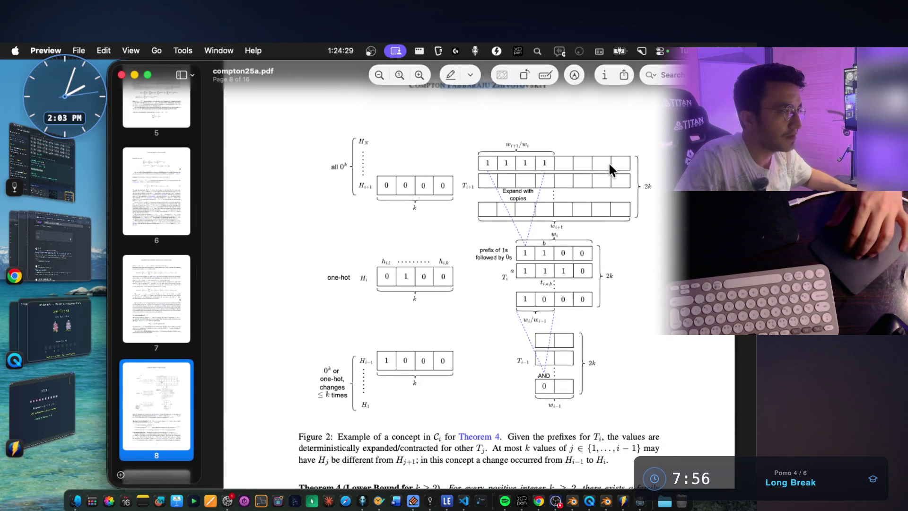
{"action": "scroll", "coordinate": [610, 166], "scroll_direction": "down", "scroll_amount": 10}
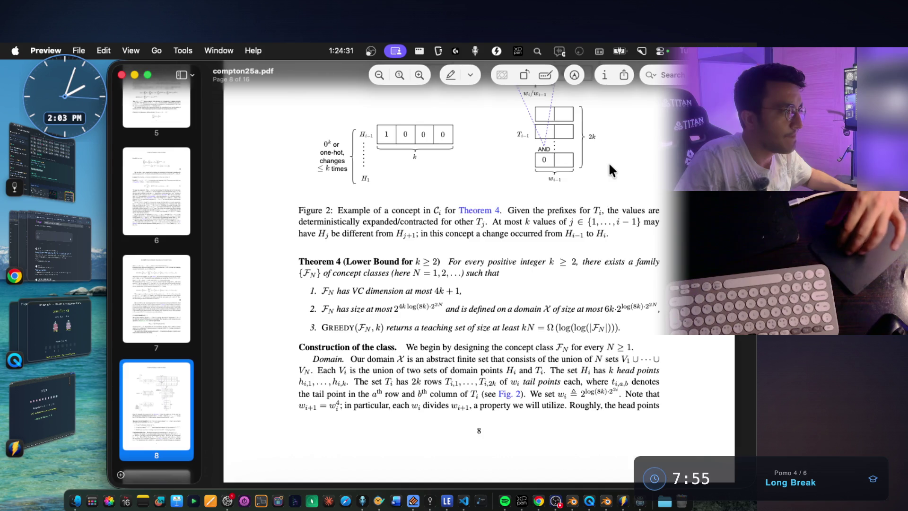
{"action": "scroll", "coordinate": [609, 167], "scroll_direction": "up", "scroll_amount": 10}
{"action": "left_click", "coordinate": [50, 246]}
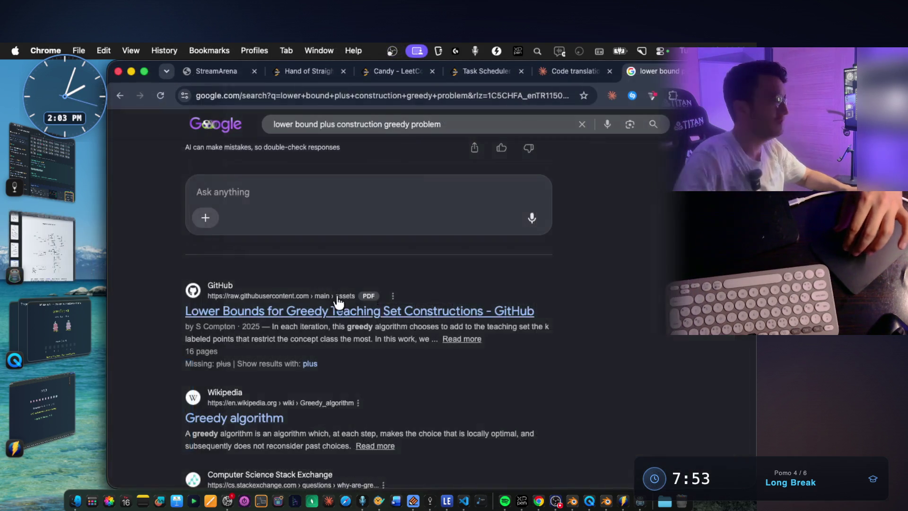
Skim the Google results, then open claude.ai/new in a new tab via 'claude'.
{"action": "scroll", "coordinate": [380, 309], "scroll_direction": "down", "scroll_amount": 5}
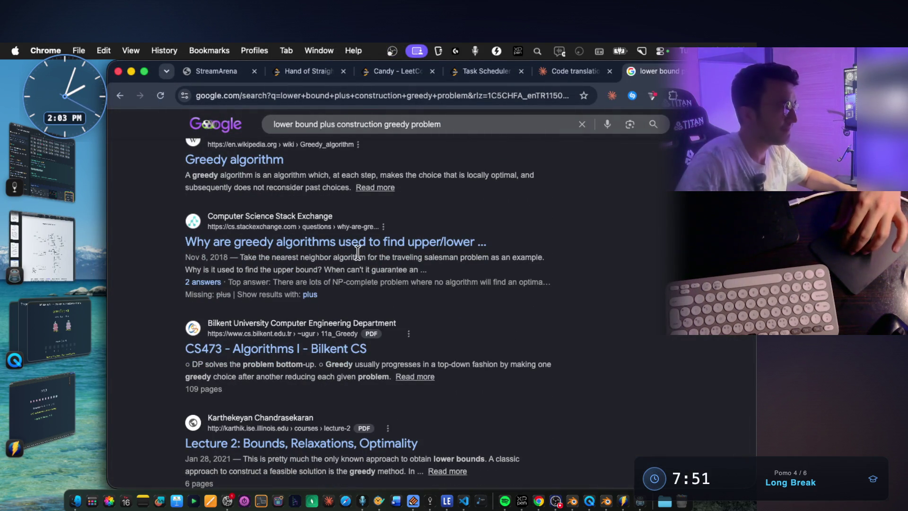
{"action": "scroll", "coordinate": [358, 252], "scroll_direction": "up", "scroll_amount": 10}
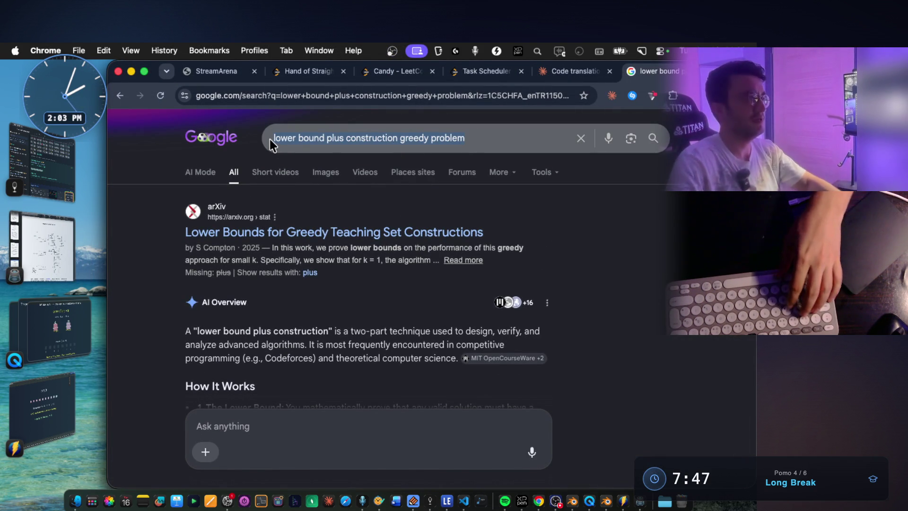
{"action": "key", "text": "super+t"}
{"action": "type", "text": "claude.ai/new"}
{"action": "key", "text": "Return"}
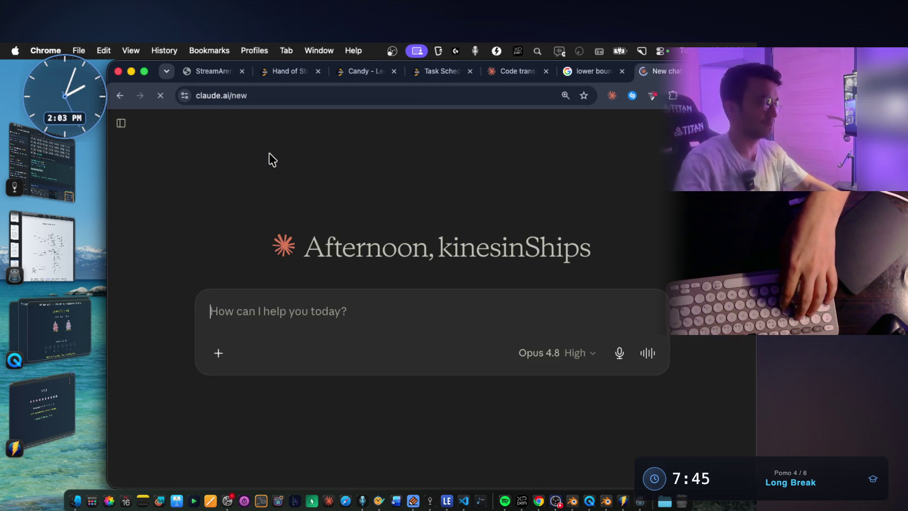
Send Claude 'lower bound plus construction greedy problem' with a dictated request for LeetCode and Codeforces practice problems.
{"action": "type", "text": "lower bound plus construction greedy problem"}
{"action": "key", "text": "shift+Return"}
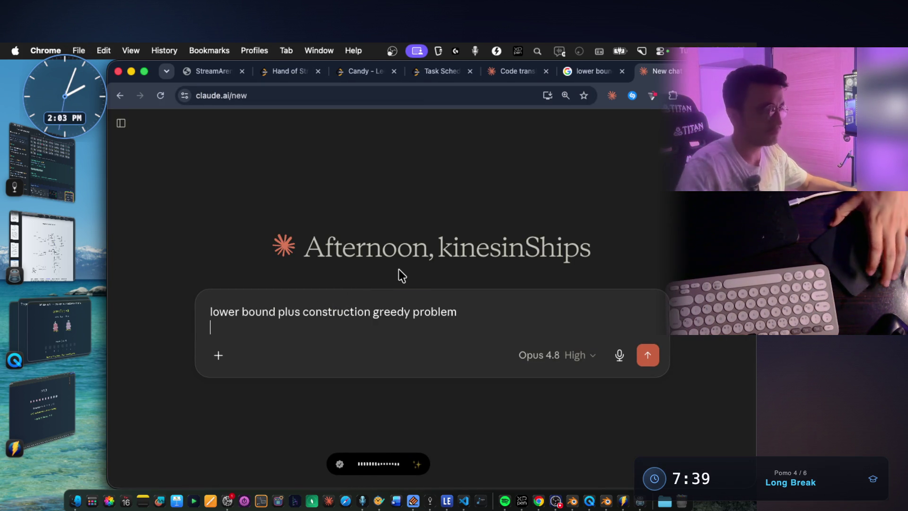
{"action": "left_click_drag", "start_coordinate": [455, 317], "coordinate": [203, 316]}
{"action": "left_click", "coordinate": [224, 333]}
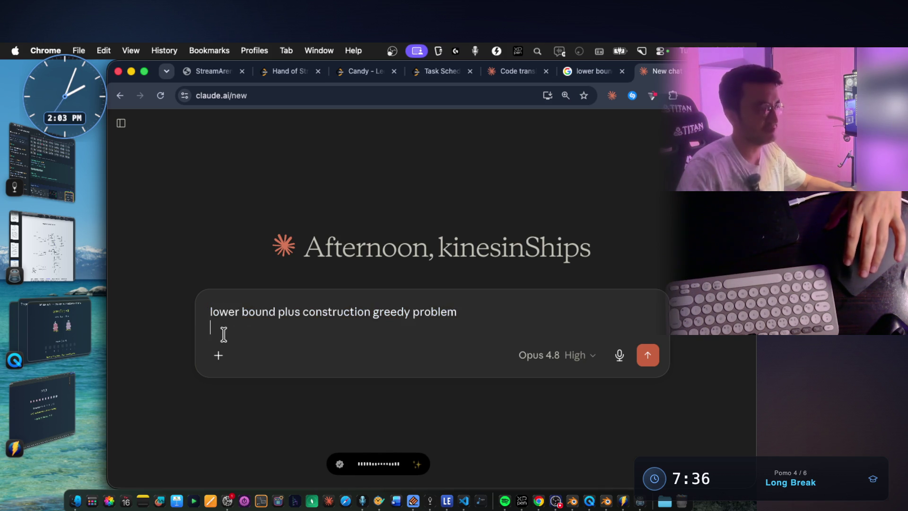
{"action": "key", "text": "alt+space"}
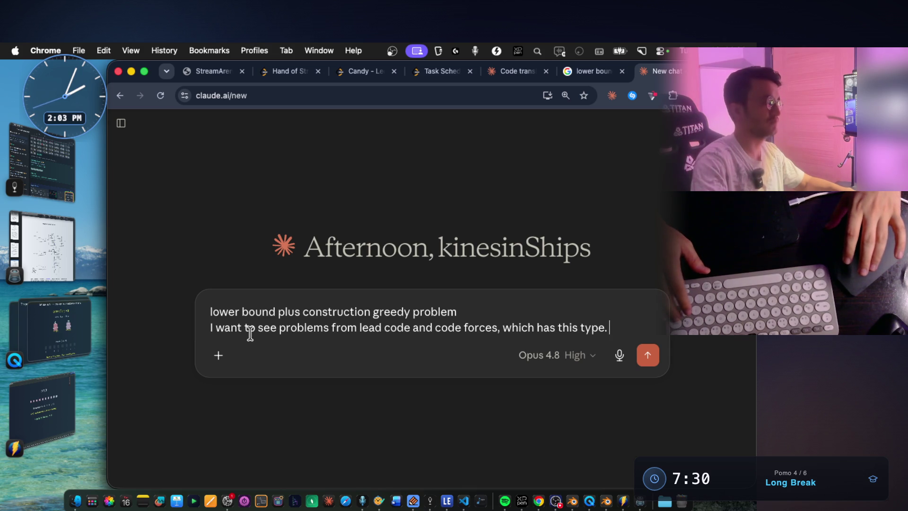
{"action": "key", "text": "alt+space"}
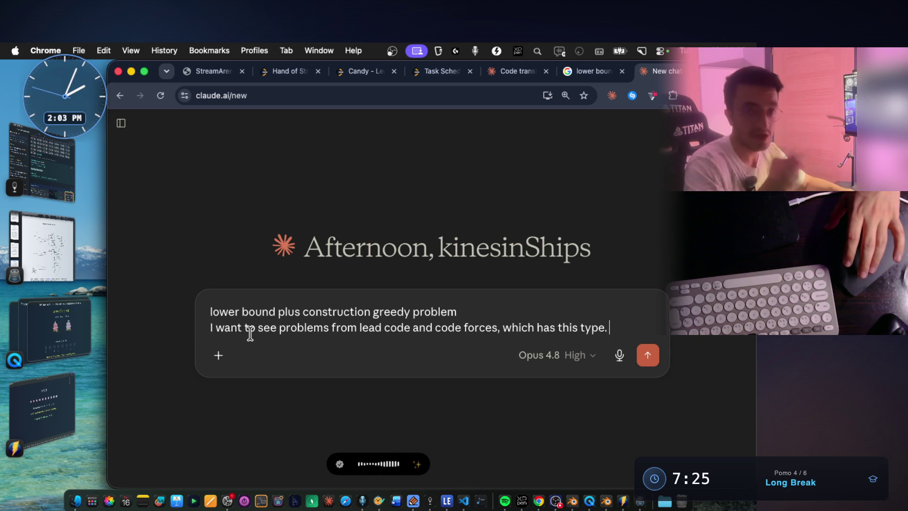
{"action": "key", "text": "alt+space"}
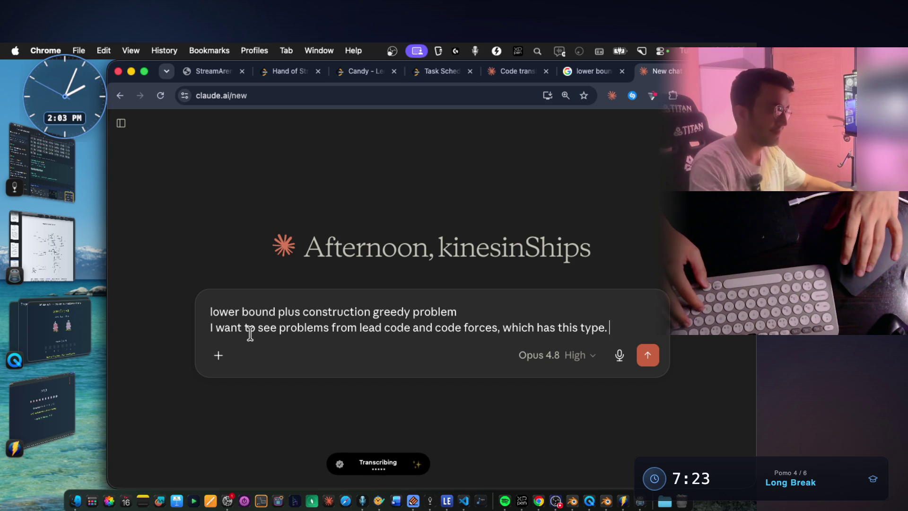
{"action": "key", "text": "Return"}
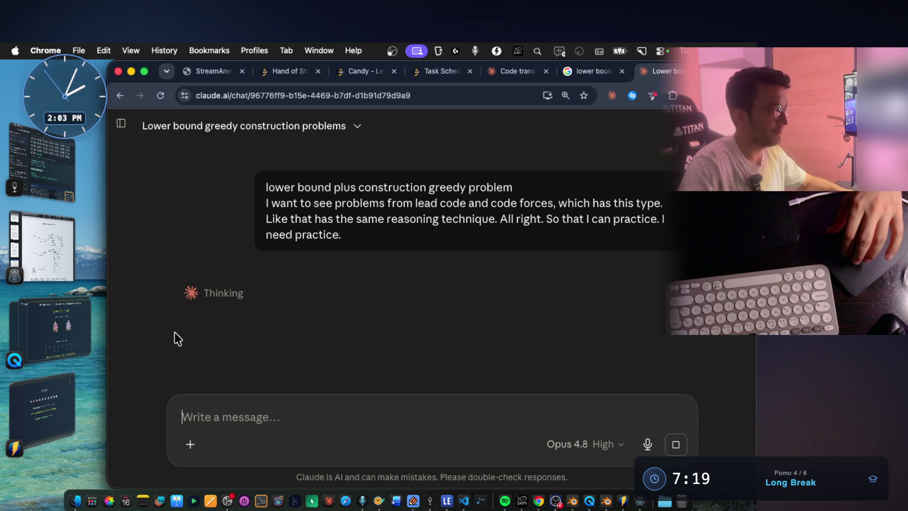
{"action": "key", "text": "super+Tab"}
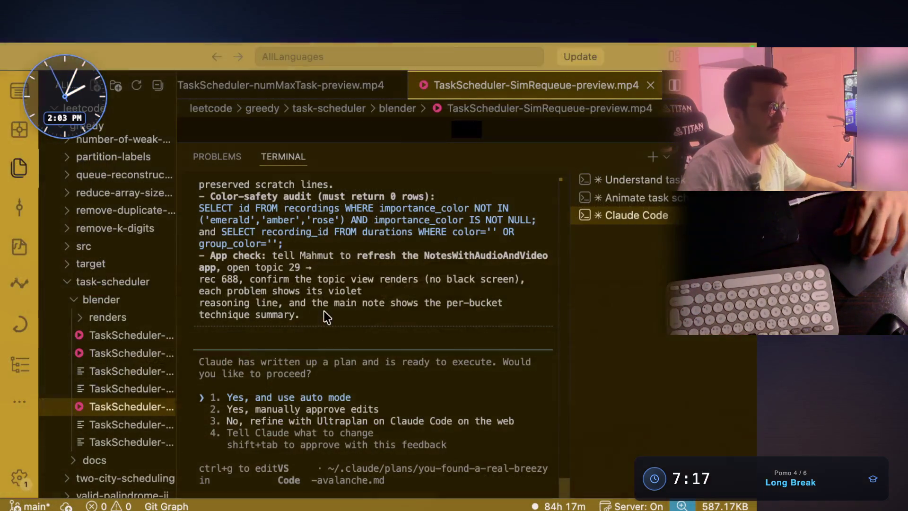
Review the plan's context: note 688, the 7 color buckets, and Axis 2 techniques like exchange argument.
{"action": "scroll", "coordinate": [353, 299], "scroll_direction": "up", "scroll_amount": 10}
{"action": "scroll", "coordinate": [353, 299], "scroll_direction": "up", "scroll_amount": 15}
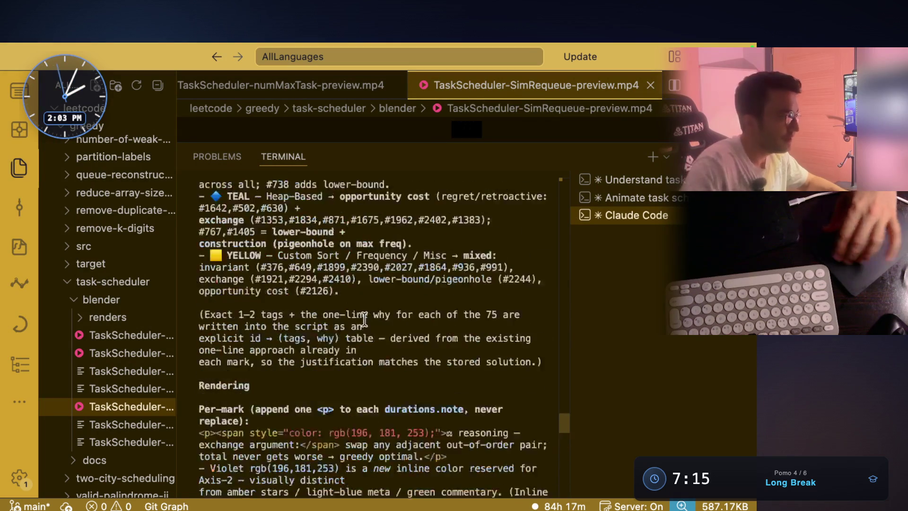
{"action": "scroll", "coordinate": [364, 320], "scroll_direction": "up", "scroll_amount": 15}
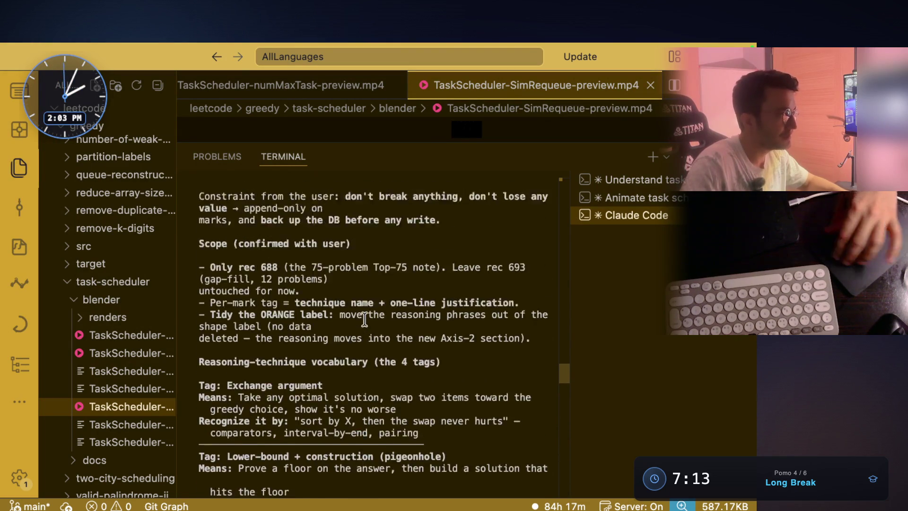
{"action": "scroll", "coordinate": [364, 320], "scroll_direction": "up", "scroll_amount": 15}
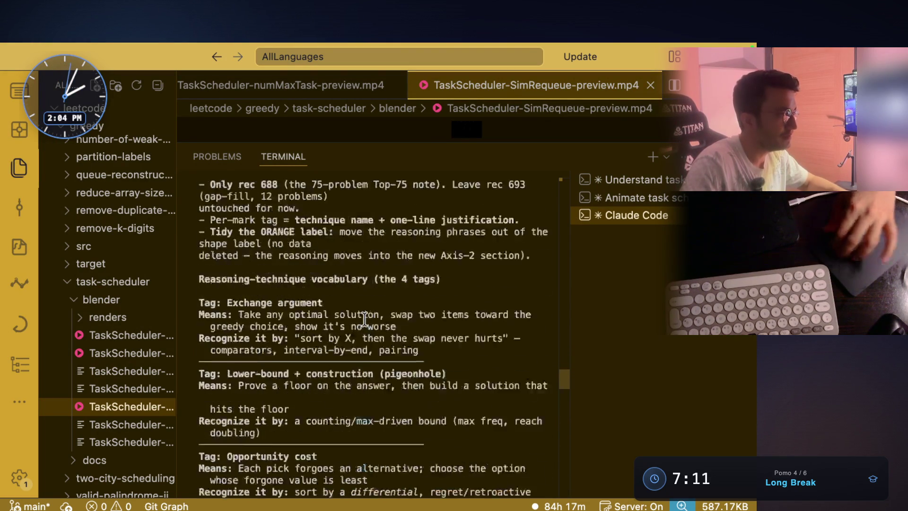
{"action": "scroll", "coordinate": [363, 320], "scroll_direction": "down", "scroll_amount": 5}
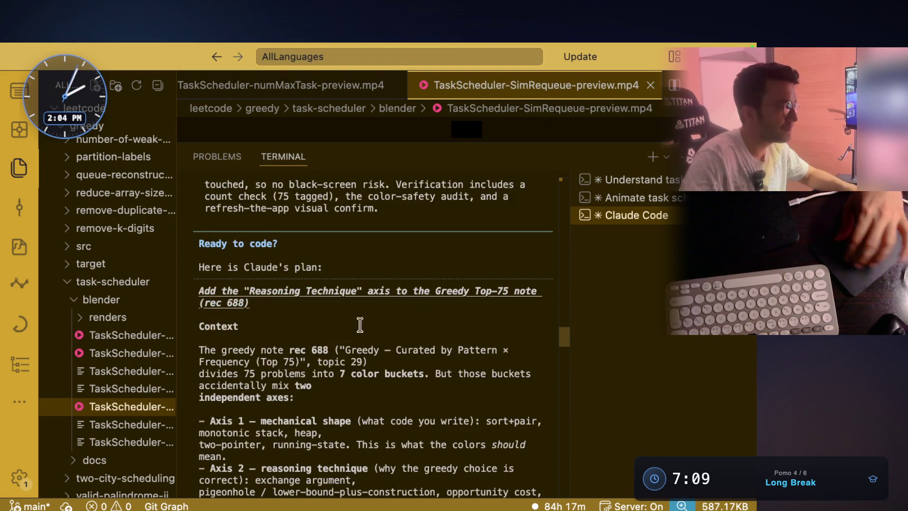
{"action": "left_click_drag", "start_coordinate": [278, 337], "coordinate": [500, 337]}
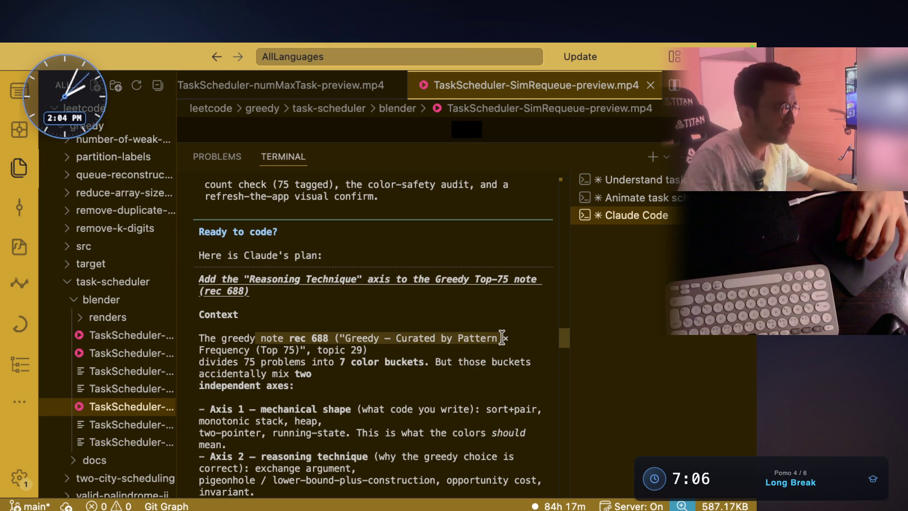
{"action": "left_click_drag", "start_coordinate": [243, 363], "coordinate": [374, 366]}
{"action": "scroll", "coordinate": [459, 313], "scroll_direction": "down", "scroll_amount": 3}
{"action": "left_click_drag", "start_coordinate": [464, 289], "coordinate": [448, 273]}
{"action": "mouse_move", "coordinate": [249, 303]}
{"action": "left_mouse_down"}
{"action": "mouse_move", "coordinate": [301, 303]}
{"action": "mouse_move", "coordinate": [287, 284]}
{"action": "mouse_move", "coordinate": [342, 284]}
{"action": "left_mouse_up"}
{"action": "scroll", "coordinate": [349, 308], "scroll_direction": "down", "scroll_amount": 2}
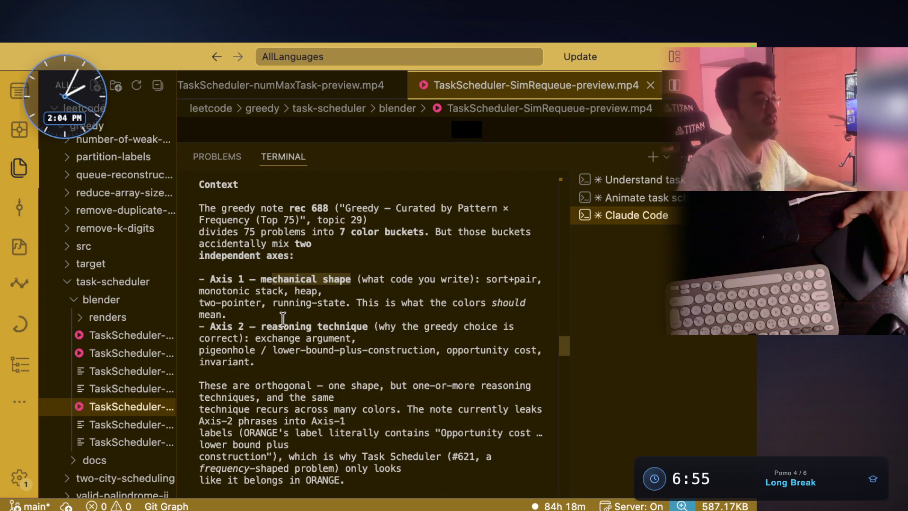
{"action": "mouse_move", "coordinate": [261, 326]}
{"action": "left_mouse_down"}
{"action": "mouse_move", "coordinate": [350, 318]}
{"action": "mouse_move", "coordinate": [366, 327]}
{"action": "left_mouse_up"}
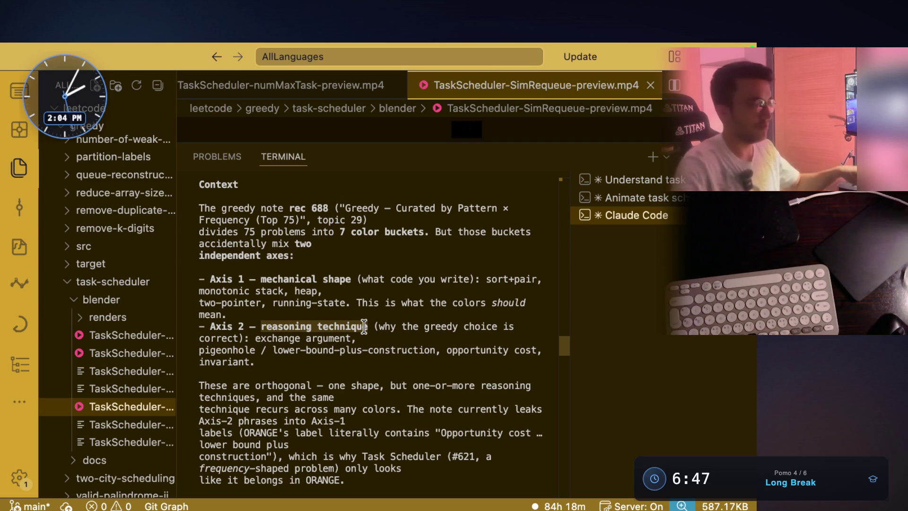
{"action": "left_click", "coordinate": [362, 327]}
{"action": "left_click_drag", "start_coordinate": [378, 326], "coordinate": [524, 324]}
{"action": "mouse_move", "coordinate": [256, 339]}
{"action": "left_mouse_down"}
{"action": "mouse_move", "coordinate": [329, 339]}
{"action": "mouse_move", "coordinate": [277, 350]}
{"action": "mouse_move", "coordinate": [519, 350]}
{"action": "left_mouse_up"}
Review the goal of adding a reasoning-technique layer, then approve the plan in auto mode.
{"action": "scroll", "coordinate": [245, 350], "scroll_direction": "down", "scroll_amount": 3}
{"action": "mouse_move", "coordinate": [250, 316]}
{"action": "left_mouse_down"}
{"action": "mouse_move", "coordinate": [297, 326]}
{"action": "mouse_move", "coordinate": [390, 314]}
{"action": "left_mouse_up"}
{"action": "scroll", "coordinate": [238, 337], "scroll_direction": "down", "scroll_amount": 4}
{"action": "left_click_drag", "start_coordinate": [237, 337], "coordinate": [461, 338]}
{"action": "scroll", "coordinate": [461, 331], "scroll_direction": "down", "scroll_amount": 3}
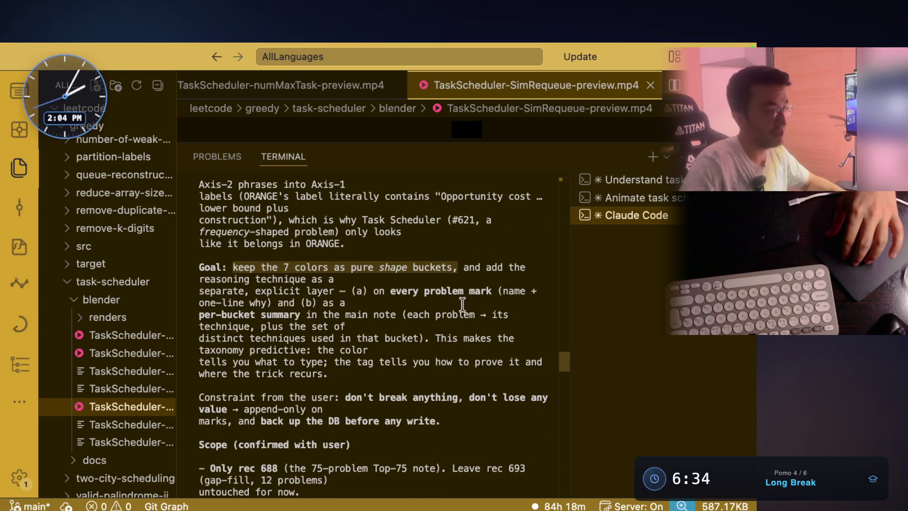
{"action": "mouse_move", "coordinate": [250, 279]}
{"action": "left_mouse_down"}
{"action": "mouse_move", "coordinate": [277, 289]}
{"action": "mouse_move", "coordinate": [499, 290]}
{"action": "left_mouse_up"}
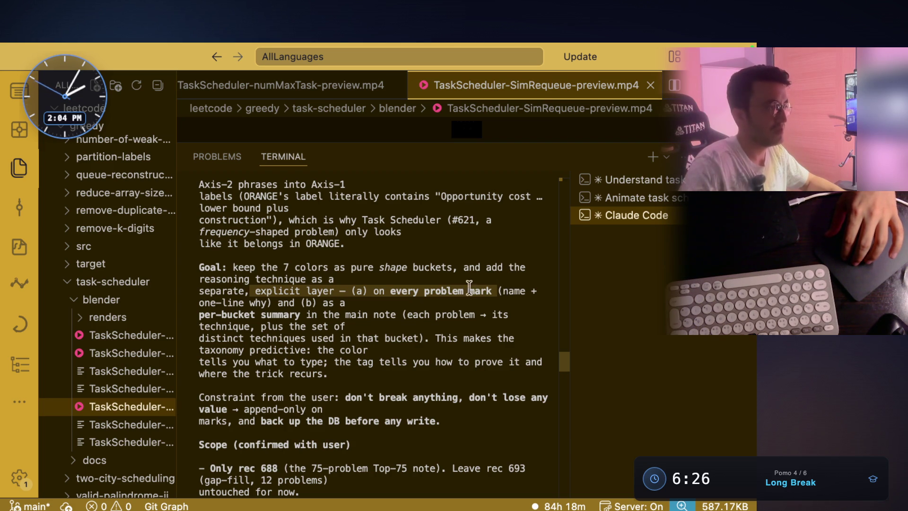
{"action": "left_click", "coordinate": [326, 305]}
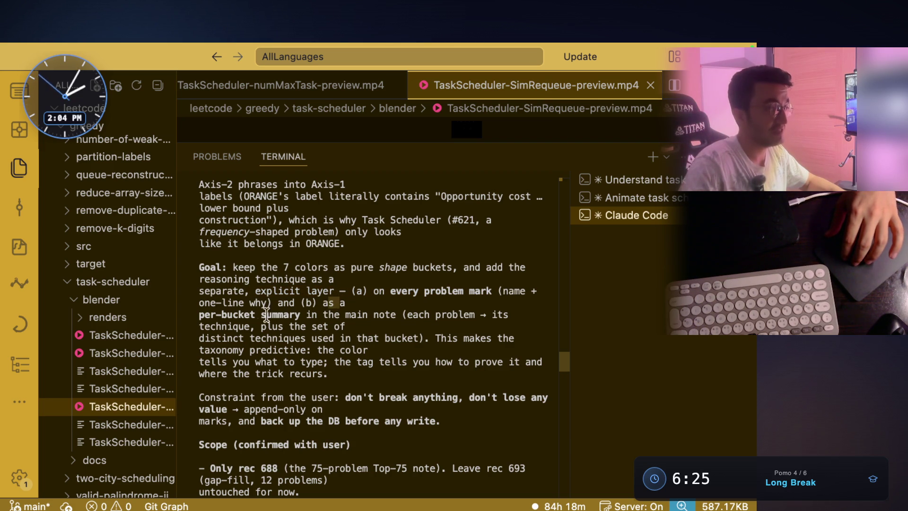
{"action": "mouse_move", "coordinate": [264, 316]}
{"action": "left_mouse_down"}
{"action": "mouse_move", "coordinate": [366, 320]}
{"action": "mouse_move", "coordinate": [401, 333]}
{"action": "left_mouse_up"}
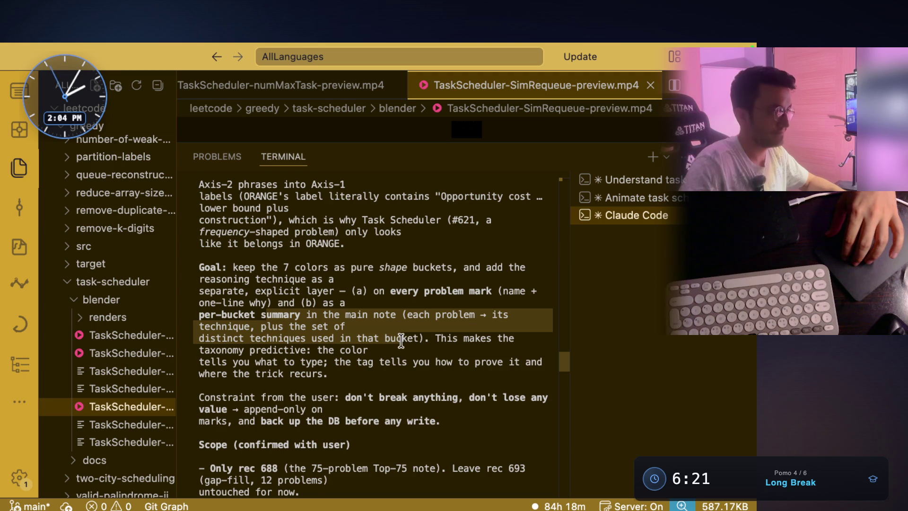
{"action": "scroll", "coordinate": [407, 341], "scroll_direction": "down", "scroll_amount": 15}
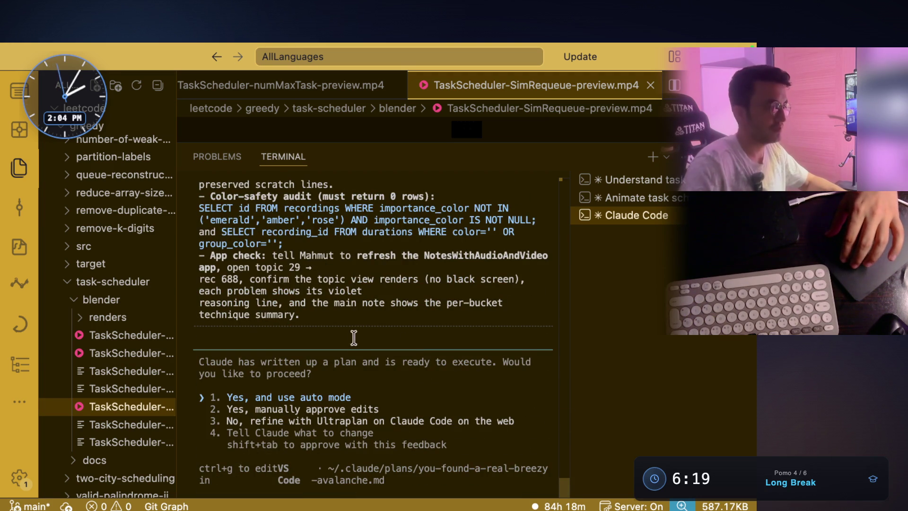
{"action": "key", "text": "Return"}
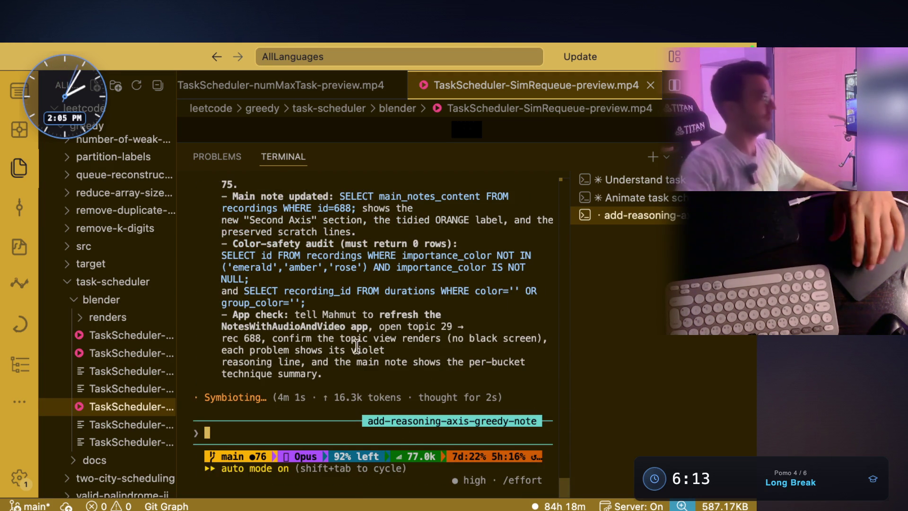
{"action": "key", "text": "super+Tab"}
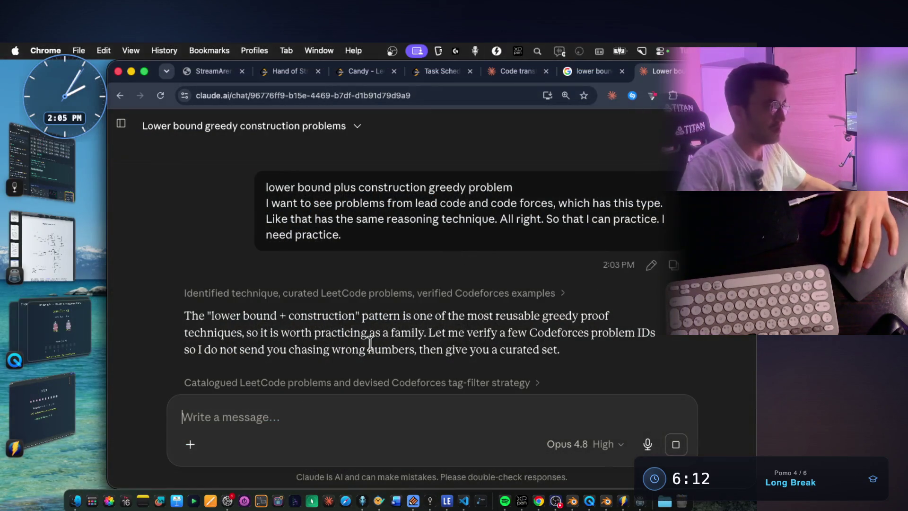
{"action": "left_click_drag", "start_coordinate": [368, 247], "coordinate": [622, 249]}
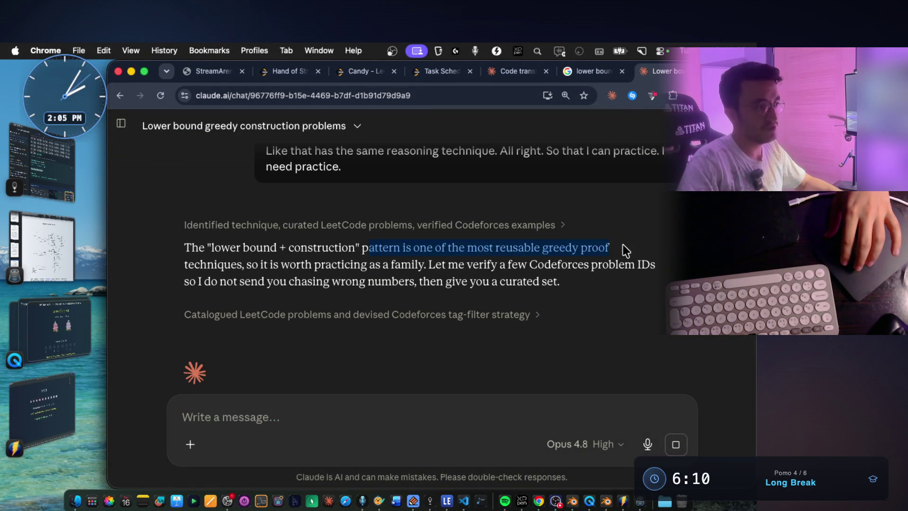
{"action": "left_click", "coordinate": [244, 267]}
{"action": "left_click_drag", "start_coordinate": [334, 267], "coordinate": [655, 266]}
{"action": "scroll", "coordinate": [217, 253], "scroll_direction": "down", "scroll_amount": 3}
{"action": "left_click_drag", "start_coordinate": [206, 250], "coordinate": [409, 249]}
{"action": "left_click_drag", "start_coordinate": [495, 251], "coordinate": [617, 250]}
{"action": "left_click", "coordinate": [660, 260]}
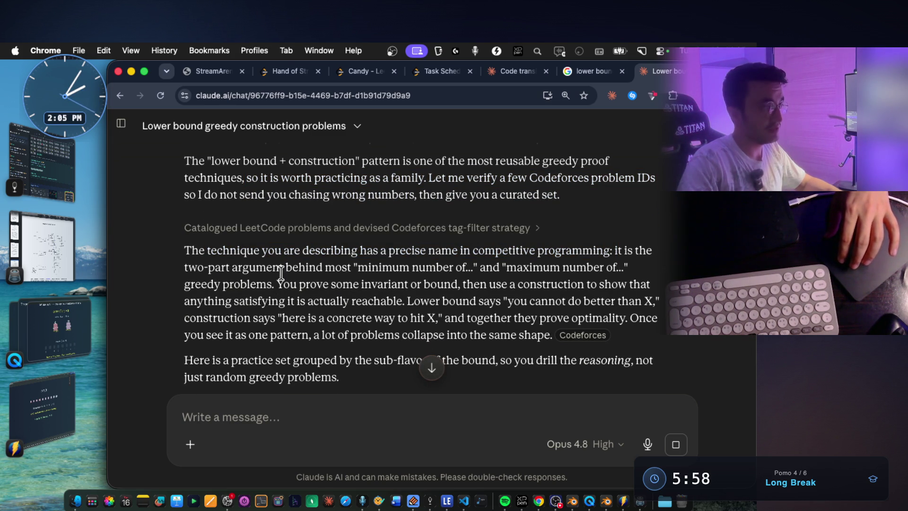
{"action": "left_click_drag", "start_coordinate": [240, 268], "coordinate": [322, 279]}
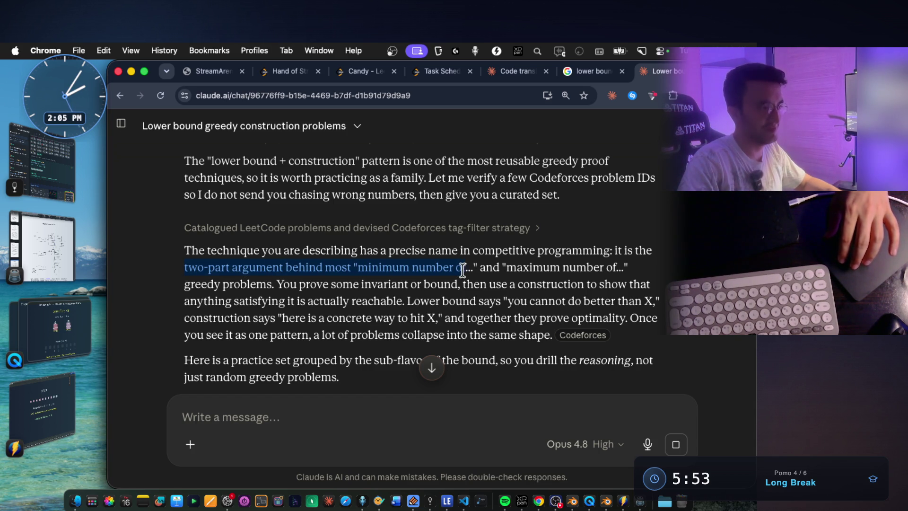
{"action": "mouse_move", "coordinate": [473, 268]}
{"action": "left_mouse_down"}
{"action": "mouse_move", "coordinate": [593, 266]}
{"action": "mouse_move", "coordinate": [201, 276]}
{"action": "left_mouse_up"}
{"action": "left_click", "coordinate": [287, 286]}
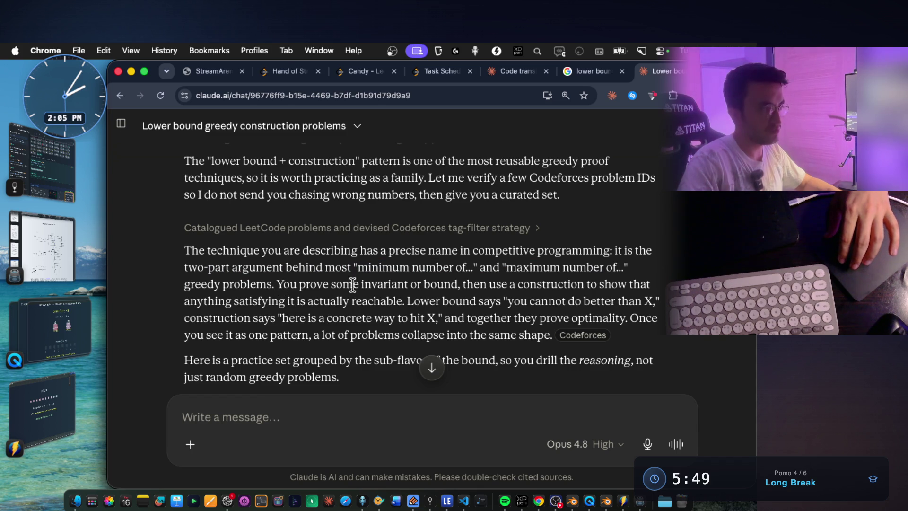
{"action": "left_click_drag", "start_coordinate": [429, 286], "coordinate": [425, 286]}
{"action": "left_click", "coordinate": [488, 287]}
{"action": "left_click_drag", "start_coordinate": [659, 290], "coordinate": [658, 289]}
{"action": "scroll", "coordinate": [497, 302], "scroll_direction": "down", "scroll_amount": 1}
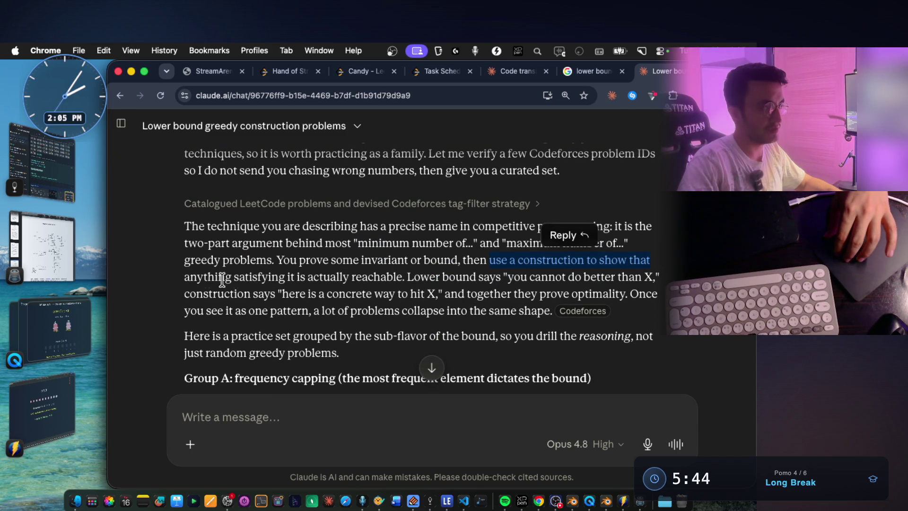
{"action": "left_click_drag", "start_coordinate": [190, 280], "coordinate": [273, 280]}
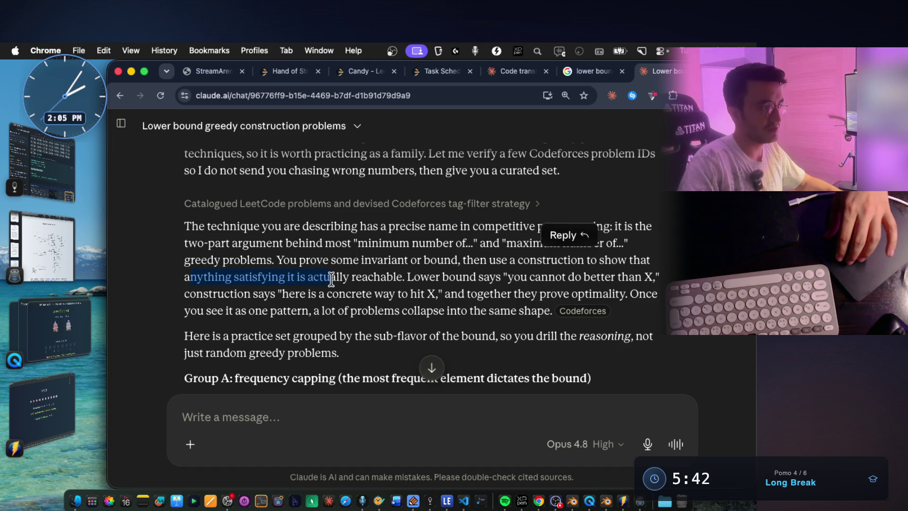
{"action": "mouse_move", "coordinate": [400, 280]}
{"action": "left_mouse_down"}
{"action": "mouse_move", "coordinate": [628, 294]}
{"action": "mouse_move", "coordinate": [604, 311]}
{"action": "left_mouse_up"}
{"action": "left_click", "coordinate": [634, 318]}
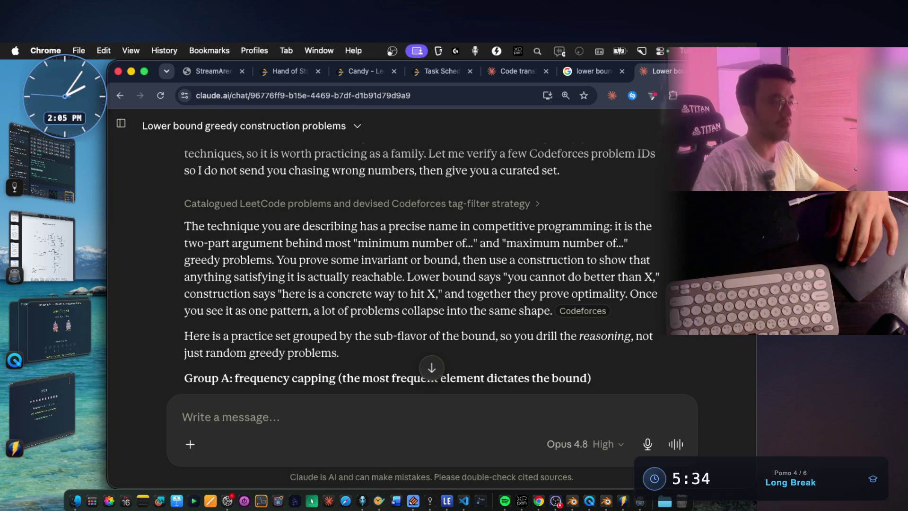
{"action": "scroll", "coordinate": [421, 265], "scroll_direction": "down", "scroll_amount": 1}
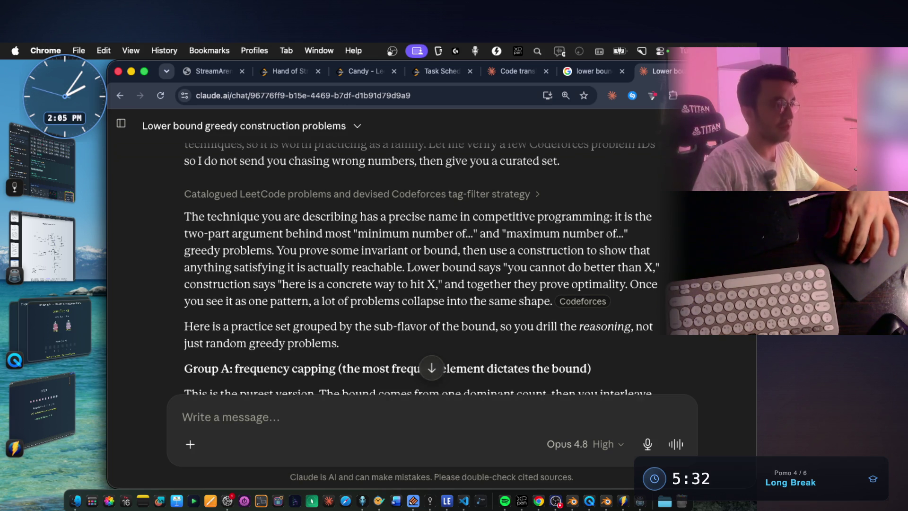
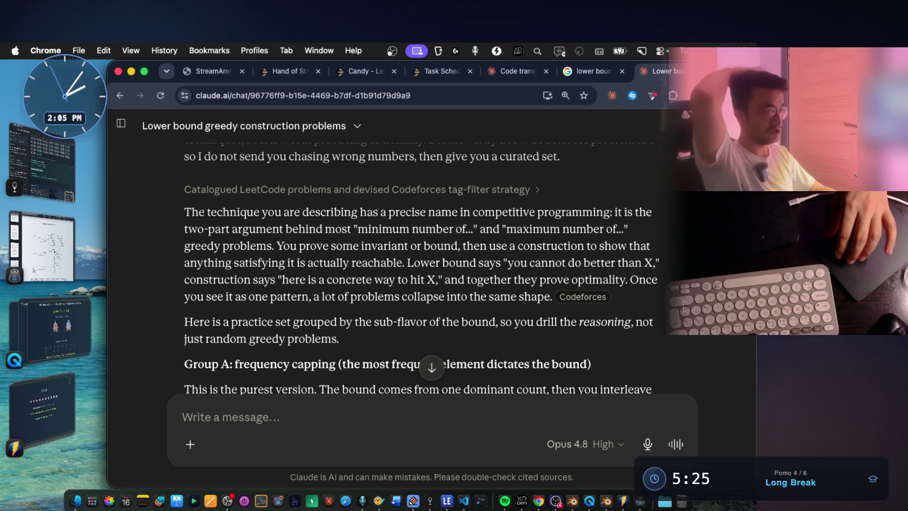
Screenshot the Group A frequency-capping heading and paste it into the greedy notes' images.
{"action": "scroll", "coordinate": [421, 269], "scroll_direction": "down", "scroll_amount": 3}
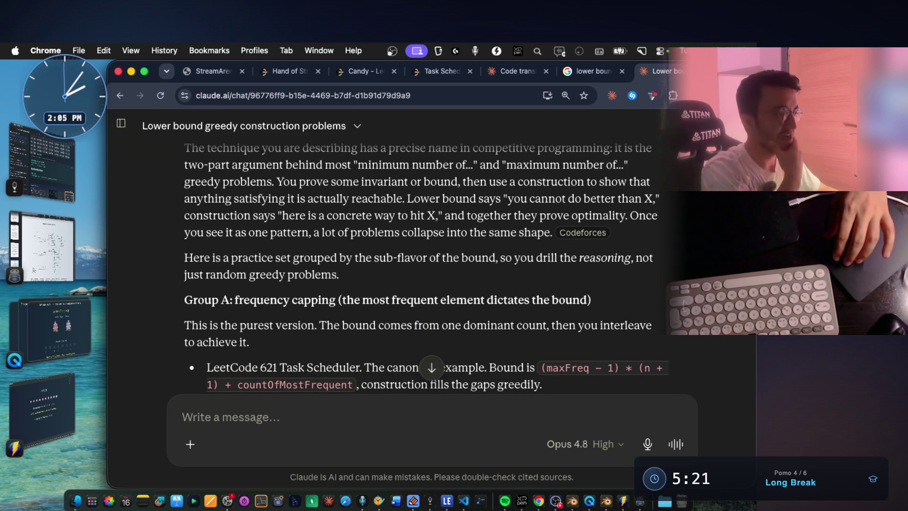
{"action": "scroll", "coordinate": [421, 269], "scroll_direction": "down", "scroll_amount": 2}
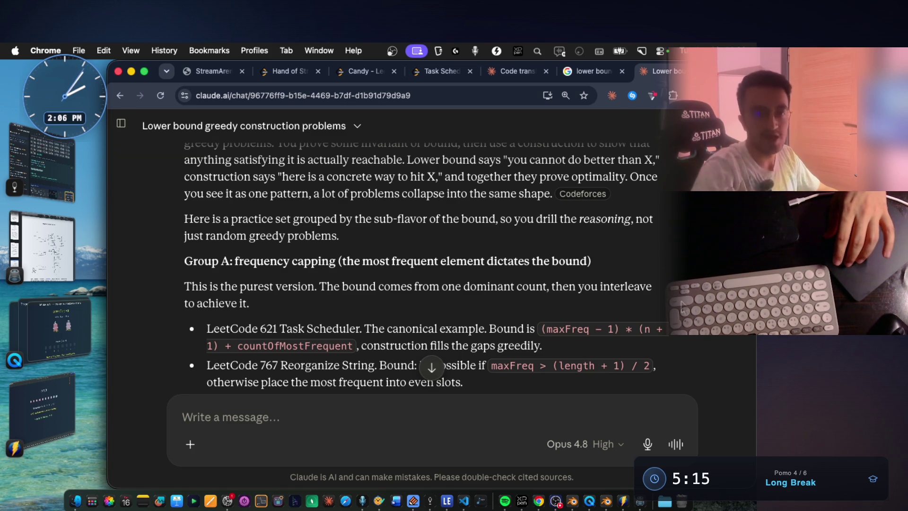
{"action": "mouse_move", "coordinate": [571, 260]}
{"action": "left_mouse_down"}
{"action": "mouse_move", "coordinate": [339, 261]}
{"action": "mouse_move", "coordinate": [346, 259]}
{"action": "left_mouse_up"}
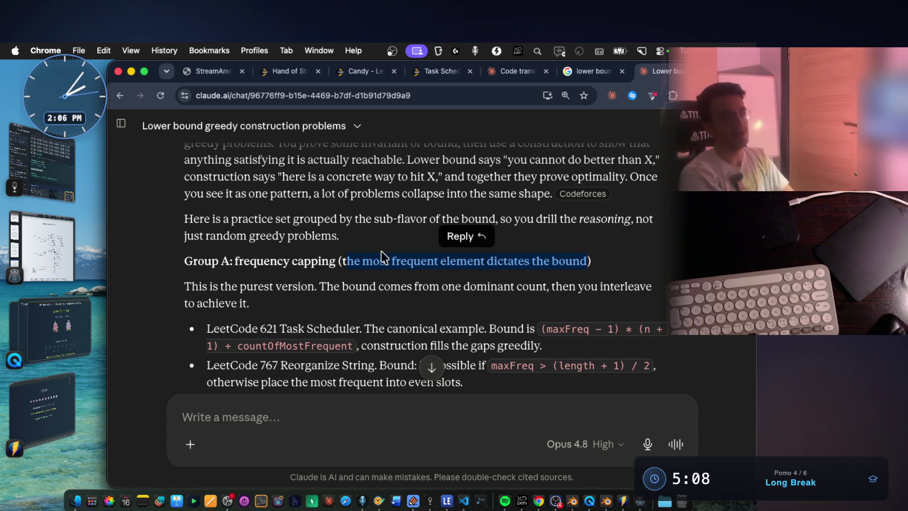
{"action": "left_click", "coordinate": [384, 243]}
{"action": "key", "text": "super+shift+4"}
{"action": "mouse_move", "coordinate": [176, 247]}
{"action": "left_mouse_down"}
{"action": "mouse_move", "coordinate": [592, 270]}
{"action": "mouse_move", "coordinate": [628, 283]}
{"action": "left_mouse_up"}
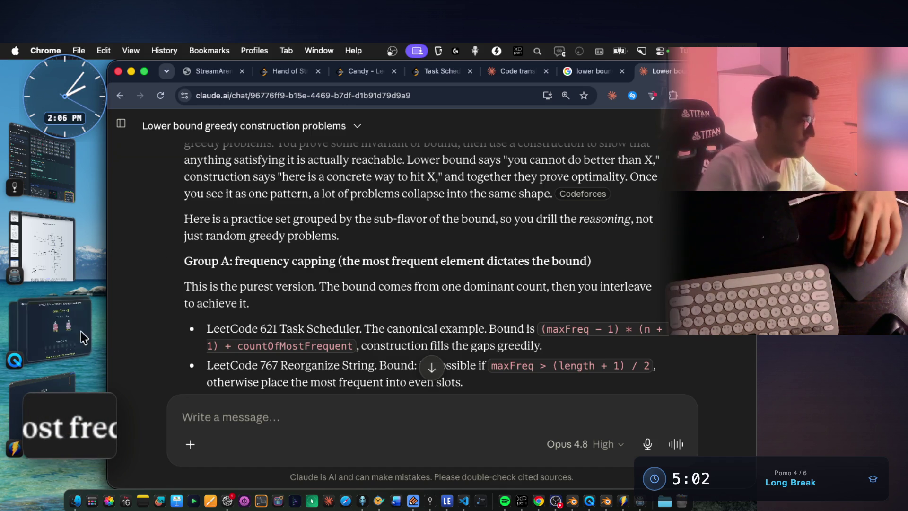
{"action": "left_click", "coordinate": [45, 170]}
{"action": "scroll", "coordinate": [489, 312], "scroll_direction": "down", "scroll_amount": 5}
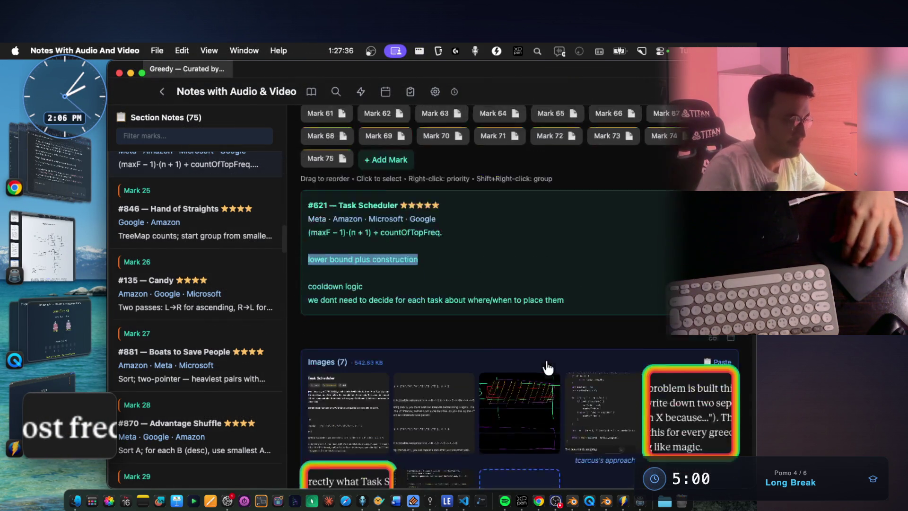
{"action": "key", "text": "super+v"}
{"action": "left_click", "coordinate": [84, 173]}
Capture a screenshot of the Group A problem list (621, 767, 1054, 358, 1953).
{"action": "scroll", "coordinate": [382, 284], "scroll_direction": "down", "scroll_amount": 5}
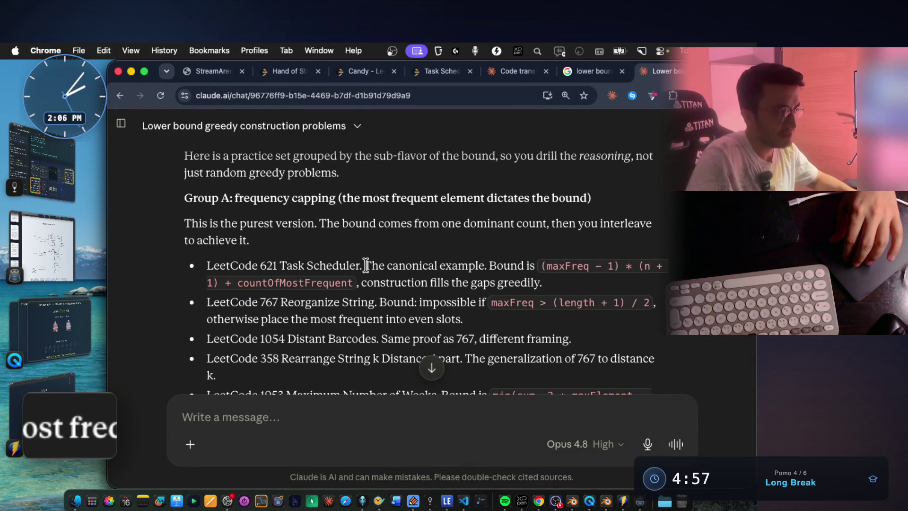
{"action": "left_click_drag", "start_coordinate": [479, 266], "coordinate": [487, 266]}
{"action": "left_click", "coordinate": [501, 266]}
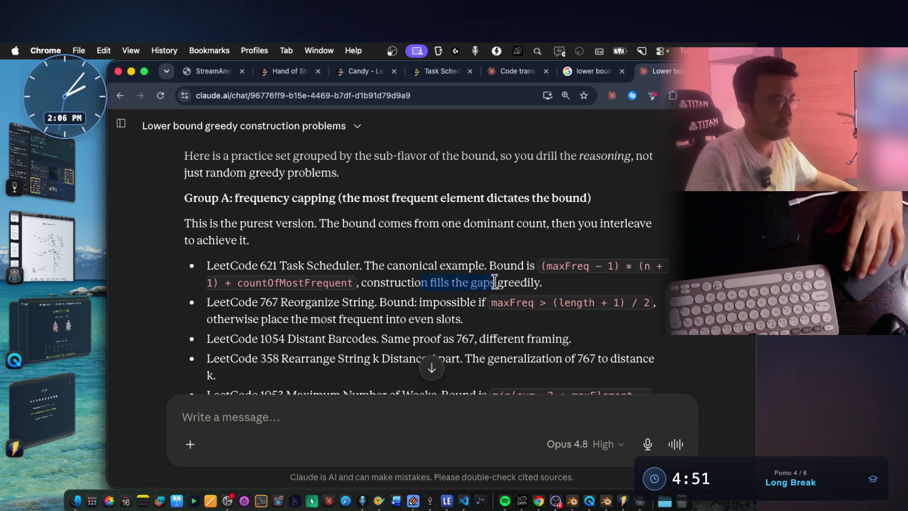
{"action": "left_click", "coordinate": [549, 284]}
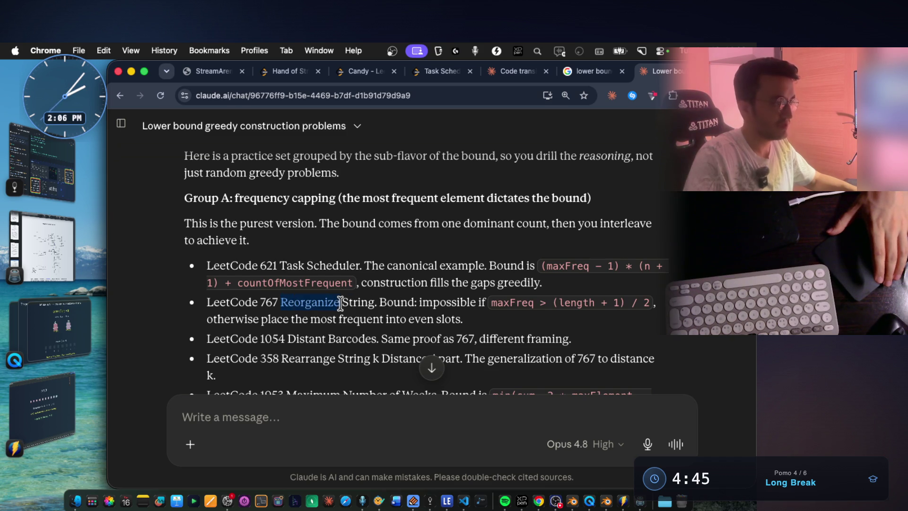
{"action": "left_click_drag", "start_coordinate": [472, 302], "coordinate": [470, 302]}
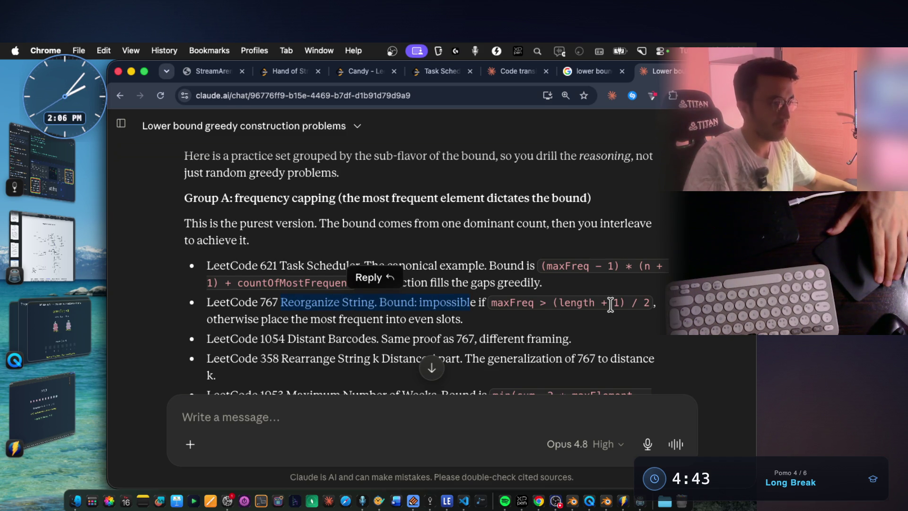
{"action": "scroll", "coordinate": [591, 302], "scroll_direction": "down", "scroll_amount": 2}
{"action": "left_click_drag", "start_coordinate": [334, 295], "coordinate": [542, 296]}
{"action": "scroll", "coordinate": [416, 301], "scroll_direction": "down", "scroll_amount": 2}
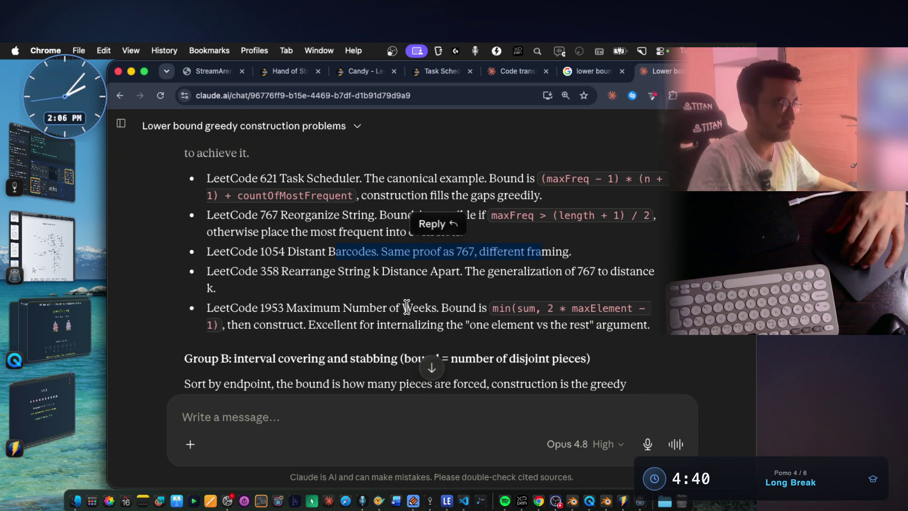
{"action": "left_click", "coordinate": [430, 302]}
{"action": "scroll", "coordinate": [430, 303], "scroll_direction": "up", "scroll_amount": 1}
{"action": "key", "text": "super+shift+4"}
{"action": "mouse_move", "coordinate": [172, 175]}
{"action": "left_mouse_down"}
{"action": "mouse_move", "coordinate": [633, 374]}
{"action": "mouse_move", "coordinate": [707, 359]}
{"action": "left_mouse_up"}
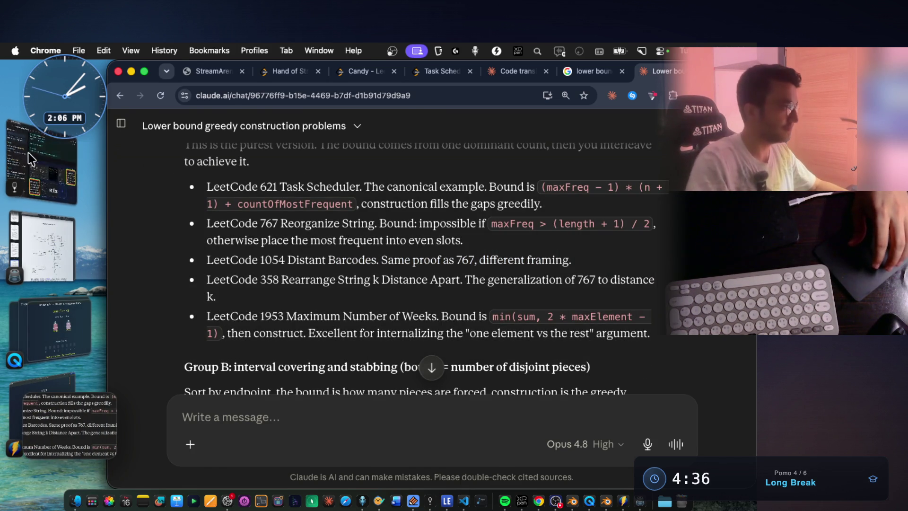
Caption the newly pasted screenshot 'similar questions' and save the caption.
{"action": "left_click", "coordinate": [31, 158]}
{"action": "scroll", "coordinate": [487, 325], "scroll_direction": "down", "scroll_amount": 2}
{"action": "left_click", "coordinate": [615, 334]}
{"action": "right_click", "coordinate": [614, 337]}
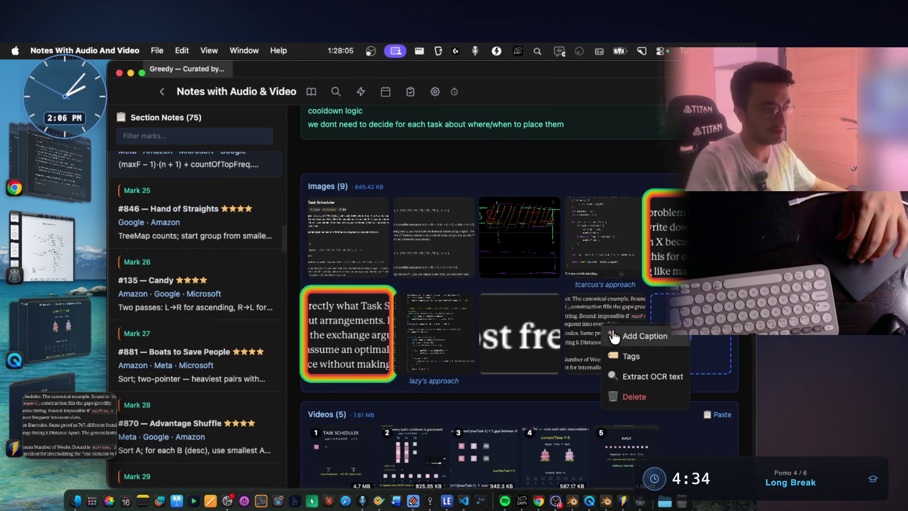
{"action": "left_click", "coordinate": [614, 337]}
{"action": "type", "text": "similar questions"}
{"action": "key", "text": "Return"}
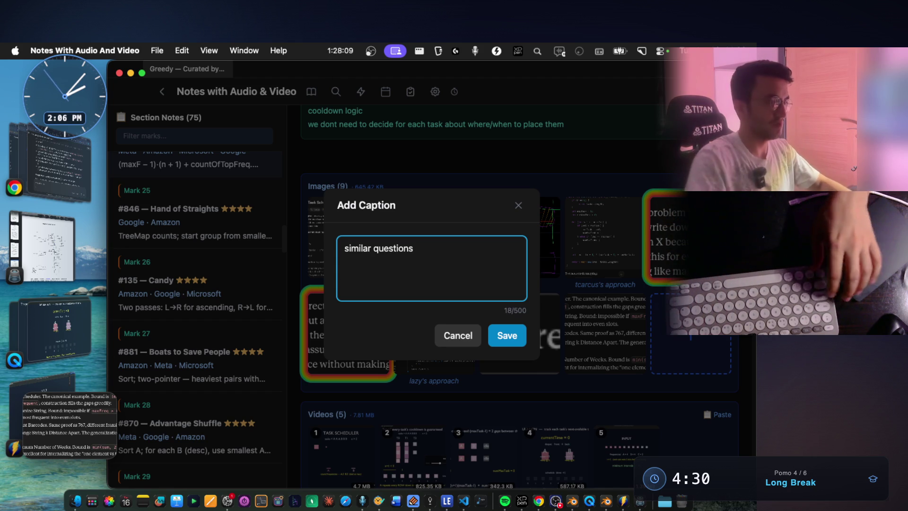
{"action": "left_click", "coordinate": [504, 337]}
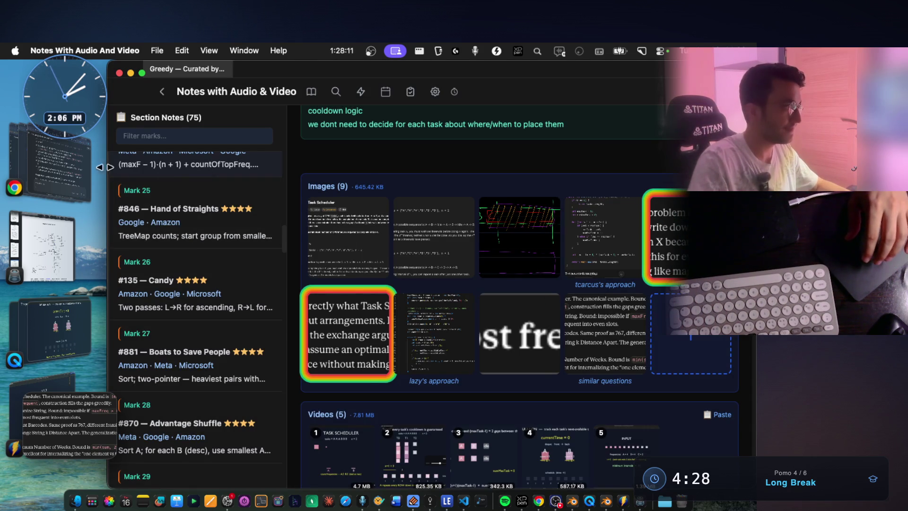
Copy the Group A problem list from Claude into the #621 Task Scheduler note and save.
{"action": "left_click", "coordinate": [78, 155]}
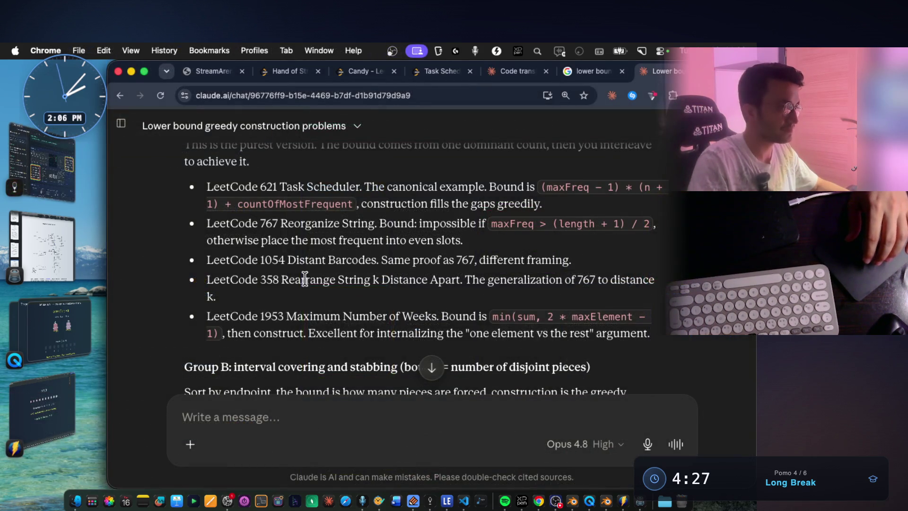
{"action": "mouse_move", "coordinate": [662, 325]}
{"action": "left_mouse_down"}
{"action": "mouse_move", "coordinate": [416, 260]}
{"action": "mouse_move", "coordinate": [202, 189]}
{"action": "left_mouse_up"}
{"action": "key", "text": "super+c"}
{"action": "left_click", "coordinate": [53, 174]}
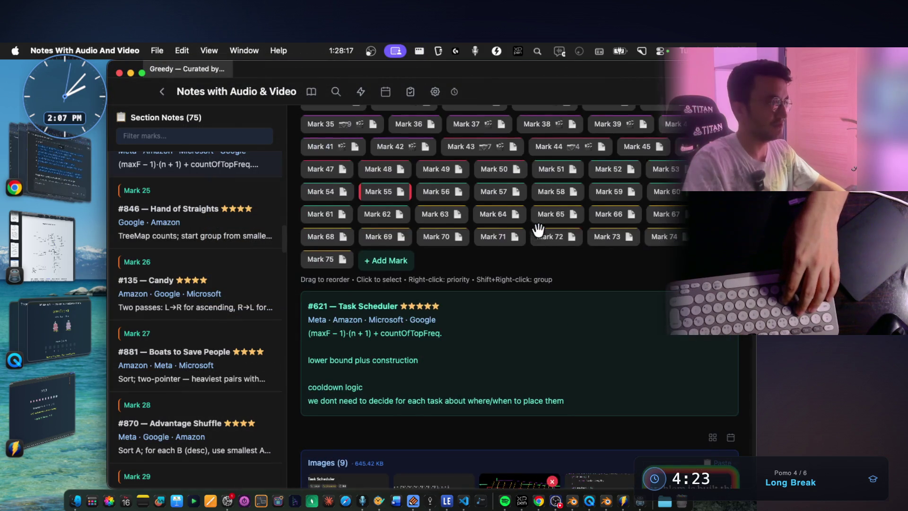
{"action": "left_click", "coordinate": [625, 253]}
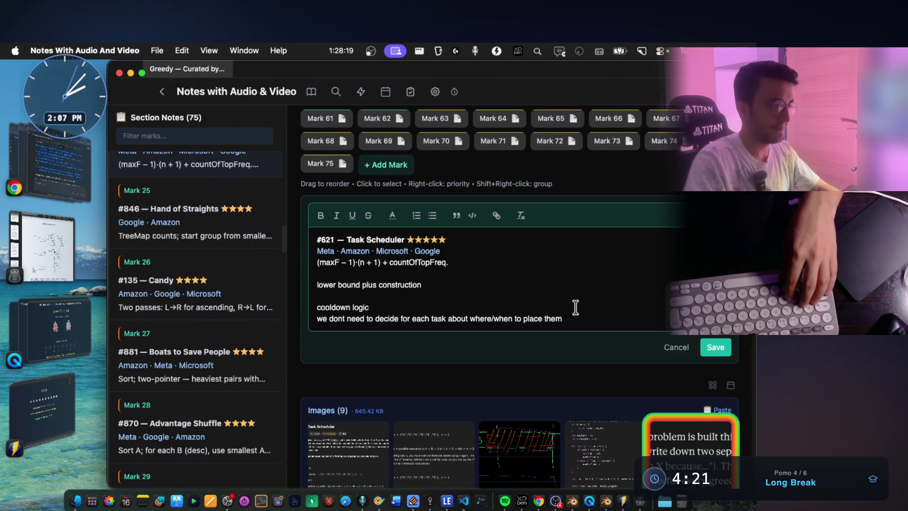
{"action": "key", "text": "Return"}
{"action": "key", "text": "Return"}
{"action": "key", "text": "super+v"}
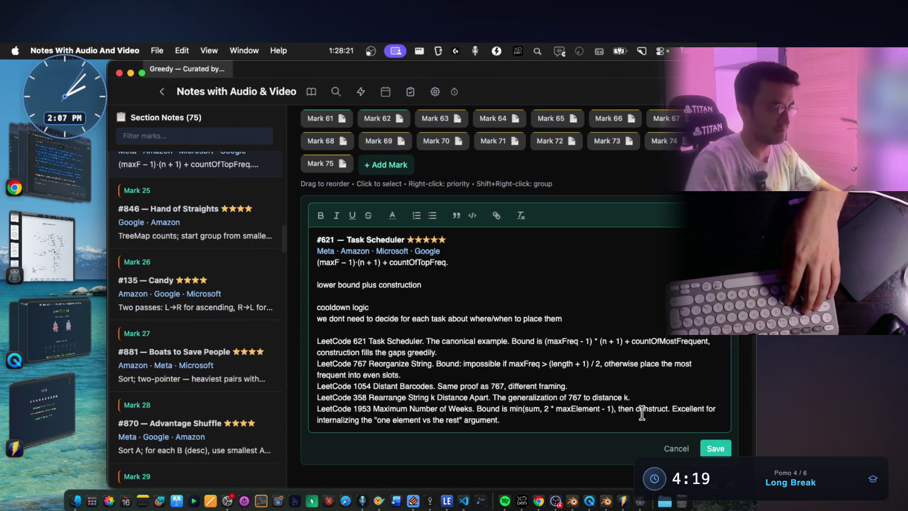
{"action": "left_click", "coordinate": [708, 448]}
{"action": "left_click", "coordinate": [71, 168]}
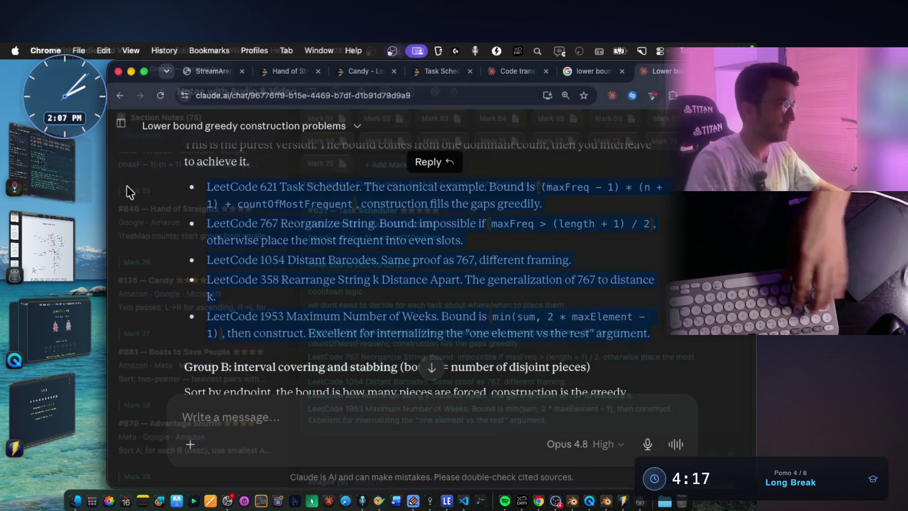
{"action": "scroll", "coordinate": [336, 288], "scroll_direction": "down", "scroll_amount": 2}
Screenshot the Group A problem list and paste it into the notes' images.
{"action": "left_click", "coordinate": [237, 267]}
{"action": "mouse_move", "coordinate": [347, 262]}
{"action": "left_mouse_down"}
{"action": "mouse_move", "coordinate": [382, 274]}
{"action": "mouse_move", "coordinate": [613, 273]}
{"action": "left_mouse_up"}
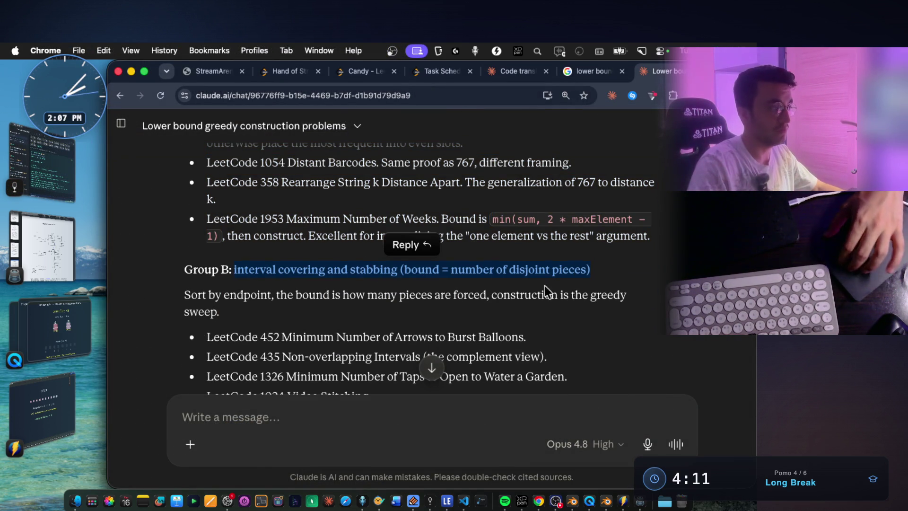
{"action": "scroll", "coordinate": [426, 282], "scroll_direction": "down", "scroll_amount": 1}
{"action": "left_click", "coordinate": [279, 252]}
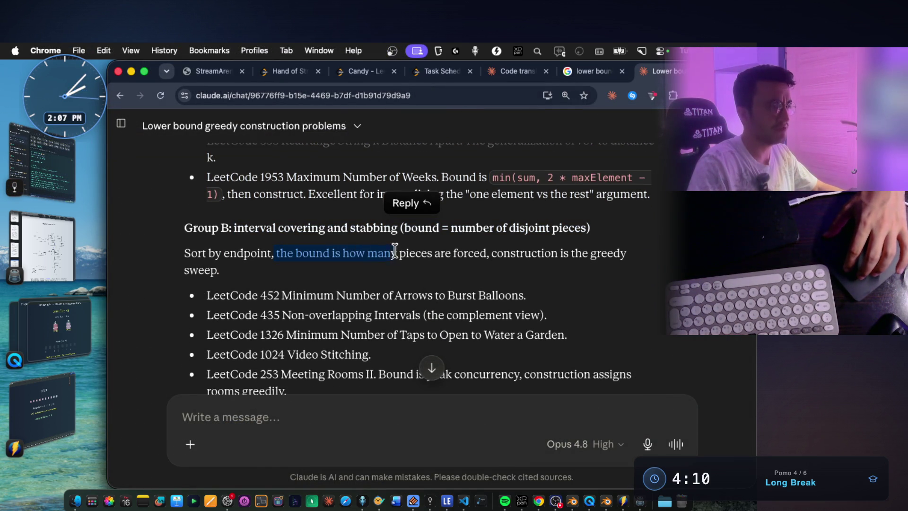
{"action": "left_click_drag", "start_coordinate": [445, 253], "coordinate": [532, 256]}
{"action": "scroll", "coordinate": [558, 274], "scroll_direction": "down", "scroll_amount": 1}
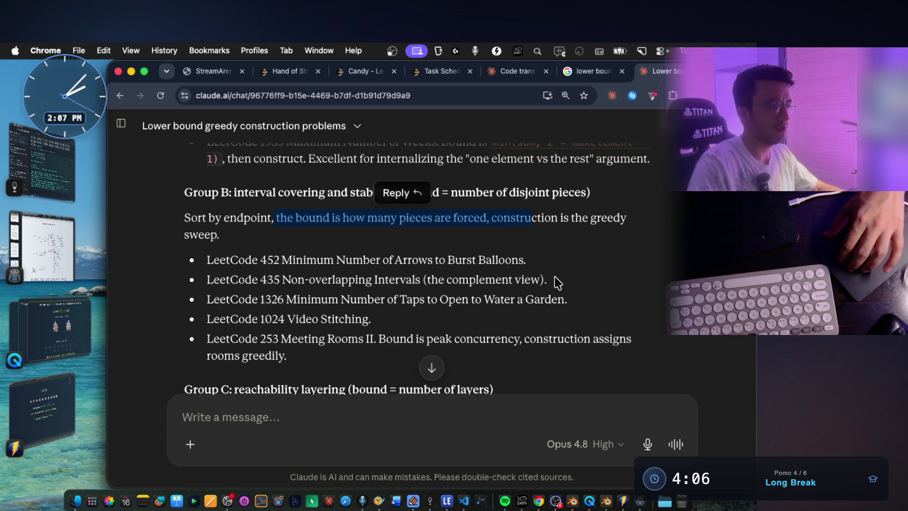
{"action": "scroll", "coordinate": [554, 277], "scroll_direction": "down", "scroll_amount": 1}
{"action": "scroll", "coordinate": [554, 277], "scroll_direction": "up", "scroll_amount": 5}
{"action": "scroll", "coordinate": [555, 276], "scroll_direction": "down", "scroll_amount": 1}
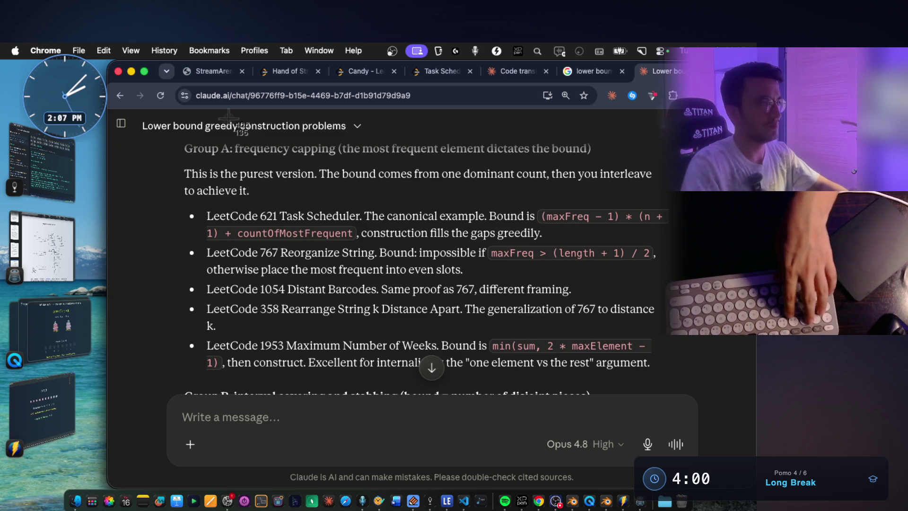
{"action": "key", "text": "super+shift+4"}
{"action": "left_click_drag", "start_coordinate": [182, 139], "coordinate": [703, 383]}
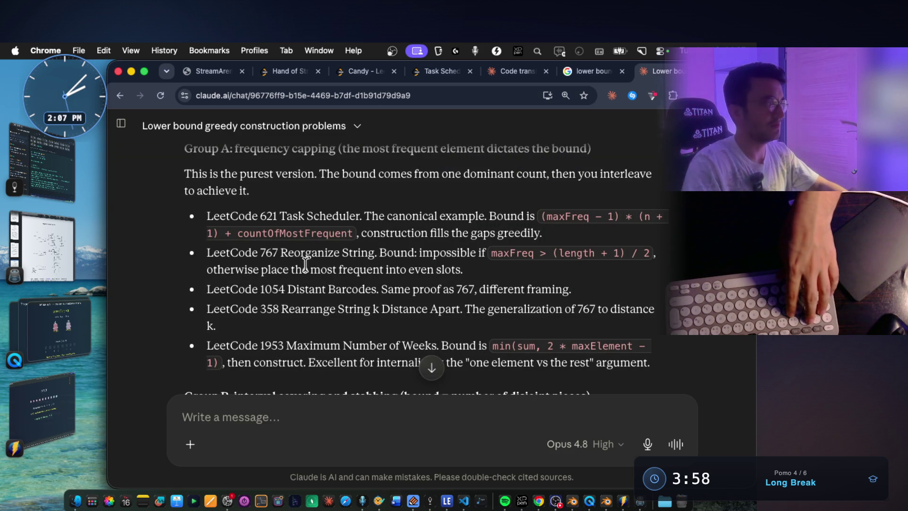
{"action": "key", "text": "super+Tab"}
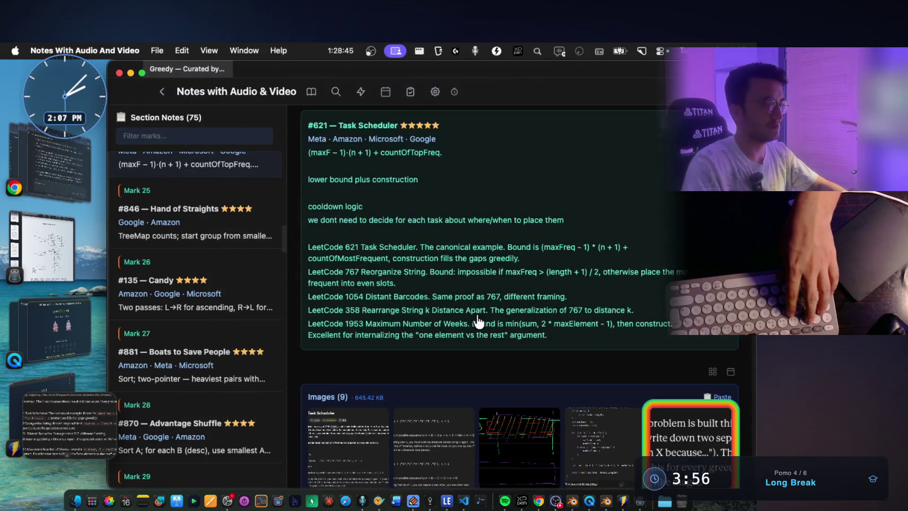
{"action": "key", "text": "super+v"}
Screenshot the Group B interval problems and paste them into the notes' images.
{"action": "left_click", "coordinate": [71, 163]}
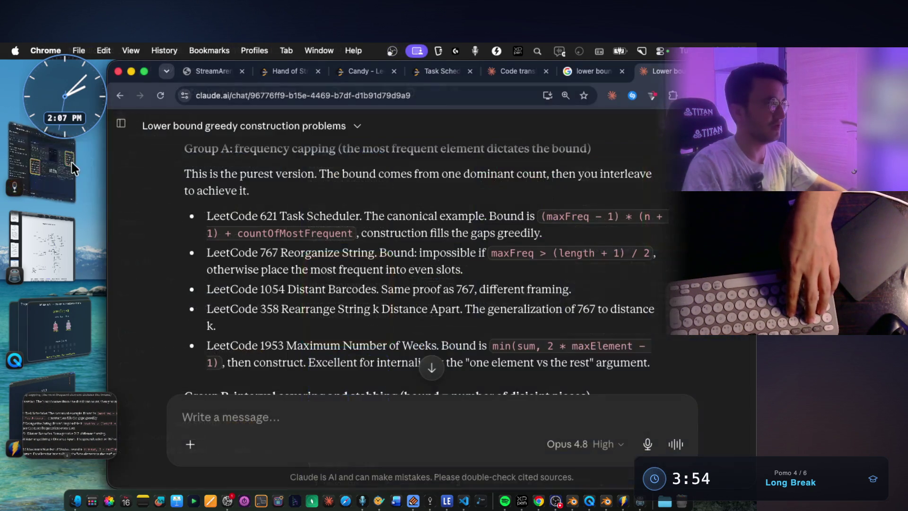
{"action": "scroll", "coordinate": [454, 276], "scroll_direction": "down", "scroll_amount": 5}
{"action": "scroll", "coordinate": [455, 275], "scroll_direction": "down", "scroll_amount": 4}
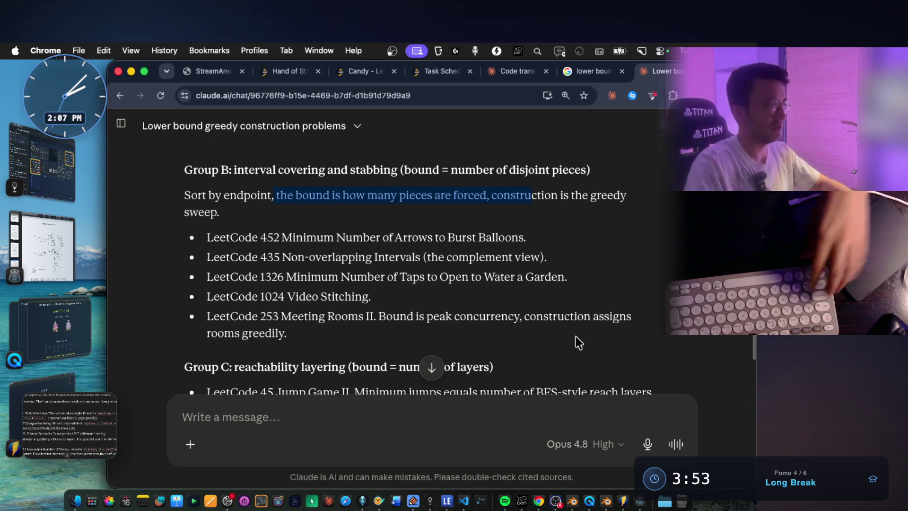
{"action": "key", "text": "super+shift+4"}
{"action": "mouse_move", "coordinate": [169, 151]}
{"action": "left_mouse_down"}
{"action": "mouse_move", "coordinate": [643, 352]}
{"action": "mouse_move", "coordinate": [674, 353]}
{"action": "left_mouse_up"}
{"action": "left_click", "coordinate": [64, 157]}
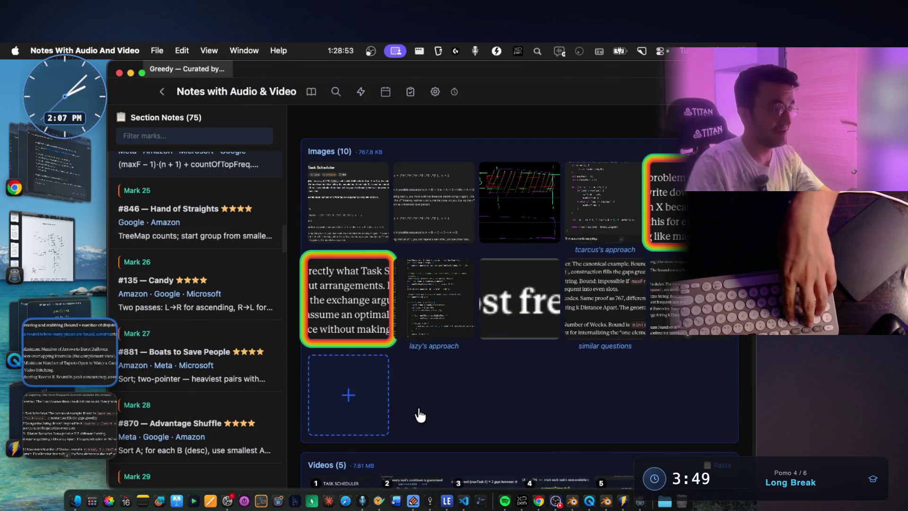
{"action": "key", "text": "super+v"}
Screenshot the Group C and D problems and add them to the notes' images.
{"action": "key", "text": "super+Tab"}
{"action": "scroll", "coordinate": [422, 266], "scroll_direction": "down", "scroll_amount": 7}
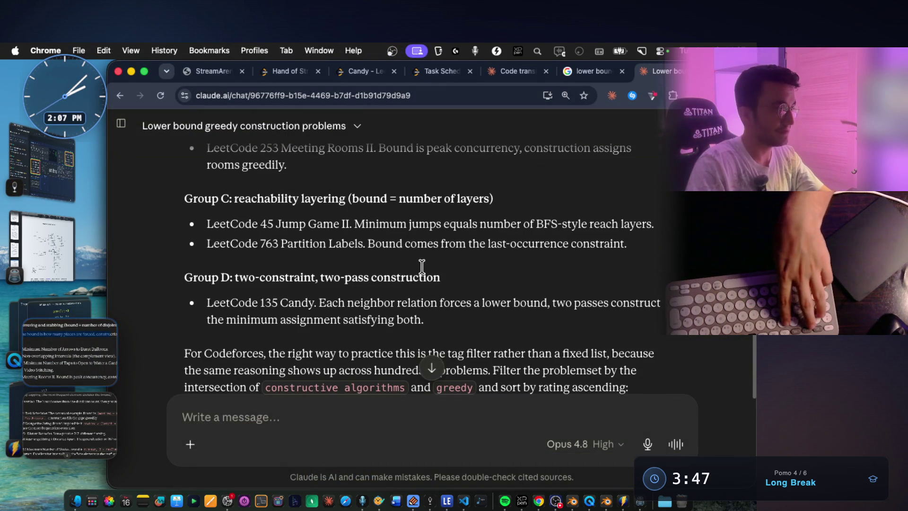
{"action": "key", "text": "super+shift+4"}
{"action": "mouse_move", "coordinate": [180, 187]}
{"action": "left_mouse_down"}
{"action": "mouse_move", "coordinate": [591, 339]}
{"action": "mouse_move", "coordinate": [677, 337]}
{"action": "left_mouse_up"}
{"action": "key", "text": "super+Tab"}
{"action": "key", "text": "super+v"}
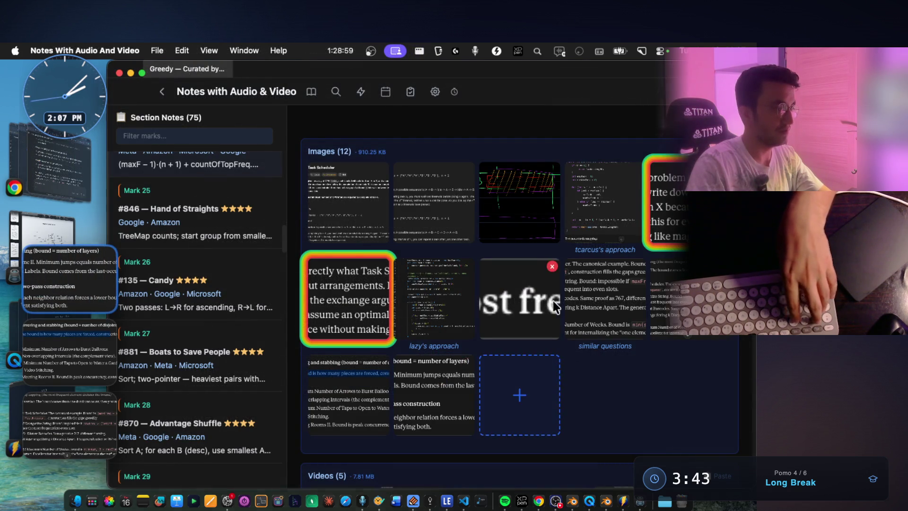
{"action": "key", "text": "super+Tab"}
Read the tag-filter practice advice and copy the Codeforces constructive algorithms + greedy problemset link.
{"action": "scroll", "coordinate": [316, 303], "scroll_direction": "down", "scroll_amount": 3}
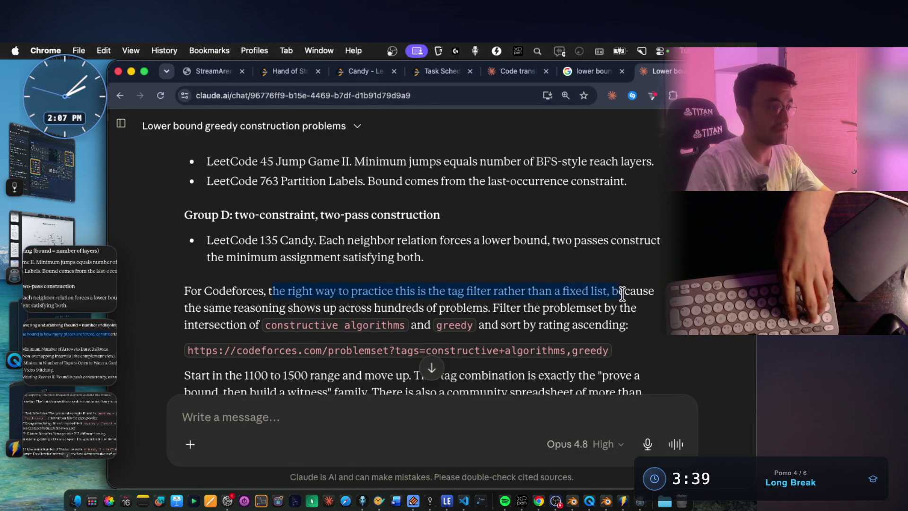
{"action": "left_click_drag", "start_coordinate": [650, 293], "coordinate": [649, 293]}
{"action": "left_click", "coordinate": [225, 307]}
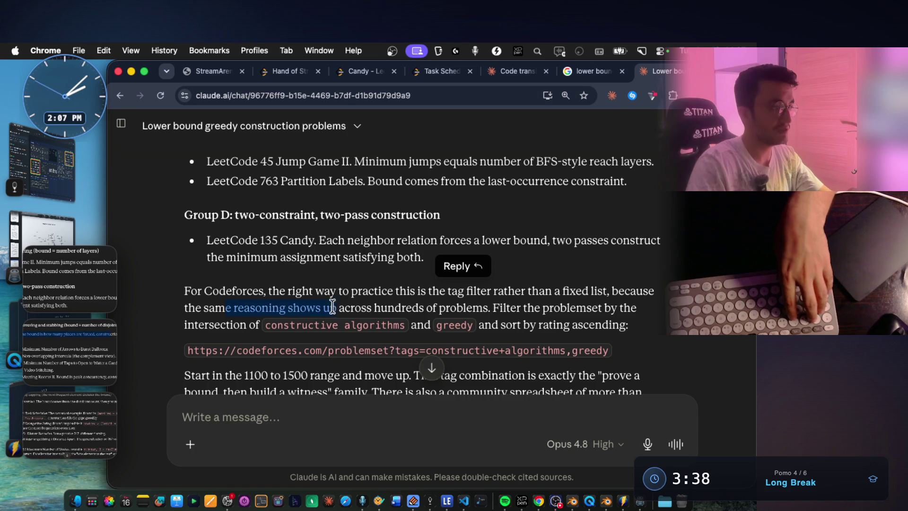
{"action": "mouse_move", "coordinate": [399, 308]}
{"action": "left_mouse_down"}
{"action": "mouse_move", "coordinate": [483, 308]}
{"action": "mouse_move", "coordinate": [492, 324]}
{"action": "mouse_move", "coordinate": [638, 309]}
{"action": "left_mouse_up"}
{"action": "scroll", "coordinate": [432, 302], "scroll_direction": "down", "scroll_amount": 2}
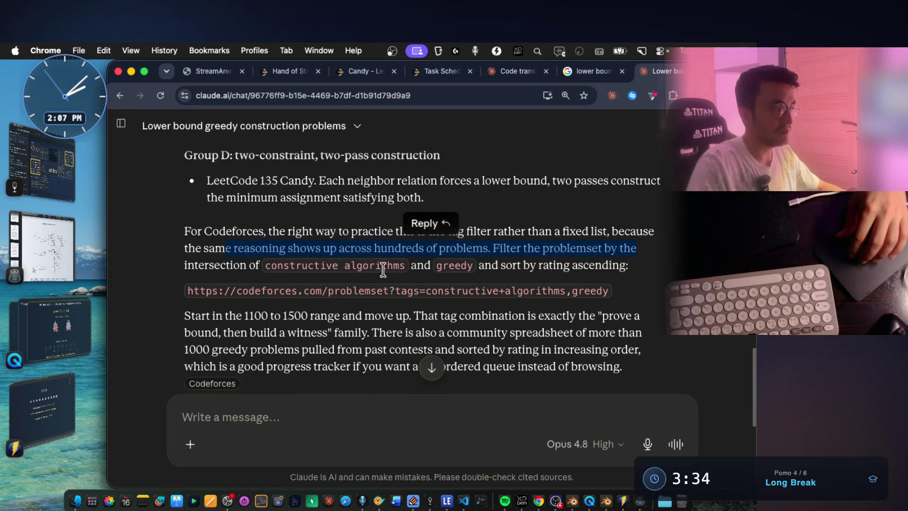
{"action": "double_click", "coordinate": [230, 263]}
{"action": "left_click_drag", "start_coordinate": [270, 267], "coordinate": [407, 267]}
{"action": "left_click_drag", "start_coordinate": [501, 265], "coordinate": [646, 259]}
{"action": "scroll", "coordinate": [663, 232], "scroll_direction": "down", "scroll_amount": 1}
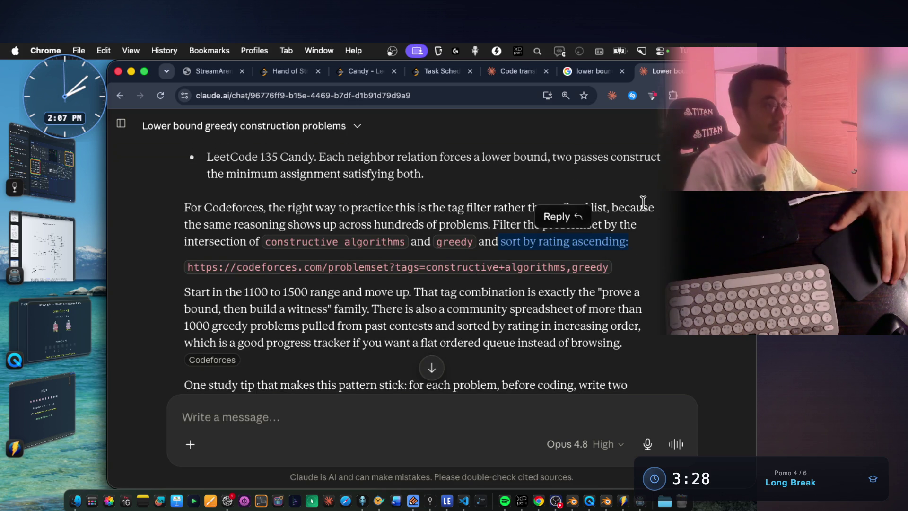
{"action": "left_click", "coordinate": [604, 261]}
{"action": "mouse_move", "coordinate": [605, 262]}
{"action": "left_mouse_down"}
{"action": "mouse_move", "coordinate": [303, 255]}
{"action": "mouse_move", "coordinate": [185, 266]}
{"action": "left_mouse_up"}
{"action": "key", "text": "ctrl+c"}
{"action": "key", "text": "ctrl+t"}
Load the constructive algorithms + greedy problemset and read problem 2232D, Magical Tiered Cake.
{"action": "key", "text": "ctrl+v"}
{"action": "key", "text": "Return"}
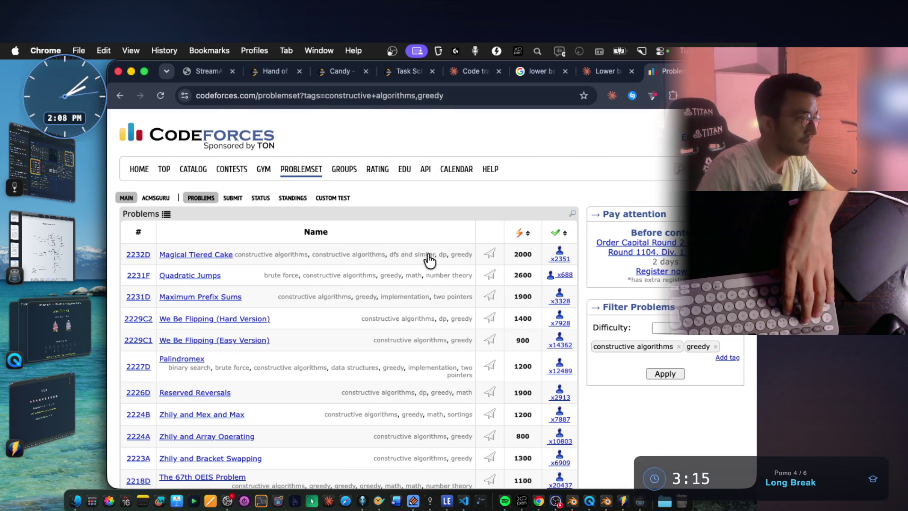
{"action": "left_click", "coordinate": [216, 256]}
{"action": "scroll", "coordinate": [400, 271], "scroll_direction": "down", "scroll_amount": 15}
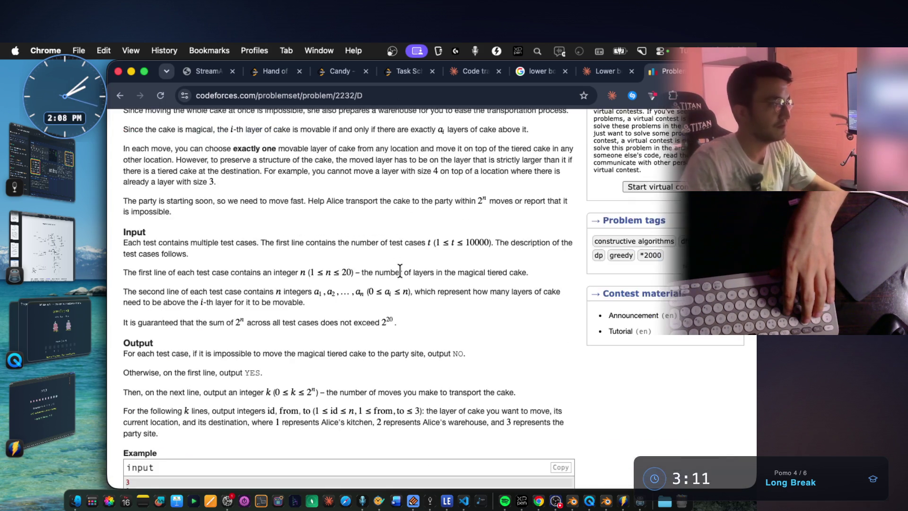
{"action": "scroll", "coordinate": [401, 271], "scroll_direction": "down", "scroll_amount": 4}
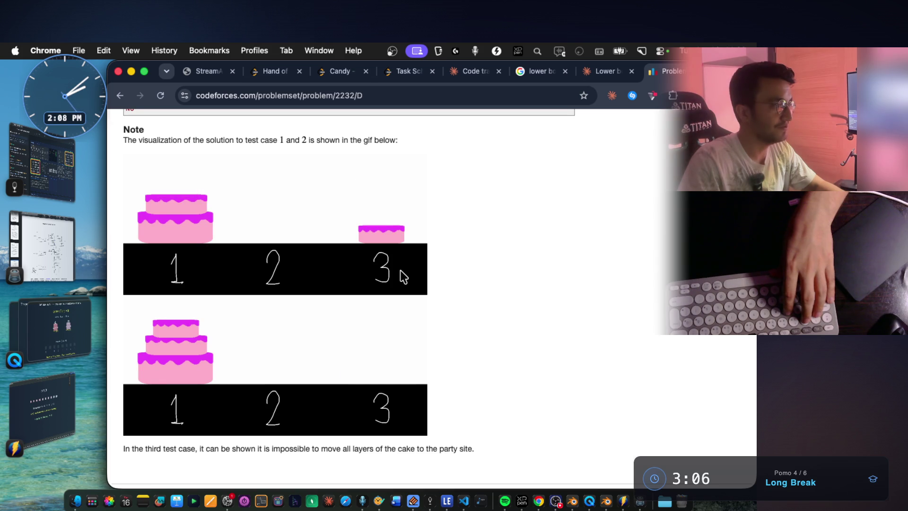
{"action": "scroll", "coordinate": [403, 275], "scroll_direction": "down", "scroll_amount": 3}
{"action": "scroll", "coordinate": [402, 276], "scroll_direction": "up", "scroll_amount": 20}
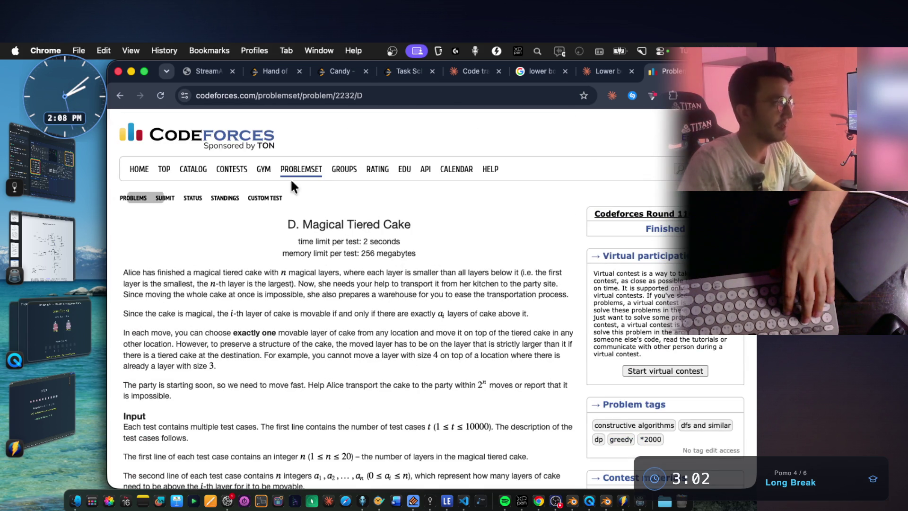
{"action": "key", "text": "super+Tab"}
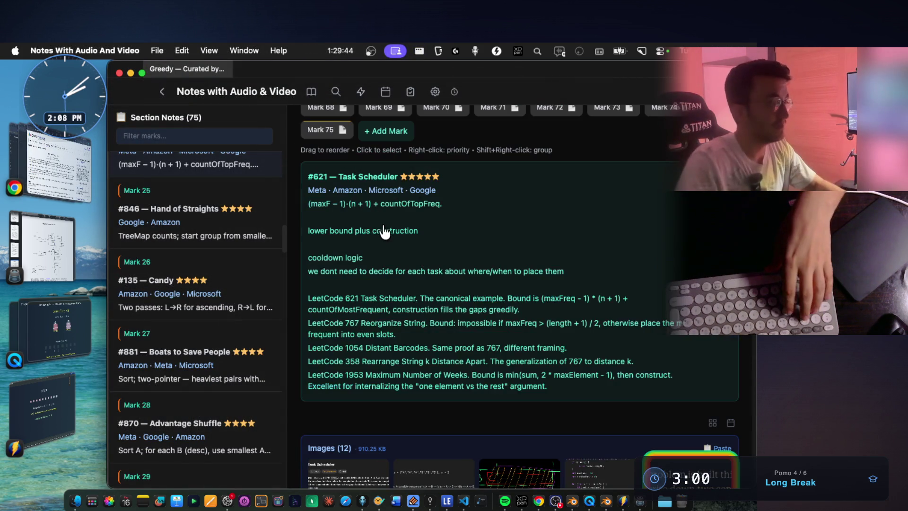
Append the Codeforces problemset link to the #621 note, colour it orange, and save.
{"action": "key", "text": "e"}
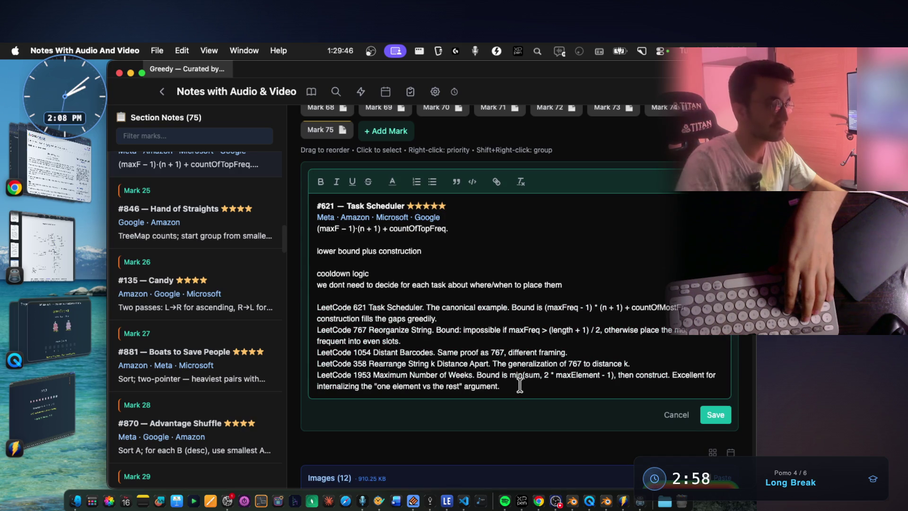
{"action": "key", "text": "Return"}
{"action": "key", "text": "super+v"}
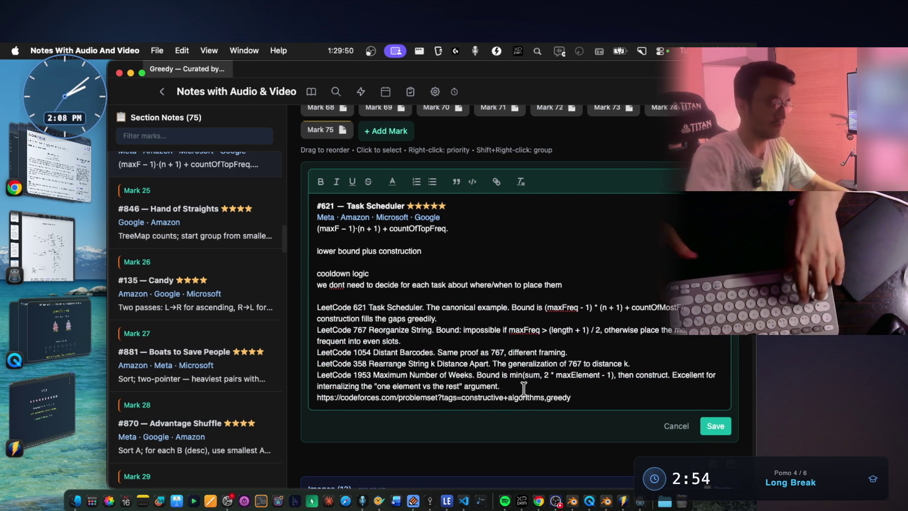
{"action": "key", "text": "Return"}
{"action": "left_click_drag", "start_coordinate": [573, 409], "coordinate": [328, 409]}
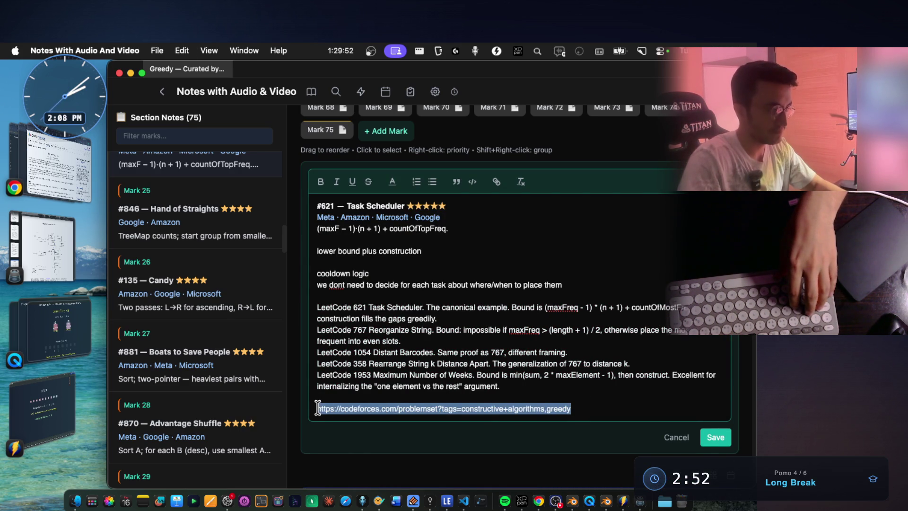
{"action": "left_click", "coordinate": [392, 183]}
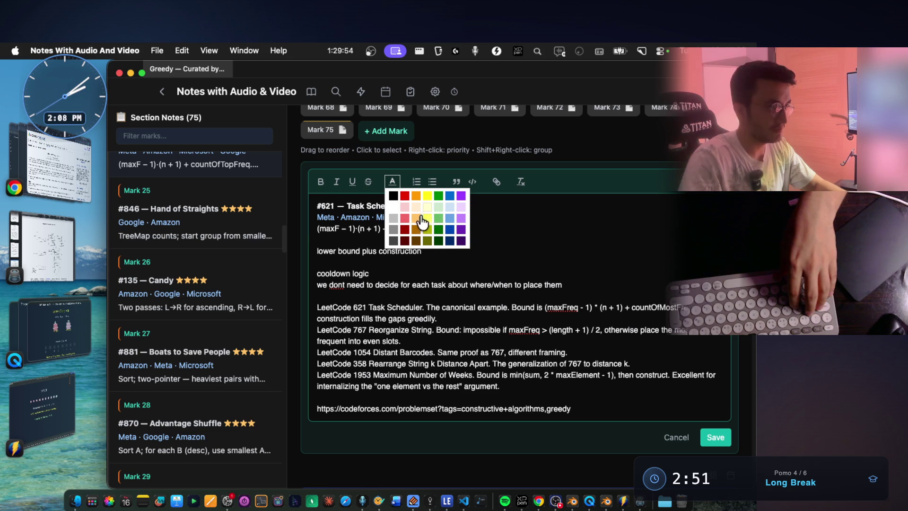
{"action": "left_click", "coordinate": [423, 220]}
{"action": "left_click", "coordinate": [716, 437]}
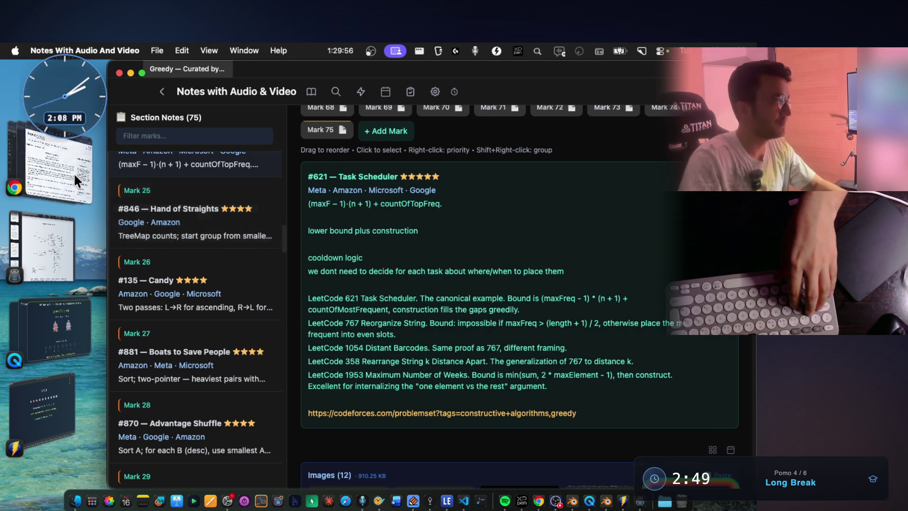
{"action": "left_click", "coordinate": [76, 181]}
{"action": "mouse_move", "coordinate": [147, 272]}
{"action": "left_mouse_down"}
{"action": "mouse_move", "coordinate": [268, 283]}
{"action": "mouse_move", "coordinate": [249, 273]}
{"action": "mouse_move", "coordinate": [424, 269]}
{"action": "mouse_move", "coordinate": [124, 269]}
{"action": "left_mouse_up"}
{"action": "scroll", "coordinate": [253, 283], "scroll_direction": "down", "scroll_amount": 1}
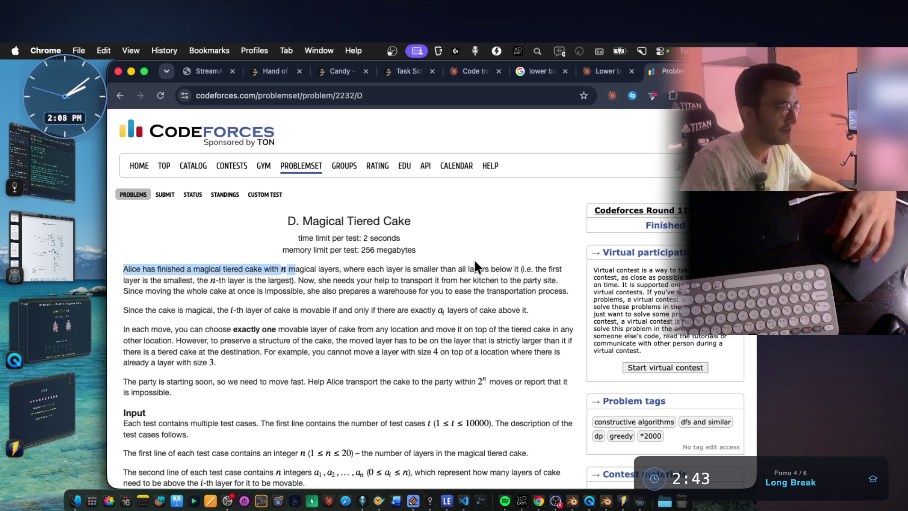
{"action": "scroll", "coordinate": [476, 268], "scroll_direction": "down", "scroll_amount": 3}
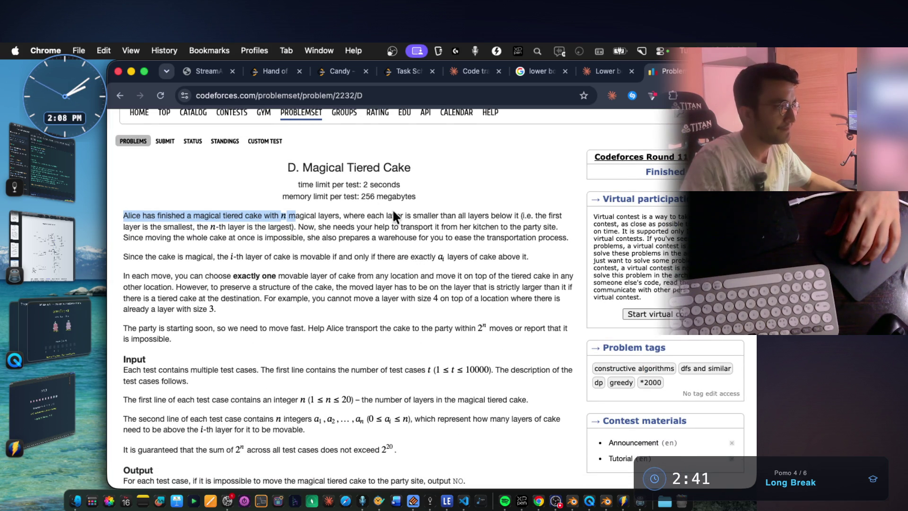
{"action": "mouse_move", "coordinate": [345, 216]}
{"action": "left_mouse_down"}
{"action": "mouse_move", "coordinate": [515, 227]}
{"action": "mouse_move", "coordinate": [513, 218]}
{"action": "left_mouse_up"}
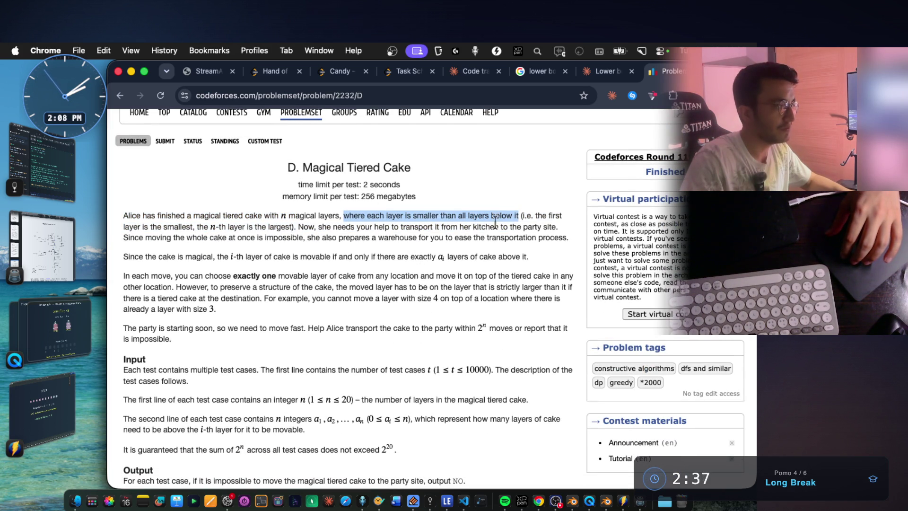
{"action": "left_click_drag", "start_coordinate": [204, 226], "coordinate": [301, 227]}
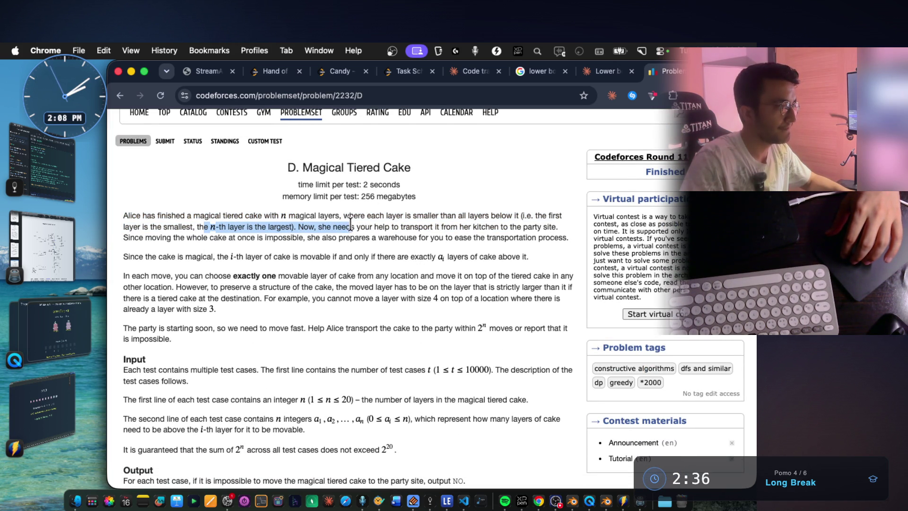
{"action": "scroll", "coordinate": [424, 235], "scroll_direction": "down", "scroll_amount": 2}
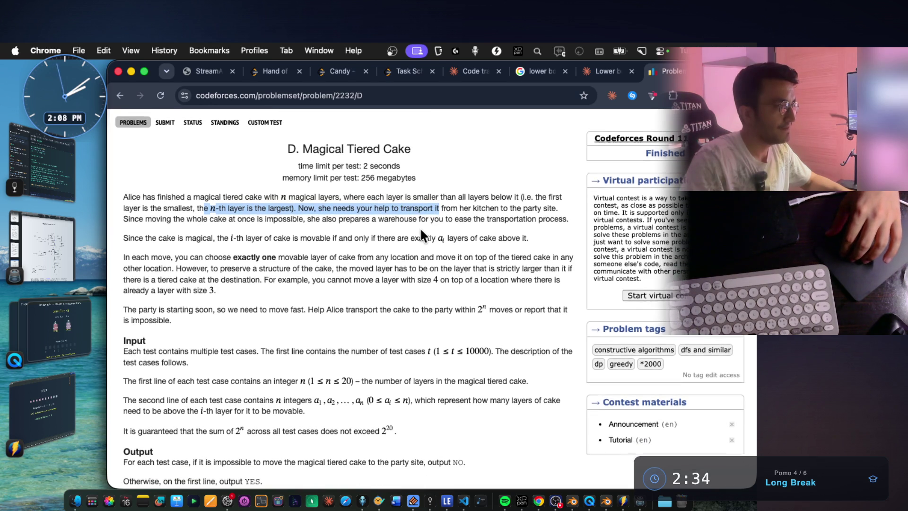
{"action": "left_click", "coordinate": [398, 223]}
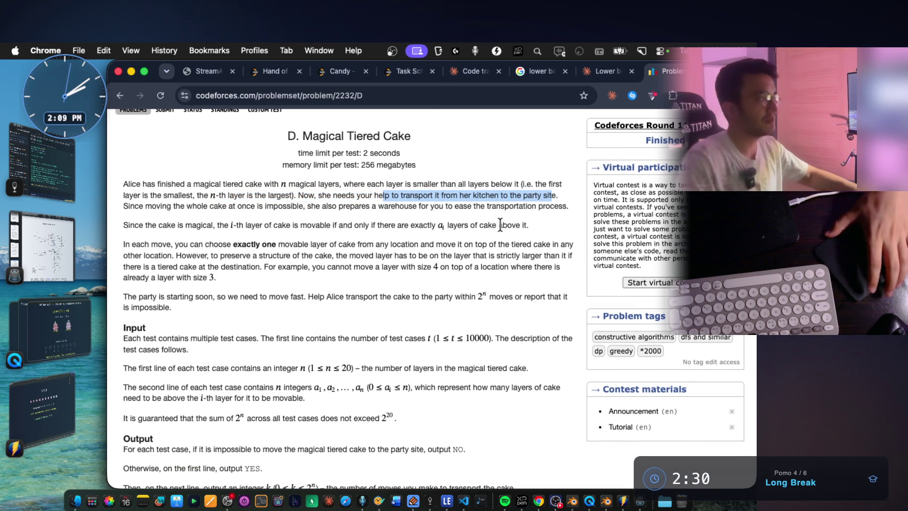
{"action": "left_click_drag", "start_coordinate": [202, 207], "coordinate": [532, 203]}
{"action": "left_click", "coordinate": [561, 220]}
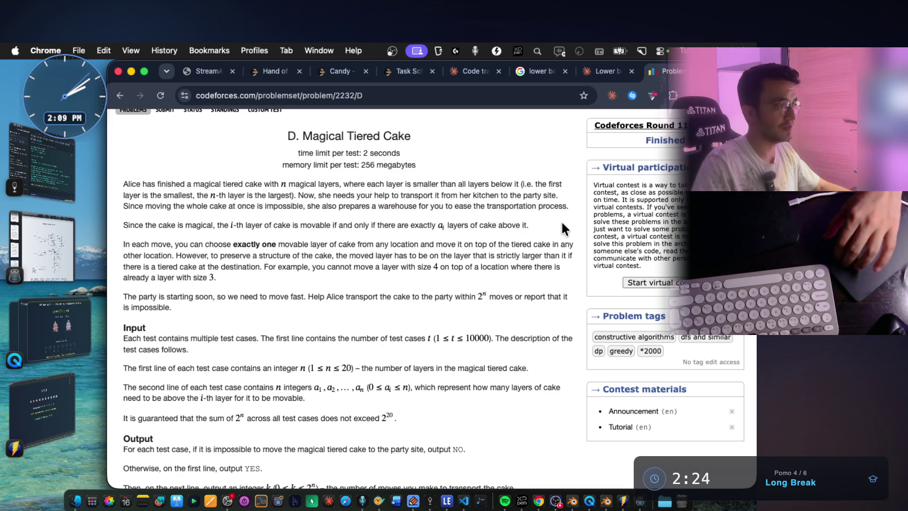
{"action": "scroll", "coordinate": [388, 233], "scroll_direction": "down", "scroll_amount": 3}
{"action": "left_click_drag", "start_coordinate": [122, 174], "coordinate": [214, 174]}
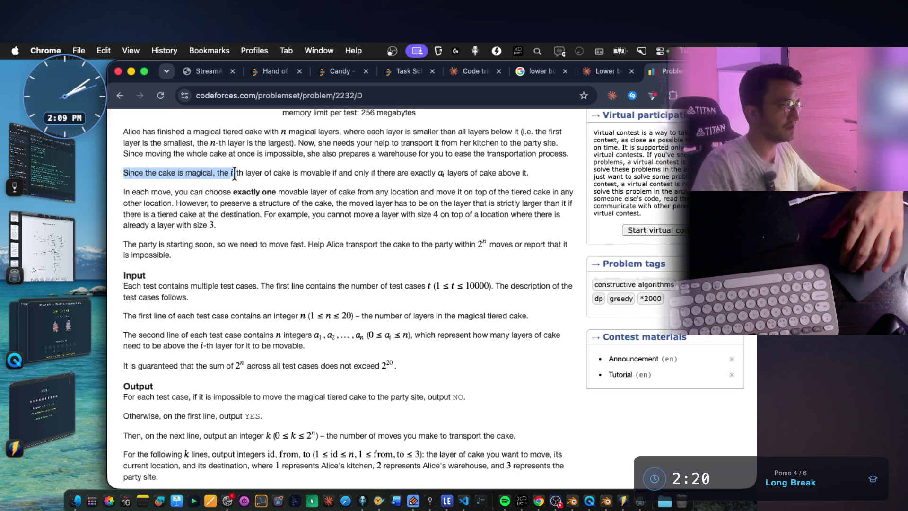
{"action": "left_click_drag", "start_coordinate": [232, 173], "coordinate": [293, 171]}
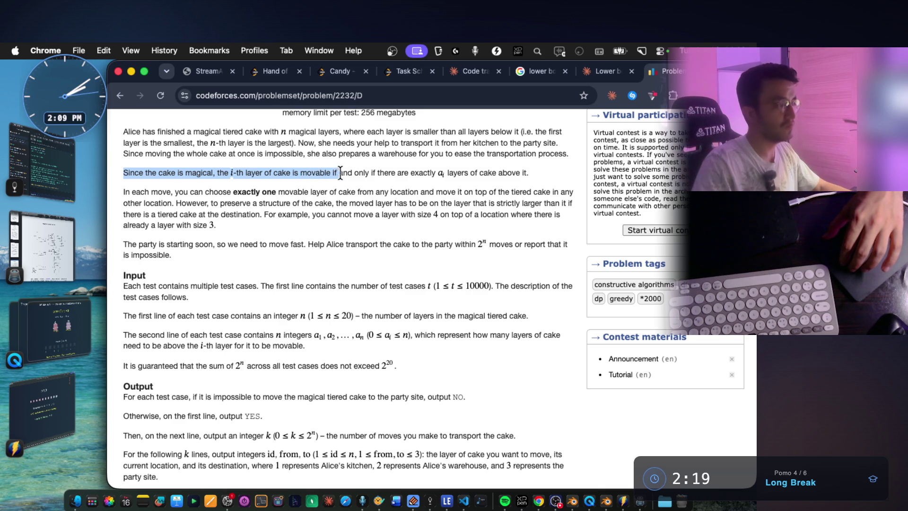
{"action": "left_click", "coordinate": [483, 184]}
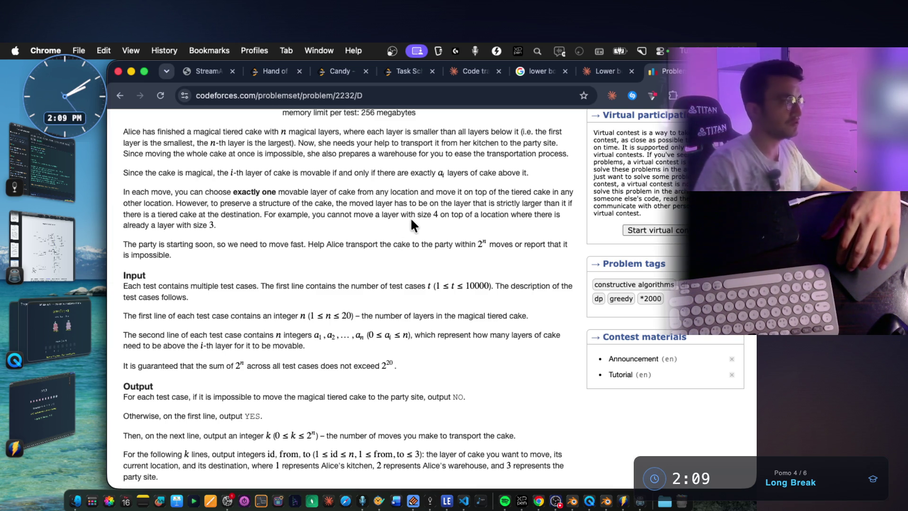
{"action": "scroll", "coordinate": [388, 218], "scroll_direction": "down", "scroll_amount": 1}
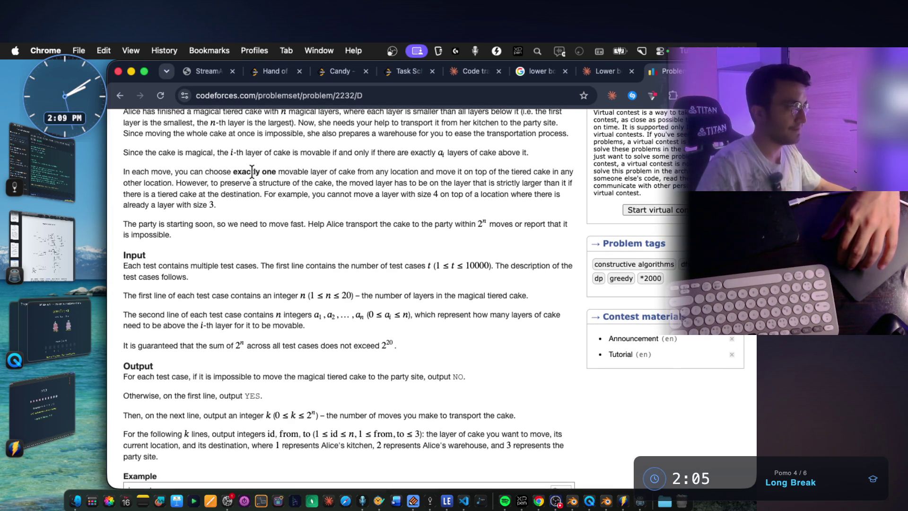
{"action": "left_click_drag", "start_coordinate": [297, 173], "coordinate": [399, 167]}
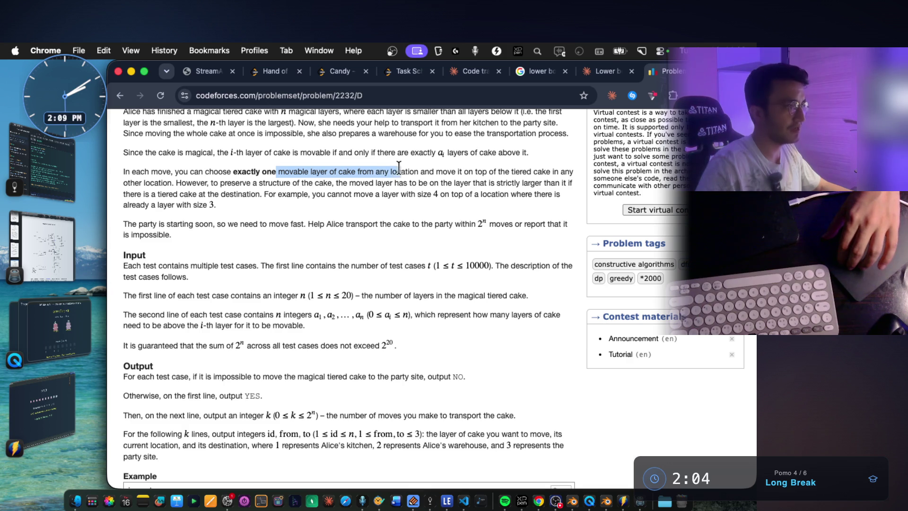
{"action": "left_click_drag", "start_coordinate": [491, 173], "coordinate": [558, 174]}
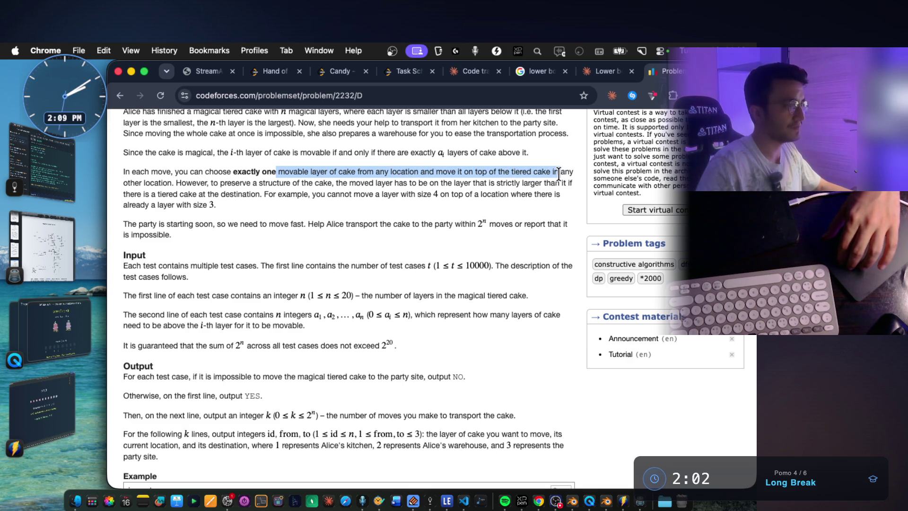
{"action": "scroll", "coordinate": [544, 180], "scroll_direction": "down", "scroll_amount": 10}
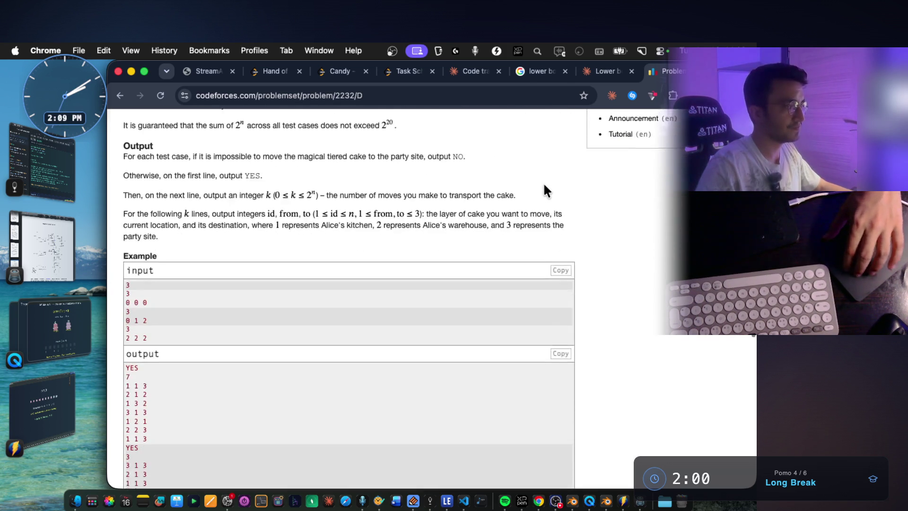
{"action": "scroll", "coordinate": [543, 183], "scroll_direction": "down", "scroll_amount": 10}
{"action": "scroll", "coordinate": [539, 191], "scroll_direction": "up", "scroll_amount": 10}
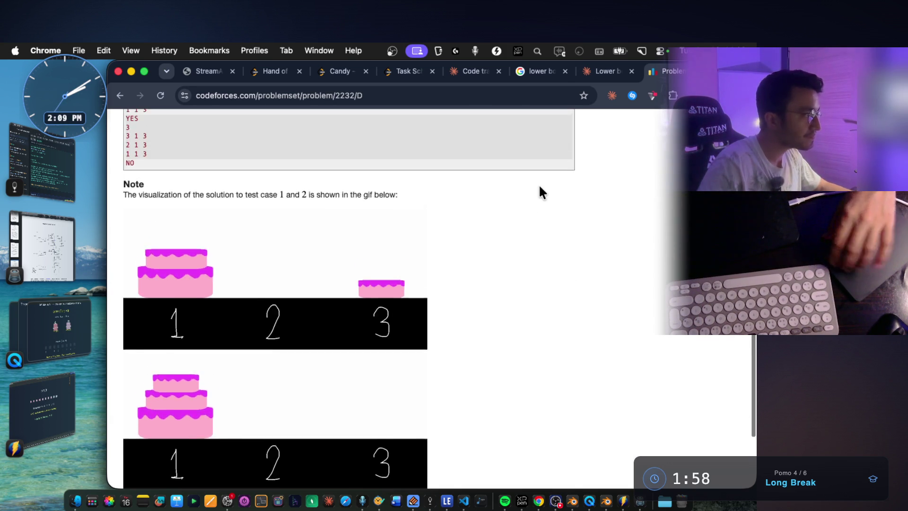
{"action": "left_click_drag", "start_coordinate": [161, 235], "coordinate": [469, 237]}
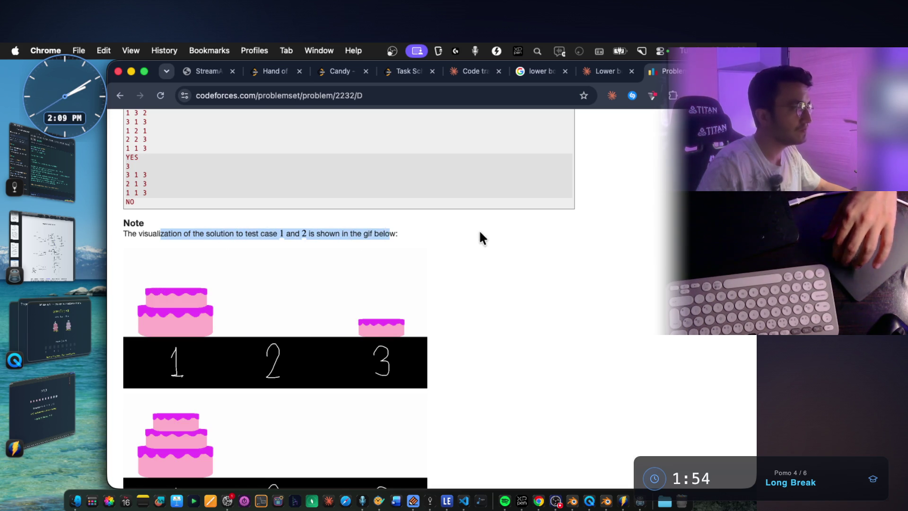
{"action": "scroll", "coordinate": [490, 227], "scroll_direction": "down", "scroll_amount": 2}
{"action": "scroll", "coordinate": [533, 226], "scroll_direction": "down", "scroll_amount": 5}
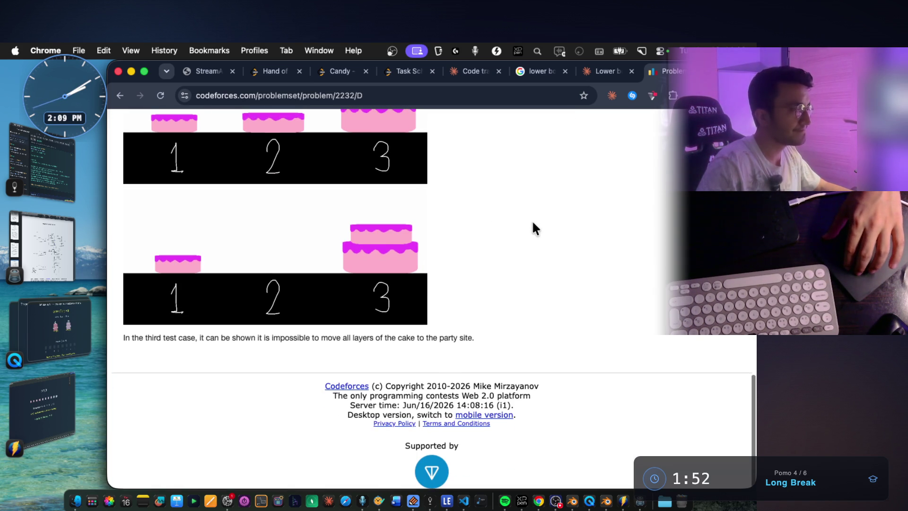
{"action": "left_click_drag", "start_coordinate": [206, 338], "coordinate": [476, 336]}
{"action": "scroll", "coordinate": [502, 237], "scroll_direction": "up", "scroll_amount": 9}
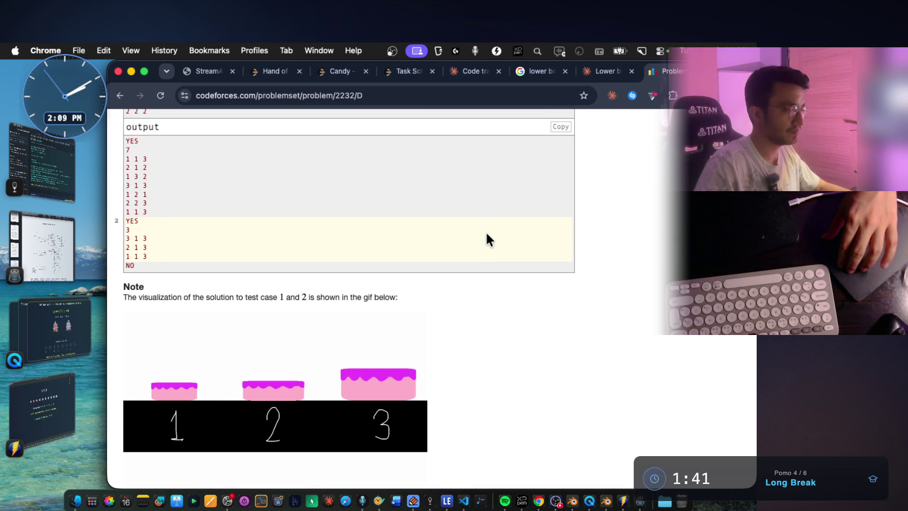
{"action": "scroll", "coordinate": [487, 234], "scroll_direction": "up", "scroll_amount": 5}
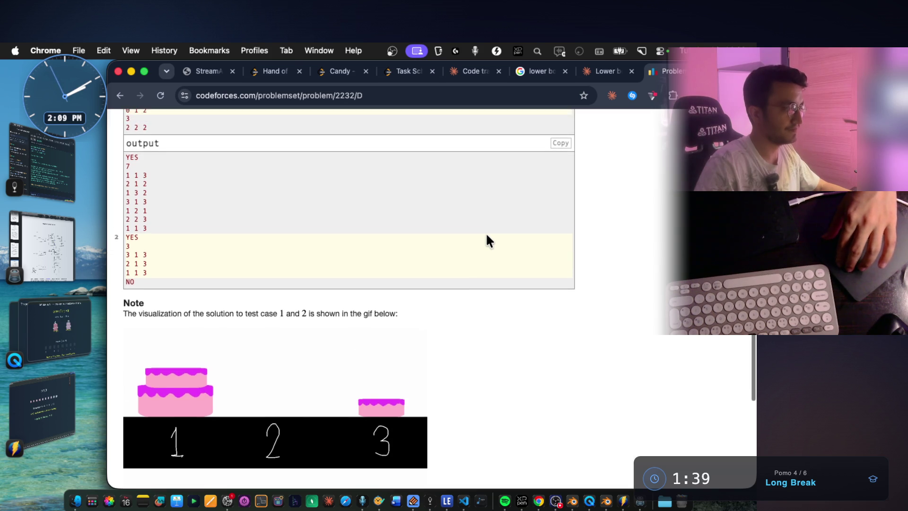
{"action": "scroll", "coordinate": [487, 237], "scroll_direction": "up", "scroll_amount": 15}
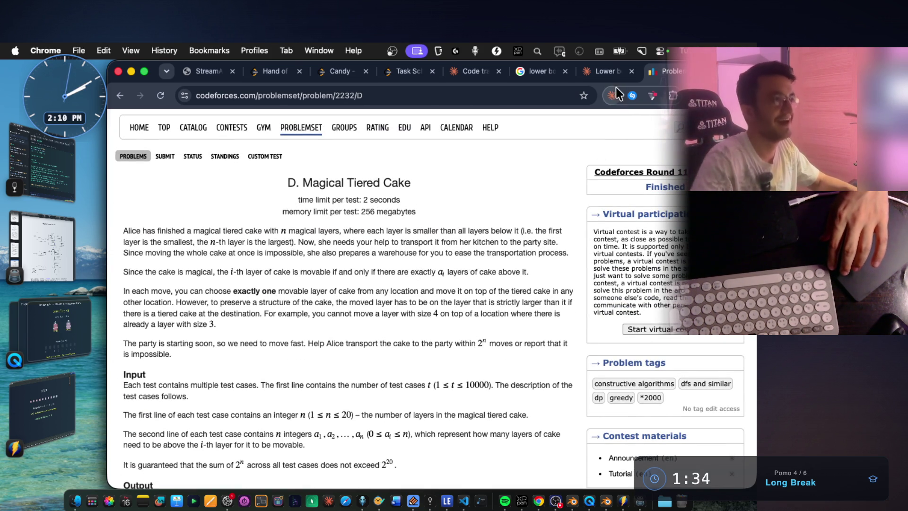
Note Claude's suggested 1100–1500 starting range, then sort the constructive-greedy problemset by ascending rating.
{"action": "left_click", "coordinate": [613, 75]}
{"action": "scroll", "coordinate": [420, 258], "scroll_direction": "down", "scroll_amount": 3}
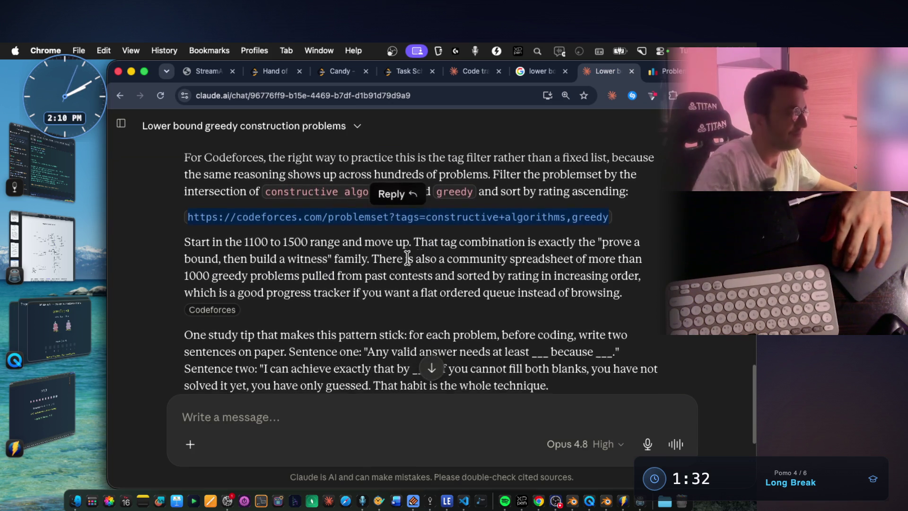
{"action": "left_click_drag", "start_coordinate": [243, 240], "coordinate": [504, 244]}
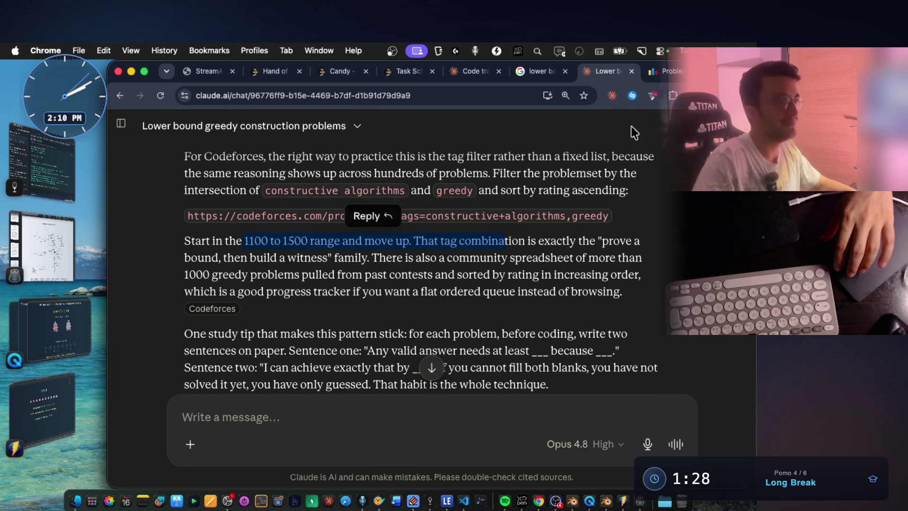
{"action": "left_click", "coordinate": [662, 75]}
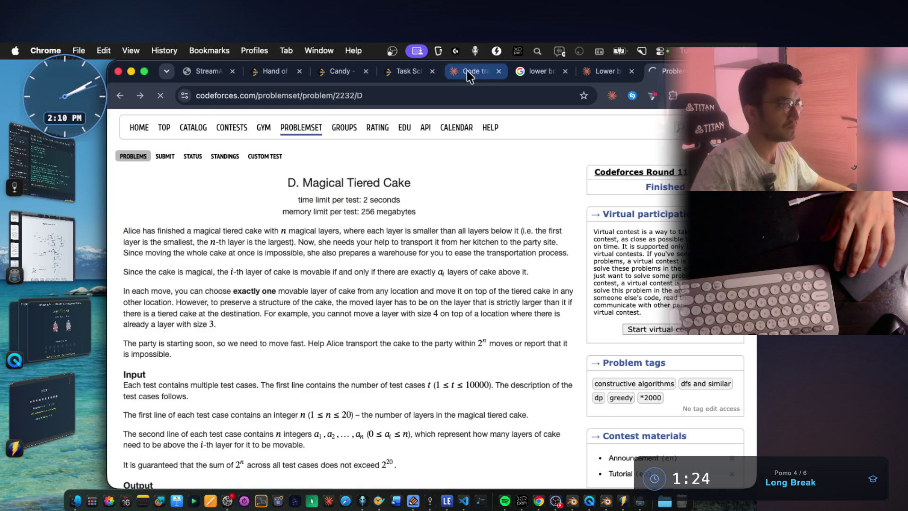
{"action": "left_click", "coordinate": [128, 96]}
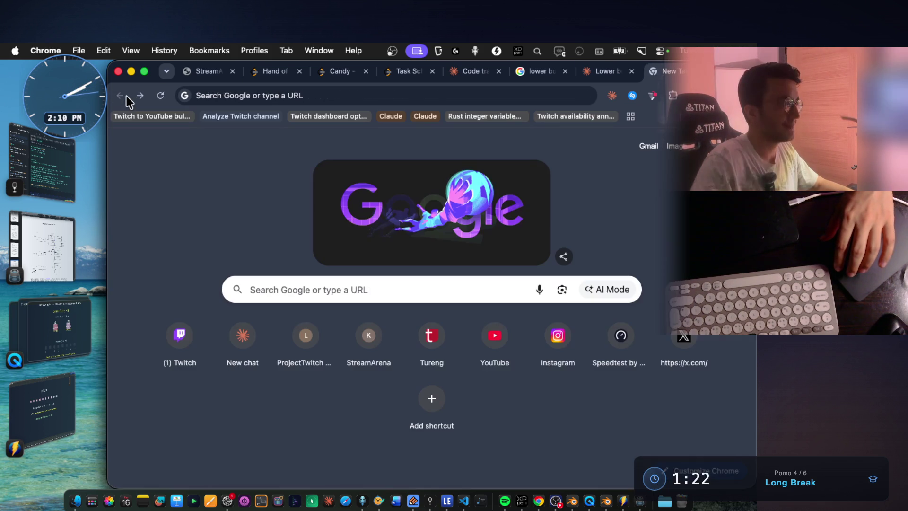
{"action": "left_click", "coordinate": [135, 96]}
{"action": "scroll", "coordinate": [471, 255], "scroll_direction": "down", "scroll_amount": 2}
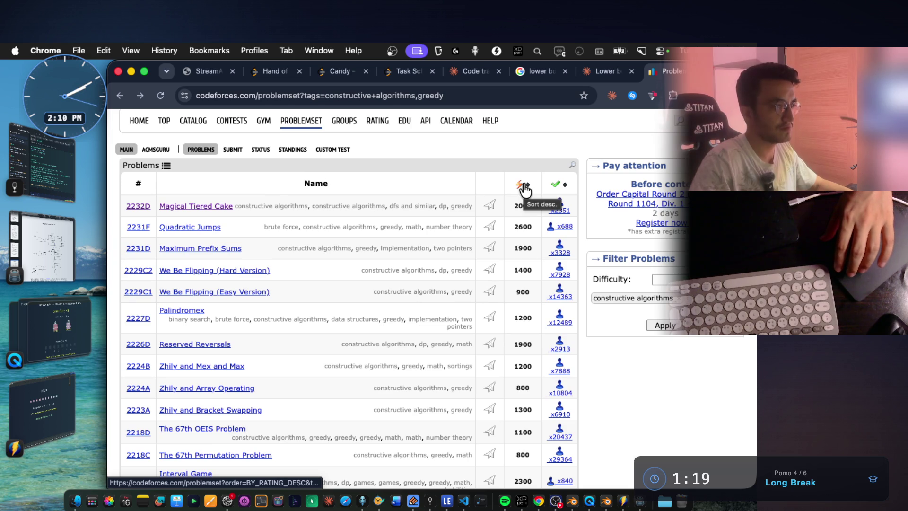
{"action": "left_click", "coordinate": [525, 187]}
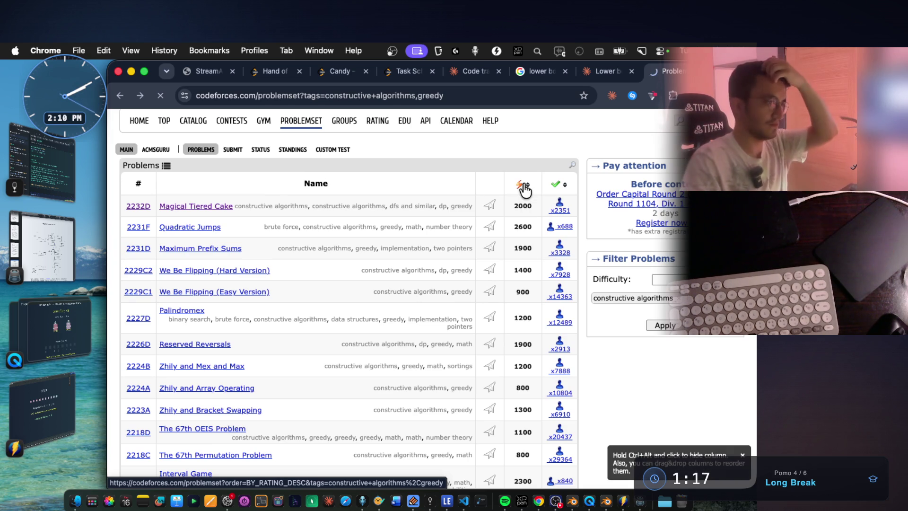
{"action": "left_click", "coordinate": [527, 233]}
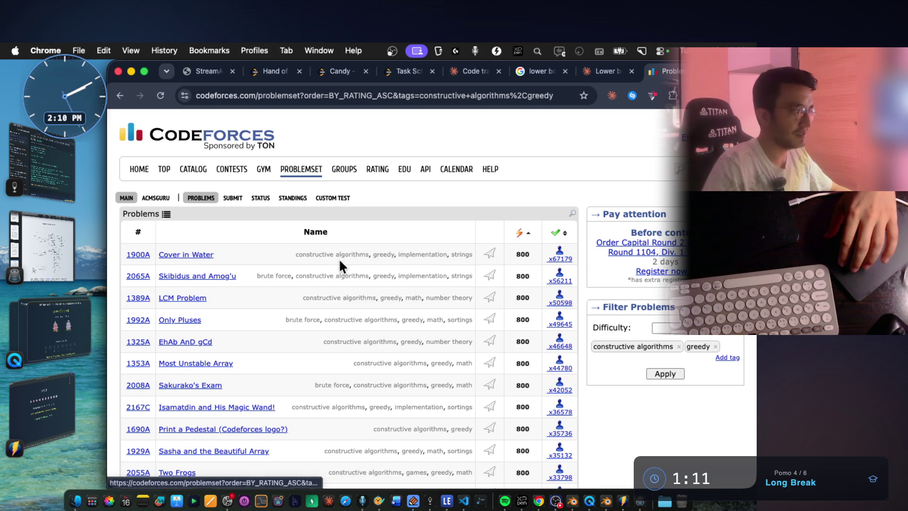
{"action": "scroll", "coordinate": [376, 258], "scroll_direction": "down", "scroll_amount": 2}
{"action": "scroll", "coordinate": [377, 257], "scroll_direction": "up", "scroll_amount": 2}
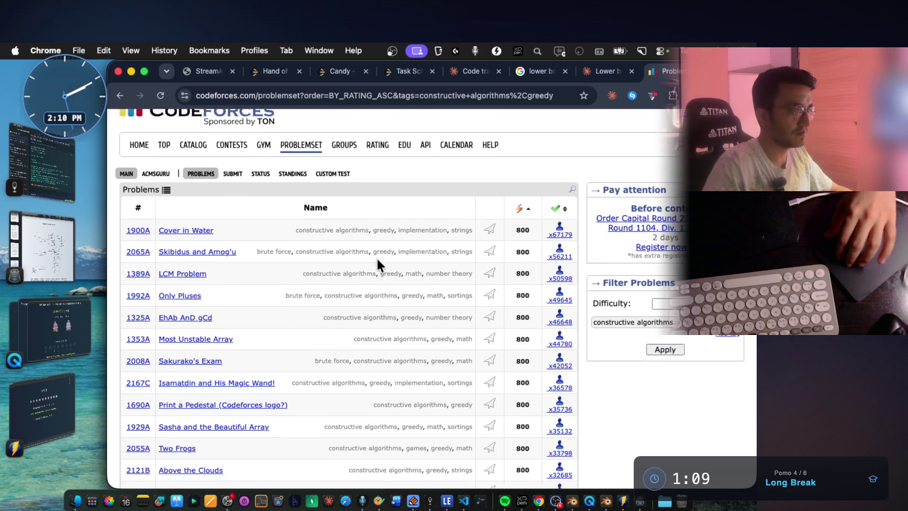
{"action": "left_click", "coordinate": [595, 75]}
Highlight Claude's advice on the tag combination, building a witness, and the rating-sorted problem list.
{"action": "left_click", "coordinate": [436, 252]}
{"action": "left_click_drag", "start_coordinate": [440, 244], "coordinate": [492, 244]}
{"action": "left_click", "coordinate": [488, 248]}
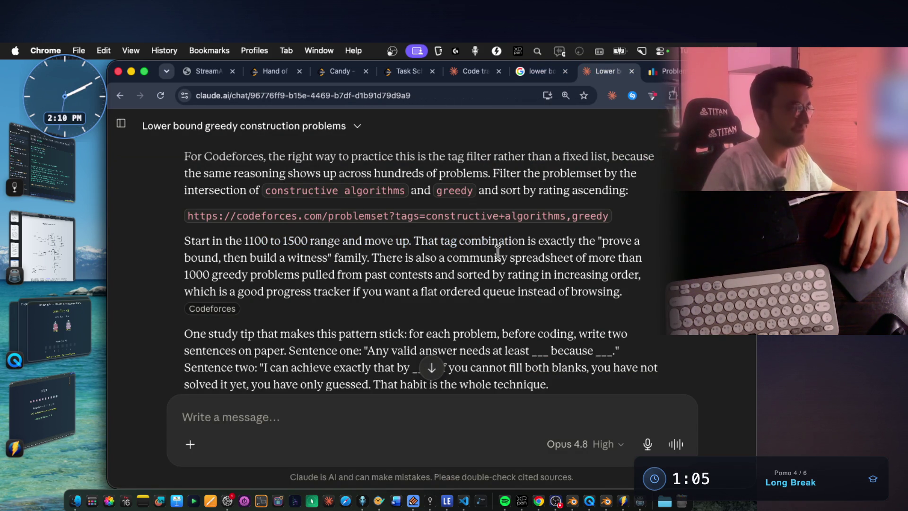
{"action": "mouse_move", "coordinate": [255, 263]}
{"action": "left_mouse_down"}
{"action": "mouse_move", "coordinate": [339, 254]}
{"action": "mouse_move", "coordinate": [464, 260]}
{"action": "left_mouse_up"}
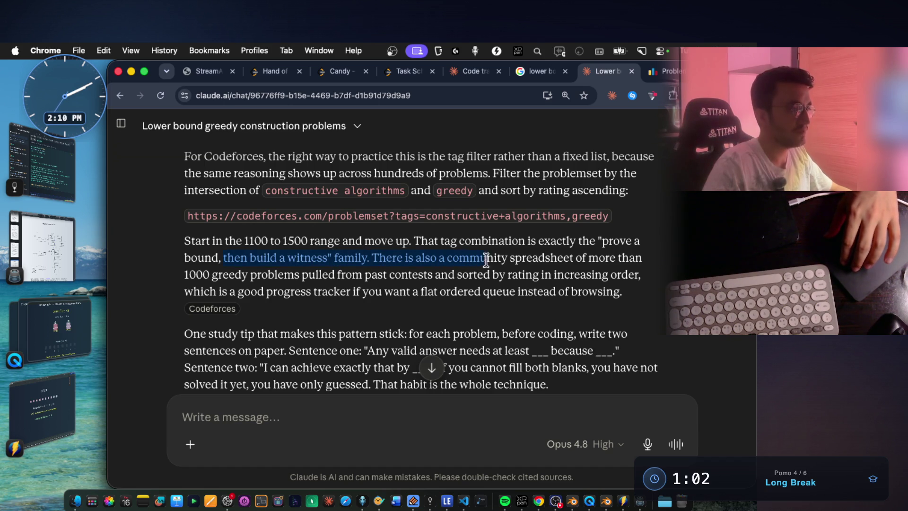
{"action": "mouse_move", "coordinate": [551, 264]}
{"action": "left_mouse_down"}
{"action": "mouse_move", "coordinate": [600, 268]}
{"action": "mouse_move", "coordinate": [636, 260]}
{"action": "left_mouse_up"}
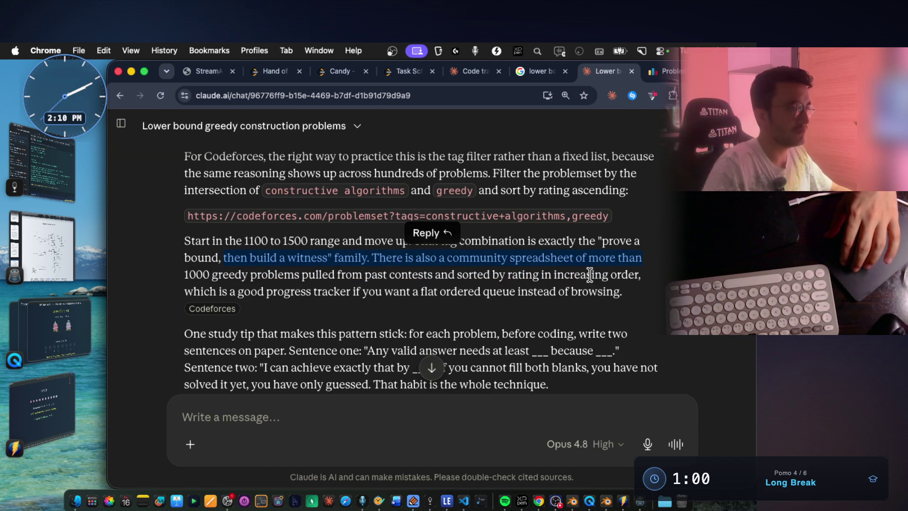
{"action": "left_click_drag", "start_coordinate": [208, 274], "coordinate": [321, 274]}
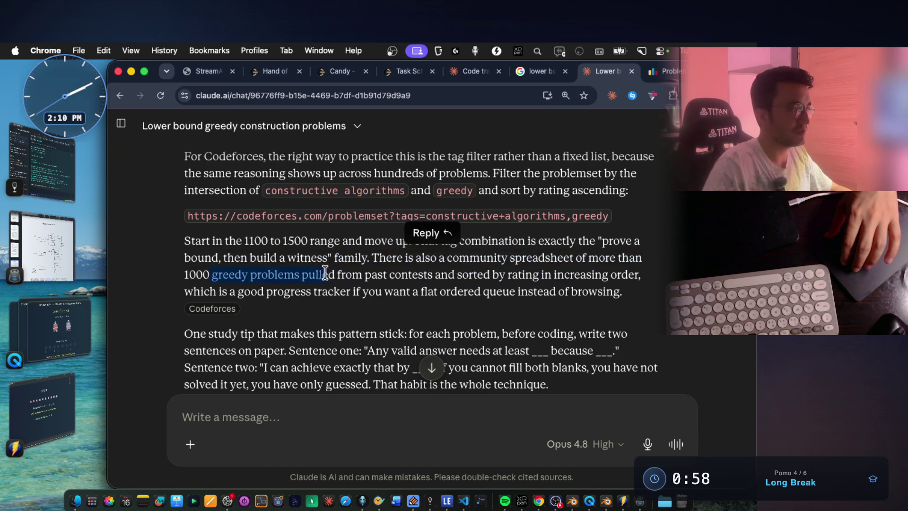
{"action": "left_click_drag", "start_coordinate": [397, 272], "coordinate": [517, 278]}
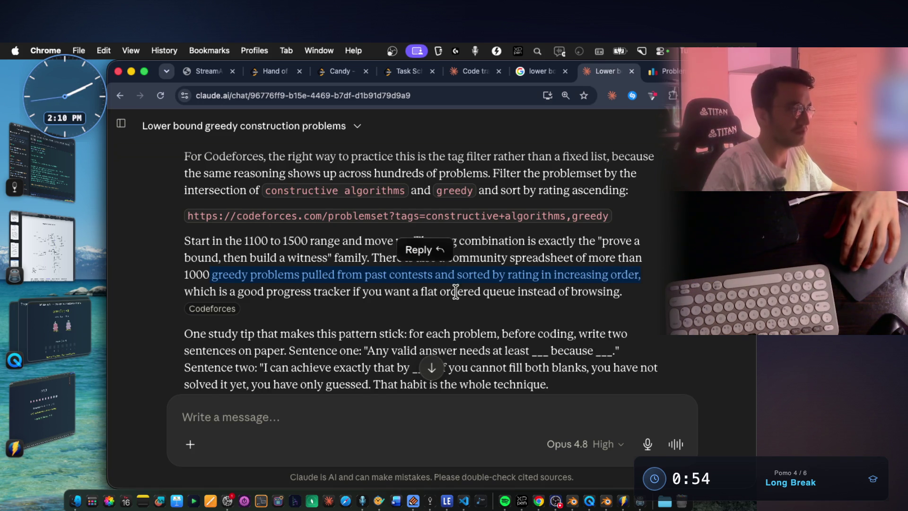
Highlight the flat ordered queue phrase and the study tip about each problem.
{"action": "scroll", "coordinate": [407, 298], "scroll_direction": "down", "scroll_amount": 3}
{"action": "left_click_drag", "start_coordinate": [367, 245], "coordinate": [503, 247]}
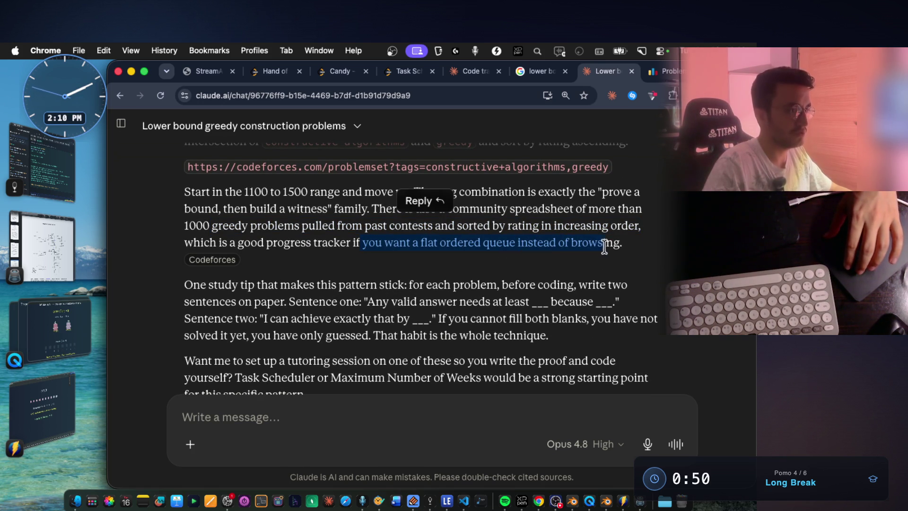
{"action": "left_click_drag", "start_coordinate": [604, 246], "coordinate": [626, 244]}
{"action": "scroll", "coordinate": [634, 242], "scroll_direction": "down", "scroll_amount": 3}
{"action": "left_click_drag", "start_coordinate": [269, 234], "coordinate": [360, 235]}
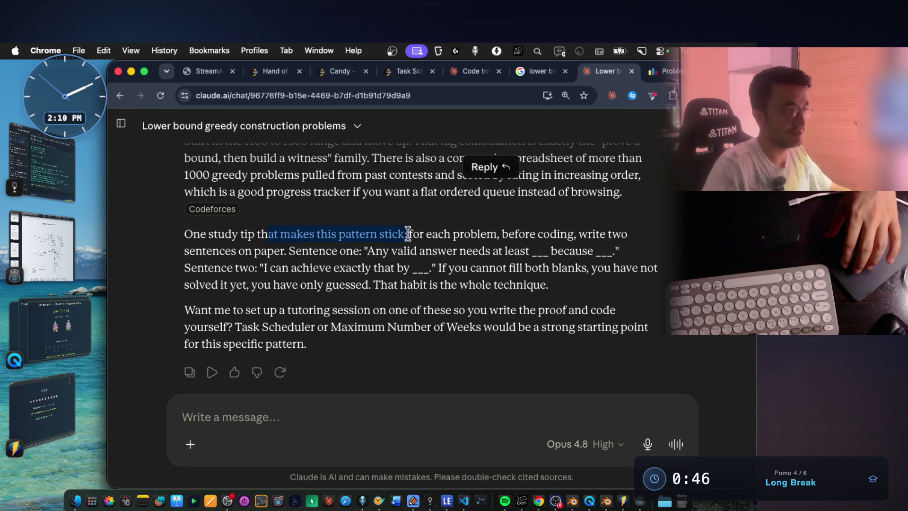
{"action": "left_click_drag", "start_coordinate": [494, 233], "coordinate": [504, 232]}
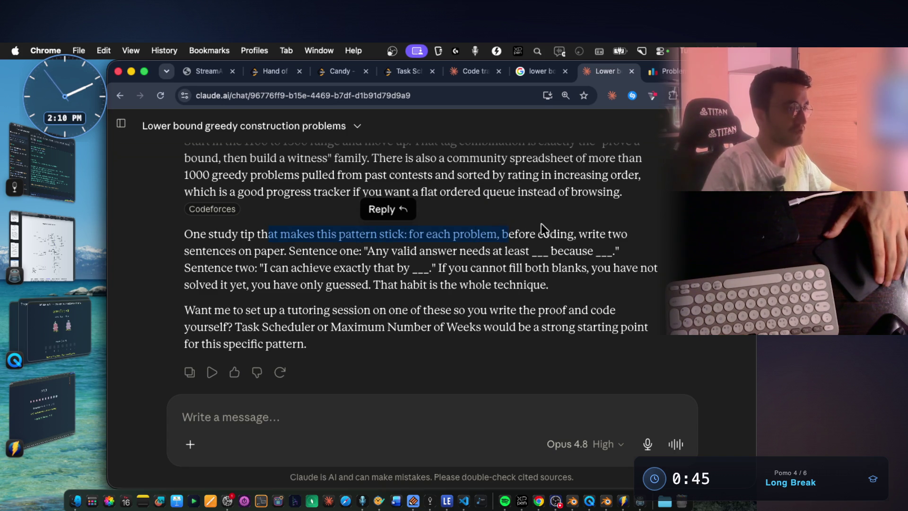
{"action": "left_click", "coordinate": [530, 232]}
Highlight the two fill-in-the-blank study sentences in Claude's reply.
{"action": "scroll", "coordinate": [426, 237], "scroll_direction": "down", "scroll_amount": 1}
{"action": "double_click", "coordinate": [294, 242]}
{"action": "left_click_drag", "start_coordinate": [375, 243], "coordinate": [535, 242]}
{"action": "left_click", "coordinate": [572, 204]}
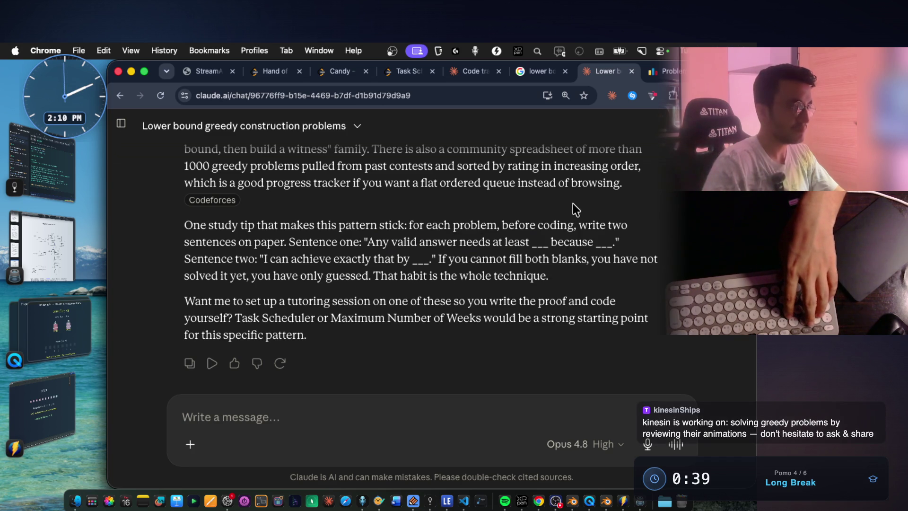
{"action": "left_click_drag", "start_coordinate": [263, 259], "coordinate": [531, 259]}
{"action": "left_click", "coordinate": [571, 275]}
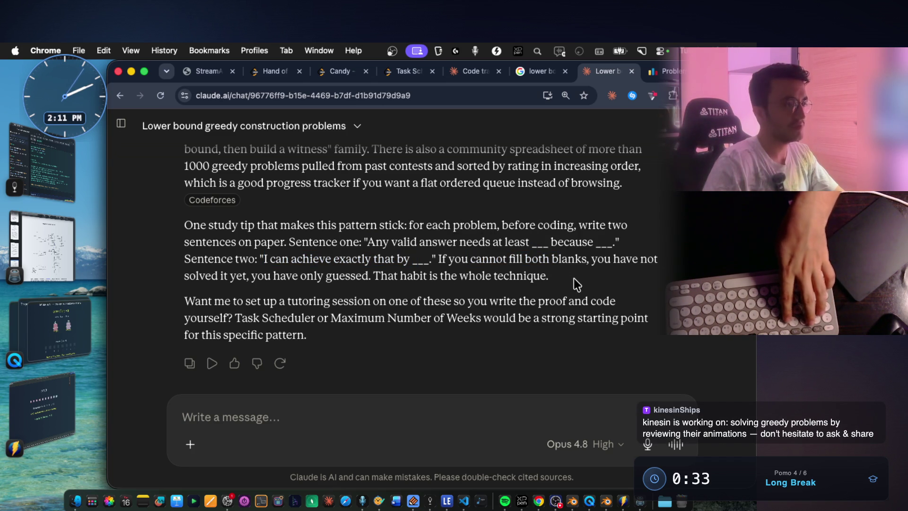
Capture the study tip paragraph as a screenshot for the greedy notes.
{"action": "left_click_drag", "start_coordinate": [185, 214], "coordinate": [686, 287]}
{"action": "left_click", "coordinate": [42, 164]}
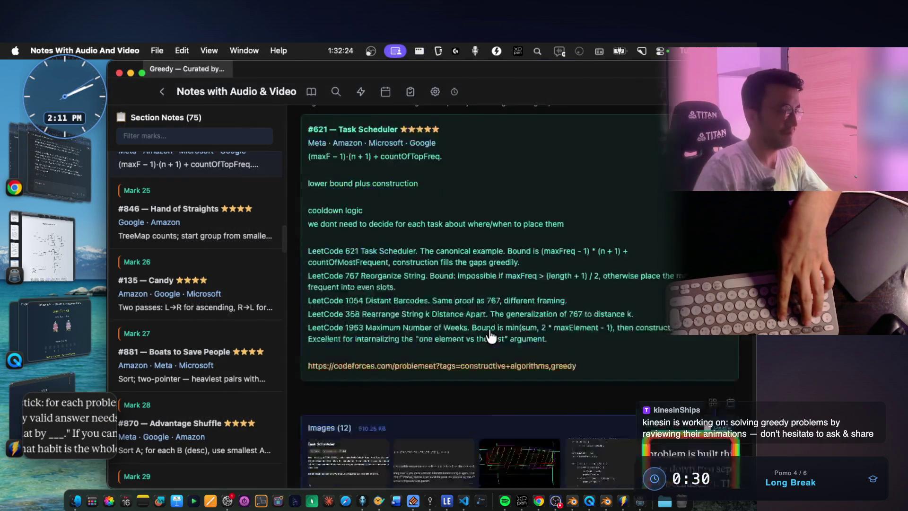
{"action": "scroll", "coordinate": [616, 360], "scroll_direction": "down", "scroll_amount": 5}
{"action": "left_click", "coordinate": [47, 163]}
{"action": "scroll", "coordinate": [410, 240], "scroll_direction": "down", "scroll_amount": 5}
{"action": "scroll", "coordinate": [411, 239], "scroll_direction": "up", "scroll_amount": 5}
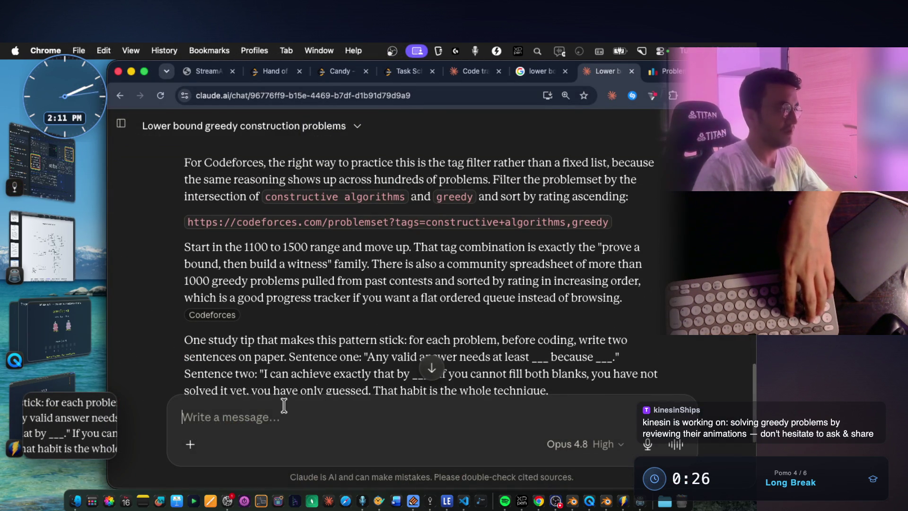
Ask Claude how hard the questions in that rating range are, then return to the Codeforces list.
{"action": "type", "text": "what about the rang"}
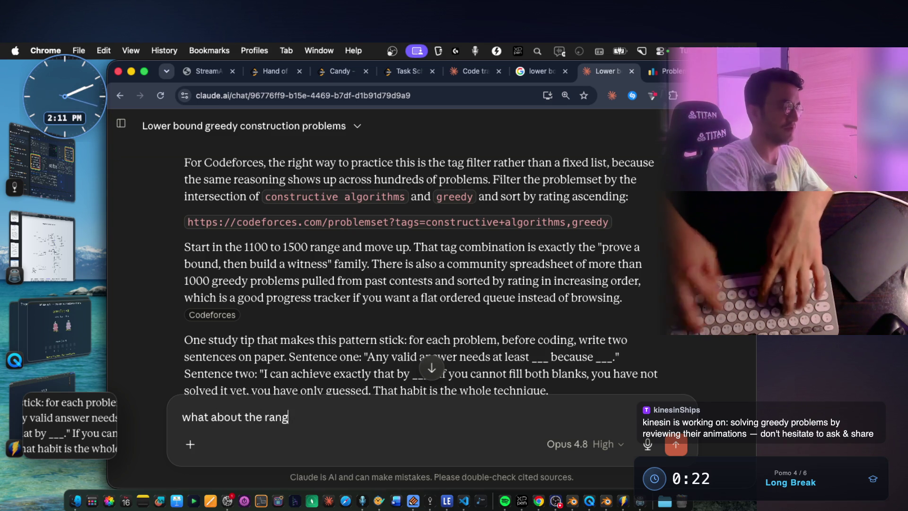
{"action": "type", "text": "e? does that"}
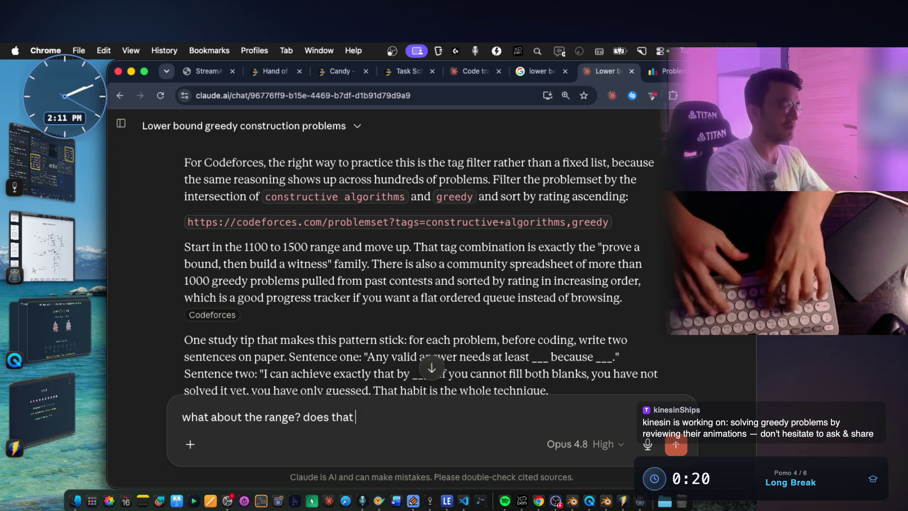
{"action": "type", "text": " show th"}
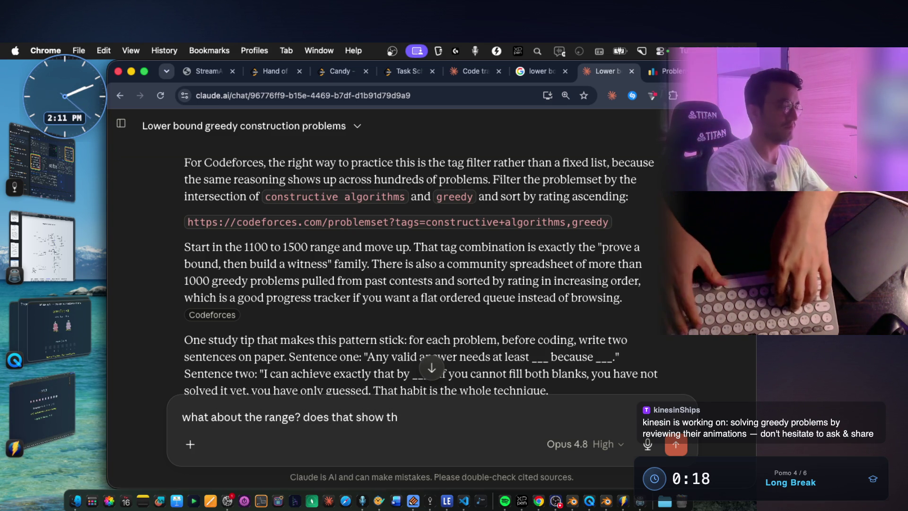
{"action": "key", "text": "BackSpace"}
{"action": "key", "text": "BackSpace"}
{"action": "type", "text": "how har"}
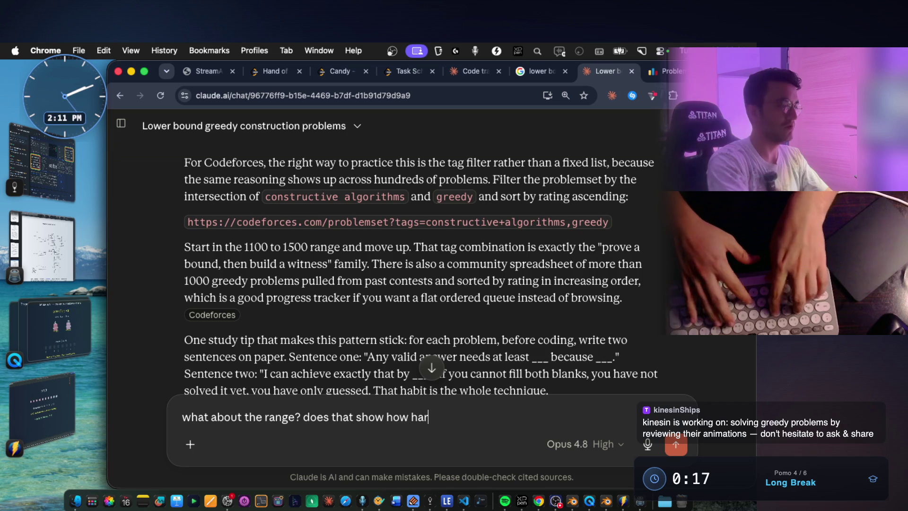
{"action": "type", "text": "d the question is"}
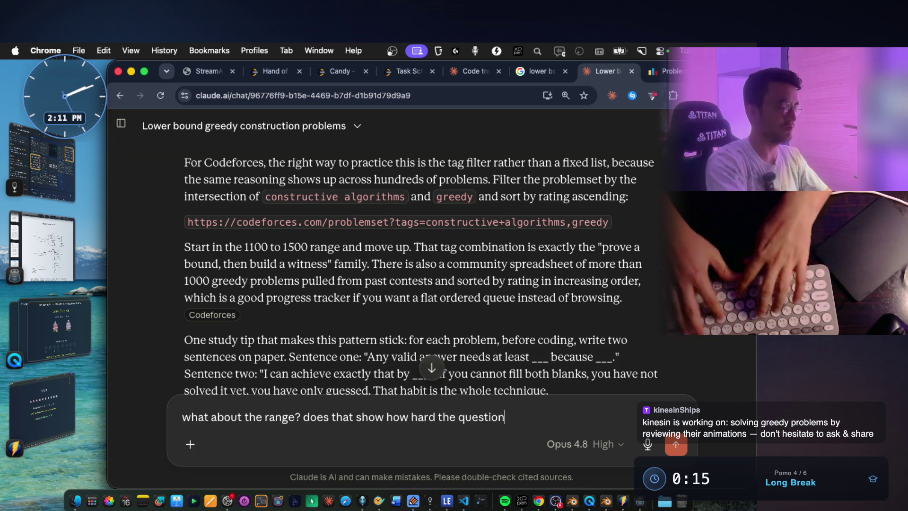
{"action": "key", "text": "Return"}
{"action": "scroll", "coordinate": [285, 405], "scroll_direction": "up", "scroll_amount": 3}
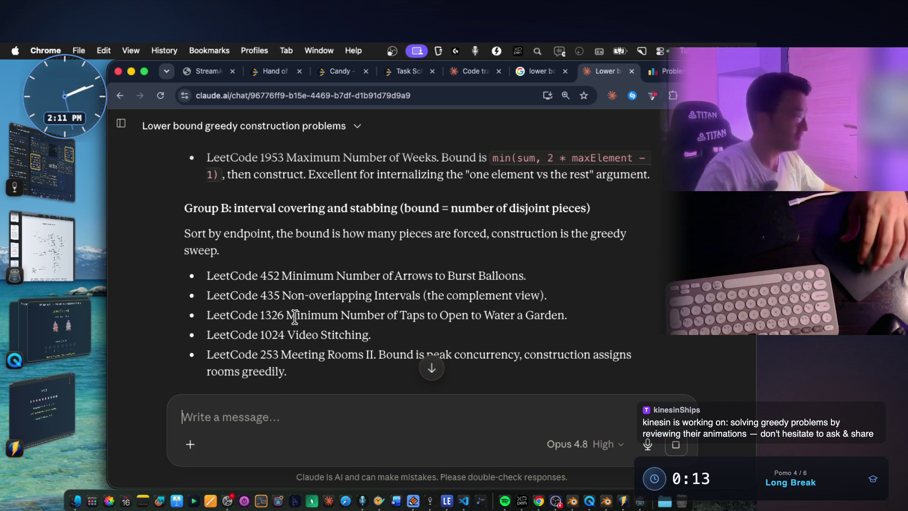
{"action": "left_click", "coordinate": [652, 74]}
{"action": "scroll", "coordinate": [542, 150], "scroll_direction": "down", "scroll_amount": 2}
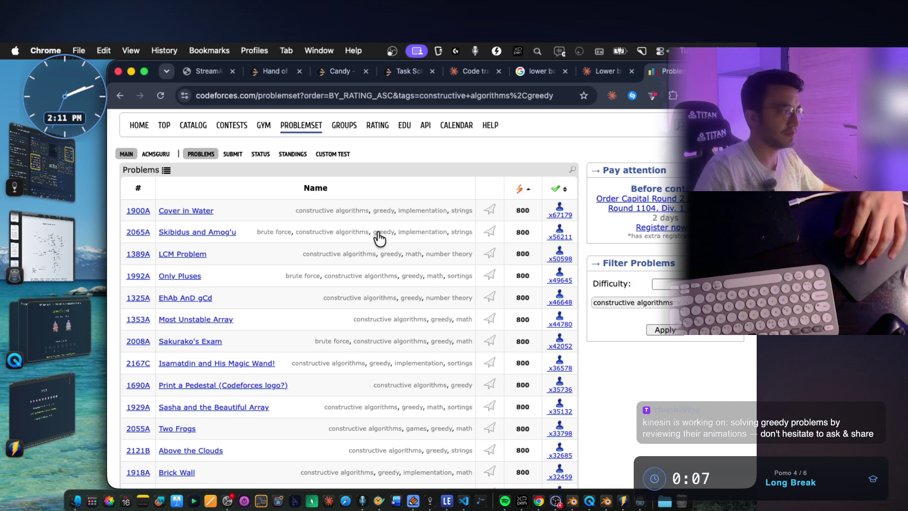
Read Codeforces 1900A Cover in Water's statement, examples and notes, then return to the Claude chat.
{"action": "left_click", "coordinate": [194, 214]}
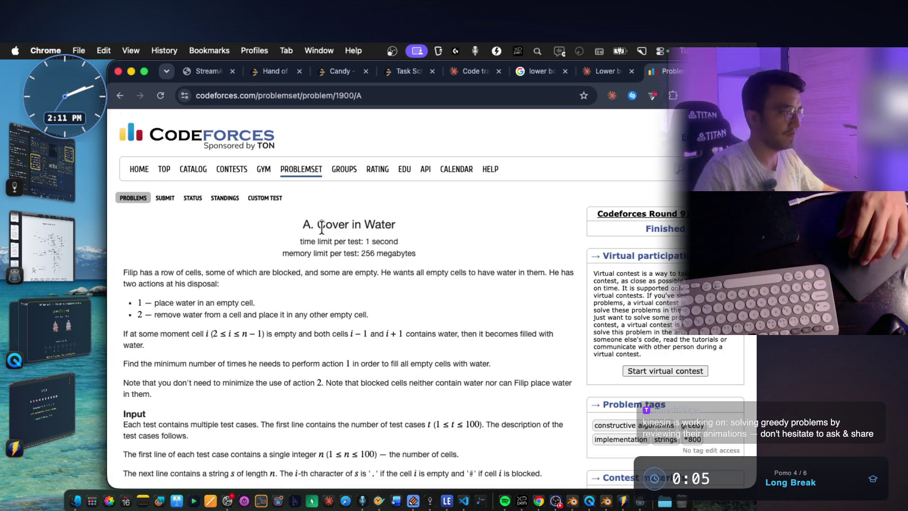
{"action": "scroll", "coordinate": [322, 227], "scroll_direction": "down", "scroll_amount": 3}
{"action": "scroll", "coordinate": [330, 230], "scroll_direction": "down", "scroll_amount": 10}
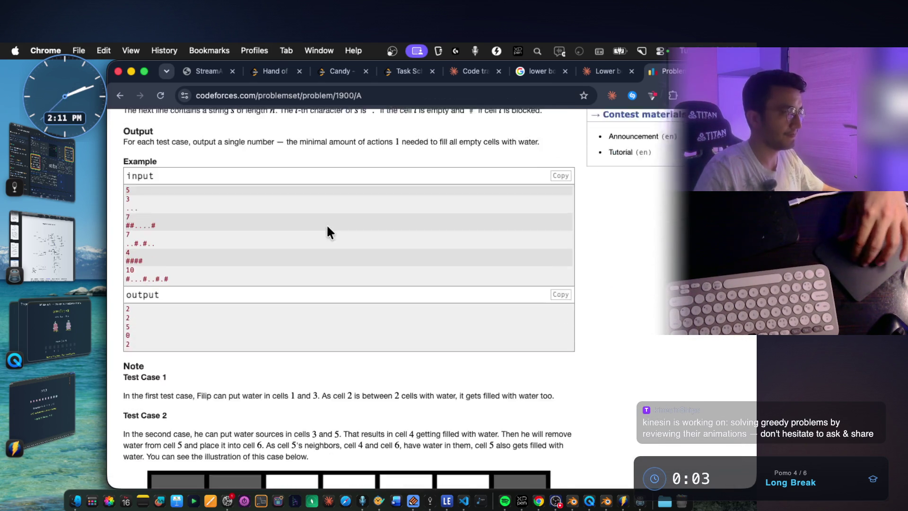
{"action": "scroll", "coordinate": [327, 226], "scroll_direction": "down", "scroll_amount": 5}
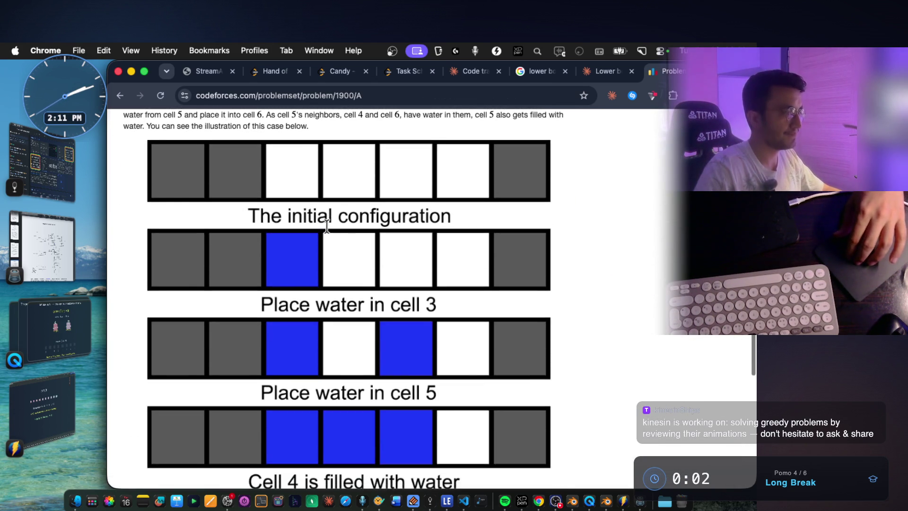
{"action": "scroll", "coordinate": [328, 226], "scroll_direction": "down", "scroll_amount": 8}
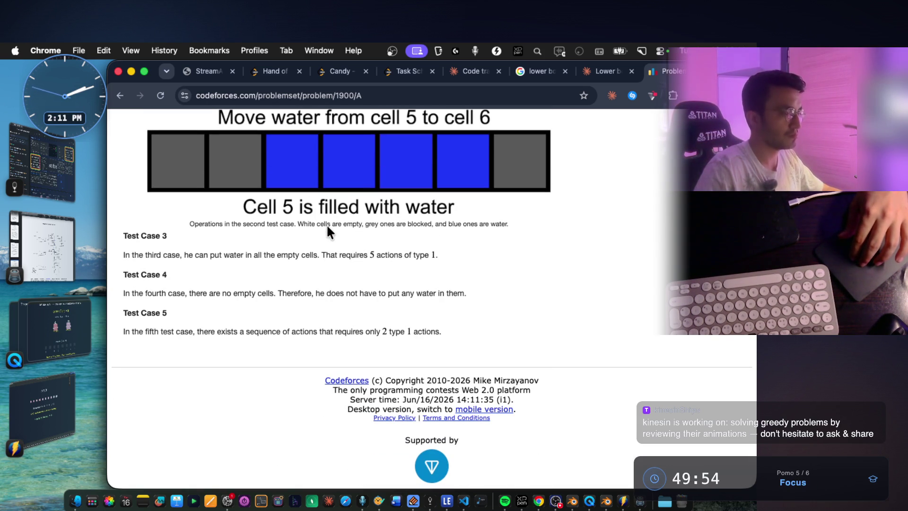
{"action": "scroll", "coordinate": [328, 227], "scroll_direction": "up", "scroll_amount": 20}
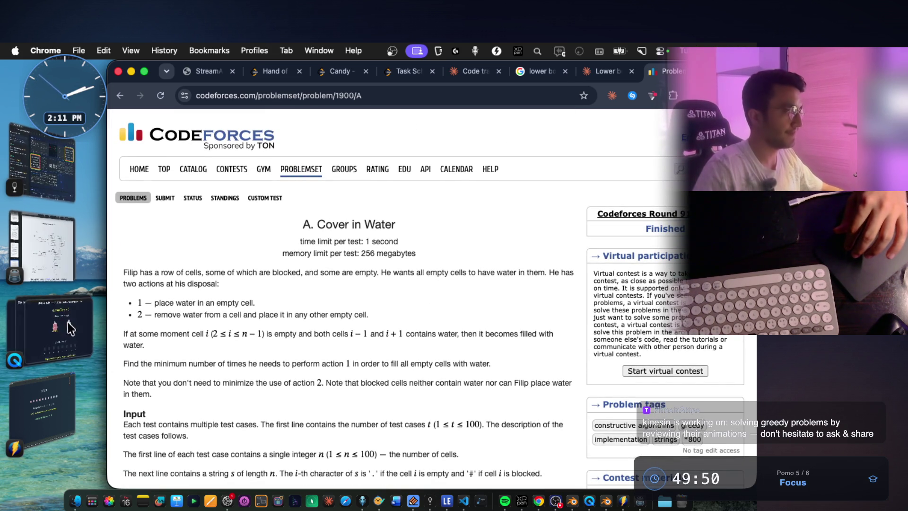
{"action": "key", "text": "ctrl+shift+Tab"}
{"action": "scroll", "coordinate": [334, 345], "scroll_direction": "up", "scroll_amount": 10}
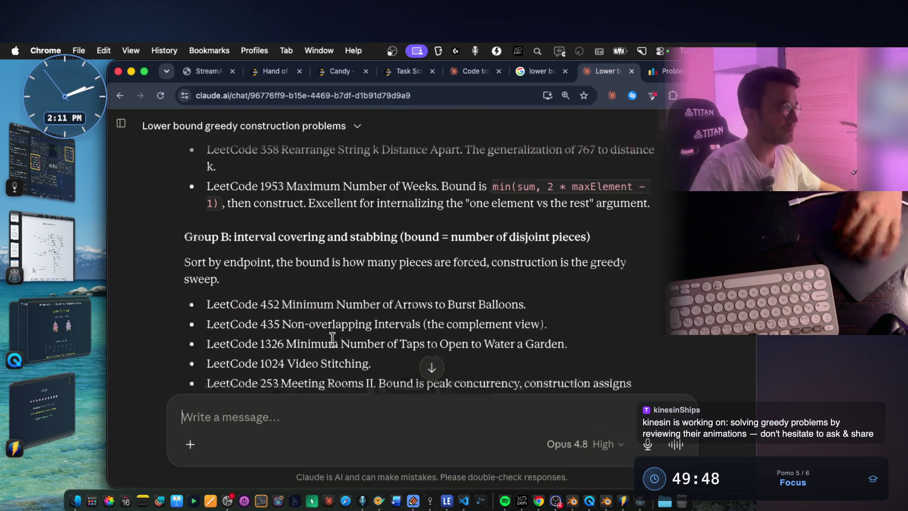
{"action": "scroll", "coordinate": [334, 339], "scroll_direction": "down", "scroll_amount": 5}
{"action": "scroll", "coordinate": [336, 322], "scroll_direction": "up", "scroll_amount": 10}
{"action": "left_click_drag", "start_coordinate": [231, 257], "coordinate": [655, 262]}
{"action": "left_click_drag", "start_coordinate": [252, 275], "coordinate": [279, 274]}
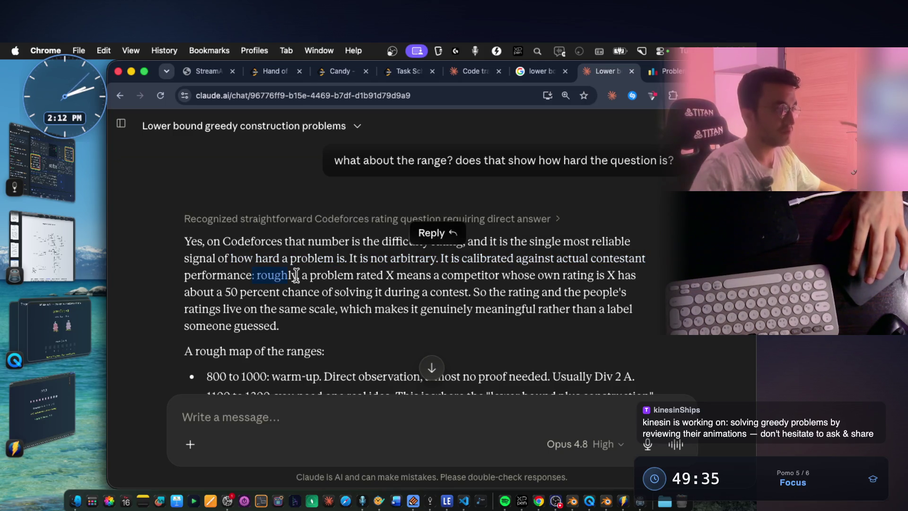
{"action": "left_click_drag", "start_coordinate": [410, 281], "coordinate": [632, 279]}
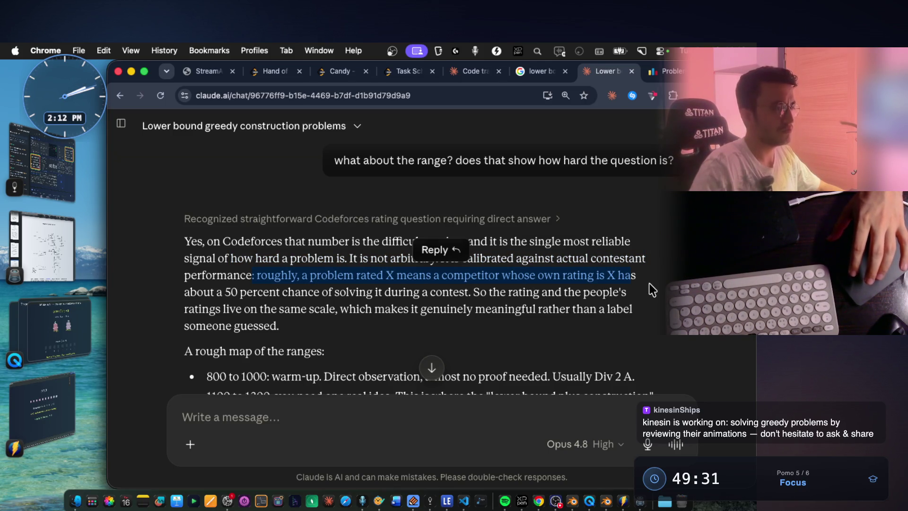
{"action": "left_click", "coordinate": [650, 282]}
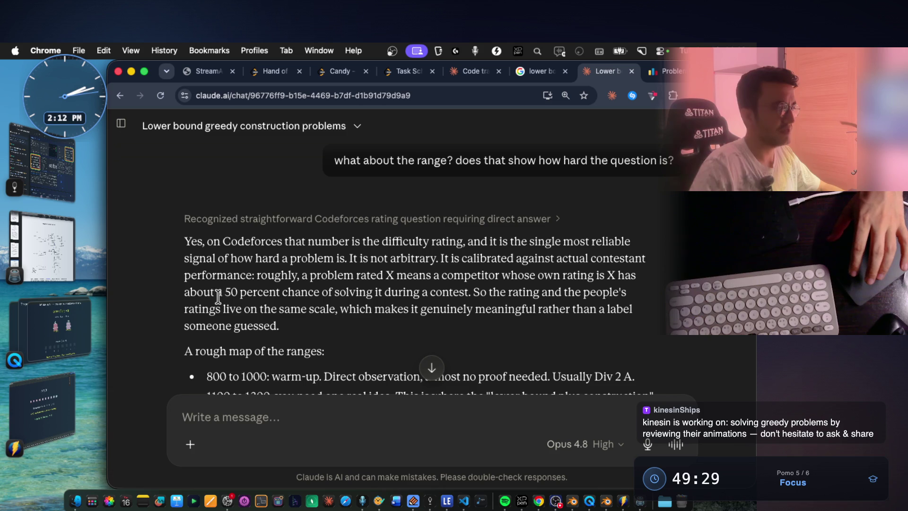
{"action": "left_click_drag", "start_coordinate": [216, 293], "coordinate": [374, 292]}
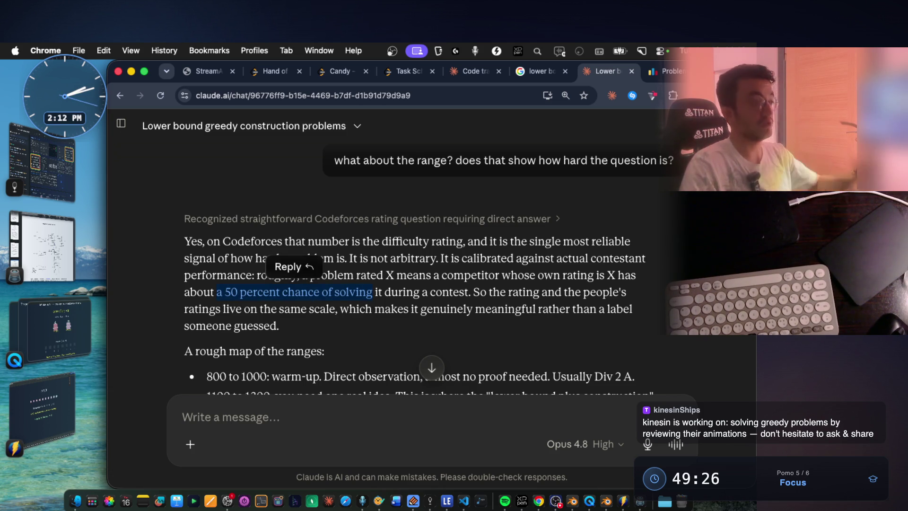
{"action": "scroll", "coordinate": [655, 269], "scroll_direction": "down", "scroll_amount": 1}
{"action": "scroll", "coordinate": [653, 264], "scroll_direction": "down", "scroll_amount": 3}
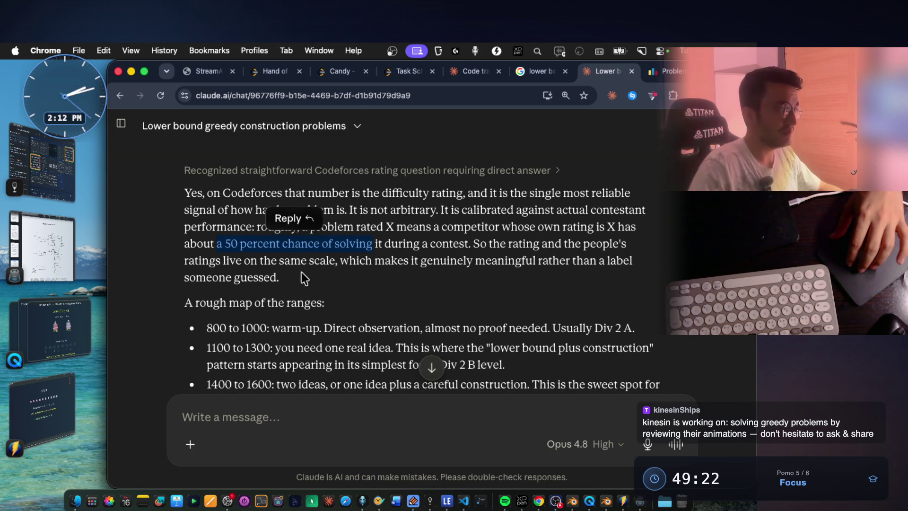
{"action": "left_click_drag", "start_coordinate": [250, 261], "coordinate": [630, 266]}
{"action": "scroll", "coordinate": [628, 295], "scroll_direction": "down", "scroll_amount": 4}
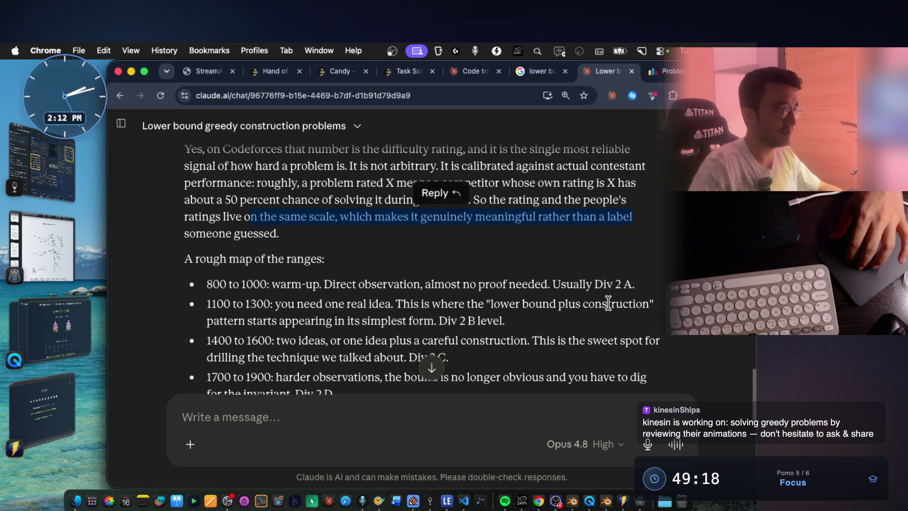
{"action": "left_click_drag", "start_coordinate": [273, 265], "coordinate": [460, 264]}
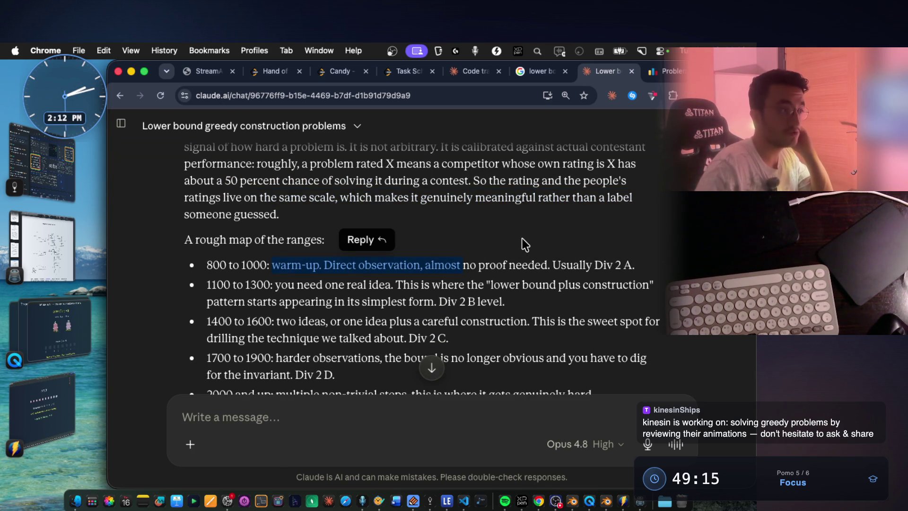
{"action": "left_click_drag", "start_coordinate": [281, 286], "coordinate": [669, 289]}
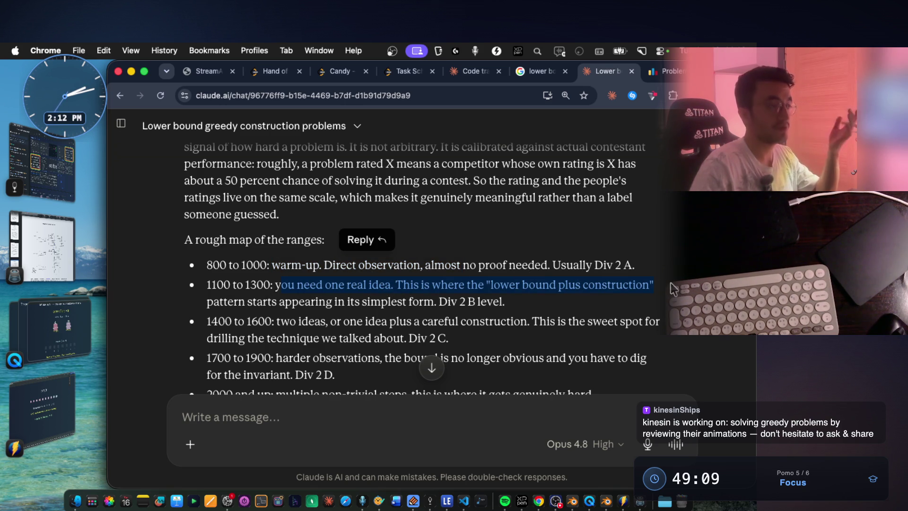
{"action": "scroll", "coordinate": [530, 246], "scroll_direction": "down", "scroll_amount": 1}
{"action": "left_click_drag", "start_coordinate": [419, 267], "coordinate": [502, 267]}
{"action": "left_click_drag", "start_coordinate": [281, 286], "coordinate": [370, 287]}
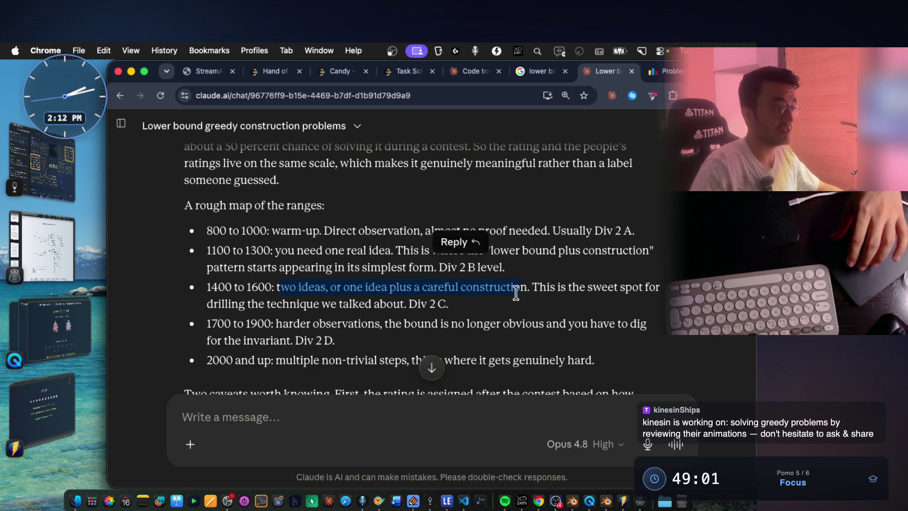
{"action": "left_click_drag", "start_coordinate": [276, 324], "coordinate": [377, 323]}
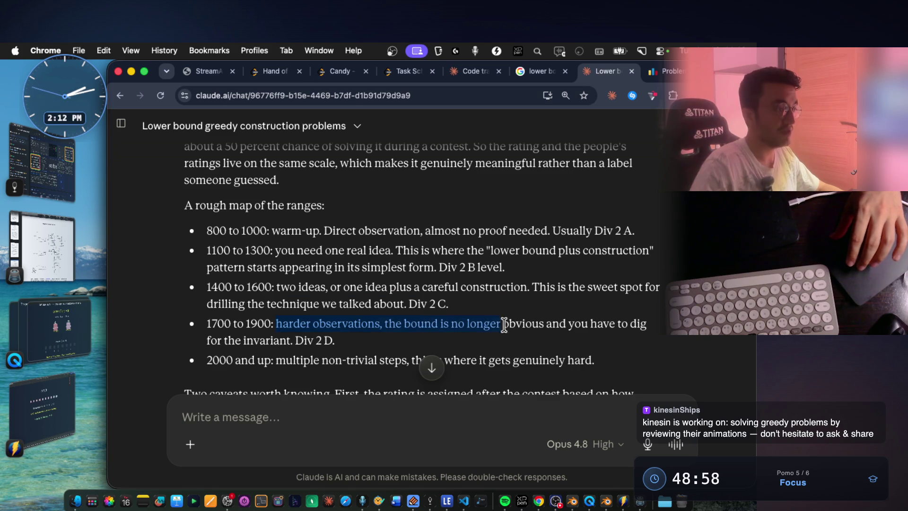
{"action": "left_click_drag", "start_coordinate": [632, 324], "coordinate": [640, 316]}
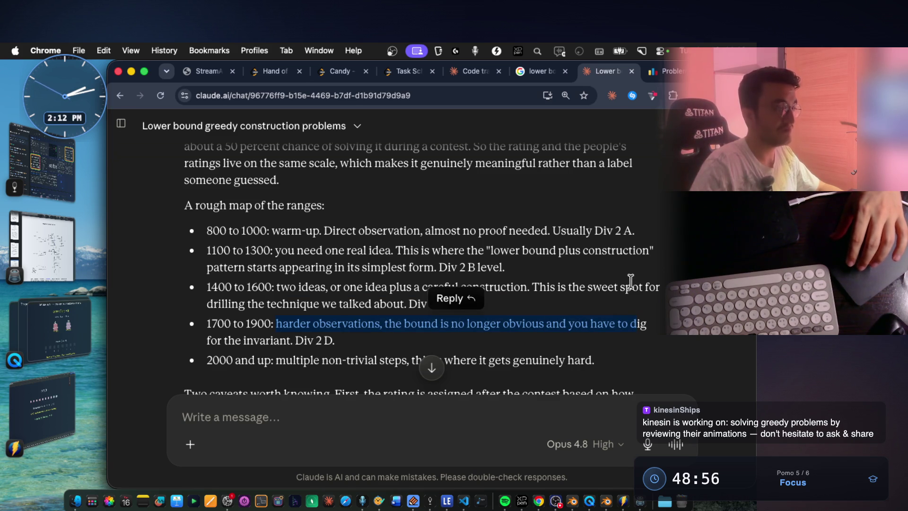
{"action": "left_click_drag", "start_coordinate": [254, 340], "coordinate": [314, 340]}
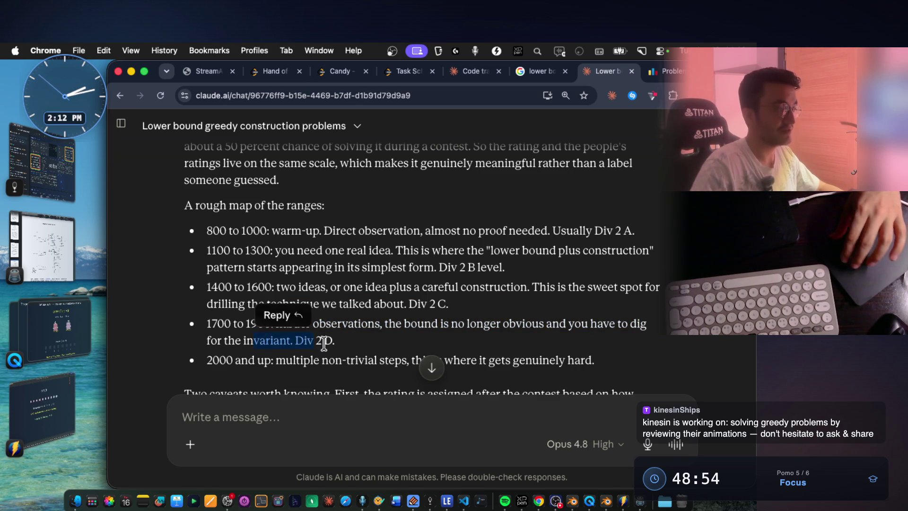
{"action": "scroll", "coordinate": [402, 305], "scroll_direction": "down", "scroll_amount": 2}
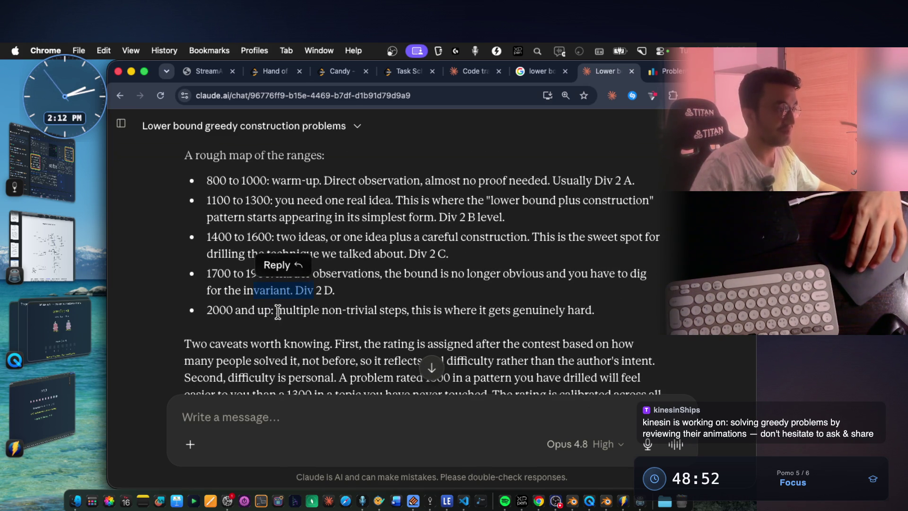
{"action": "left_click_drag", "start_coordinate": [277, 312], "coordinate": [372, 311]}
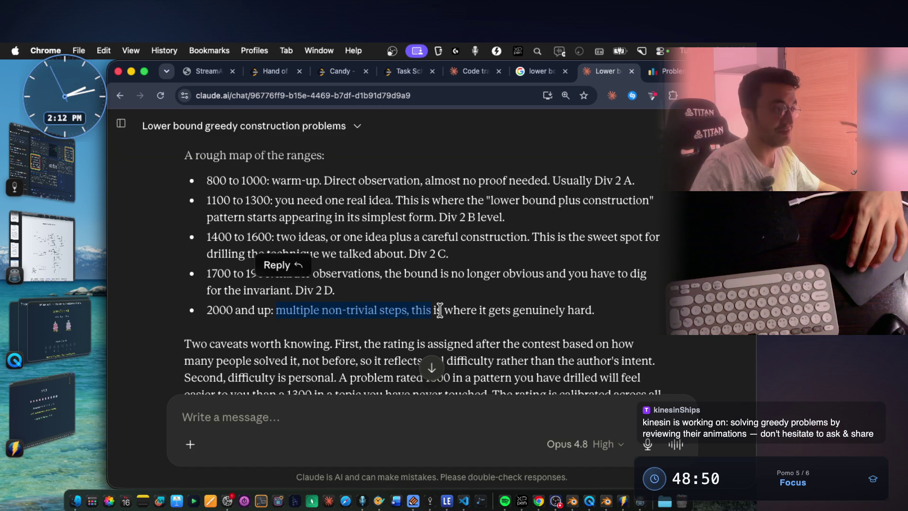
{"action": "left_click_drag", "start_coordinate": [590, 313], "coordinate": [590, 313]}
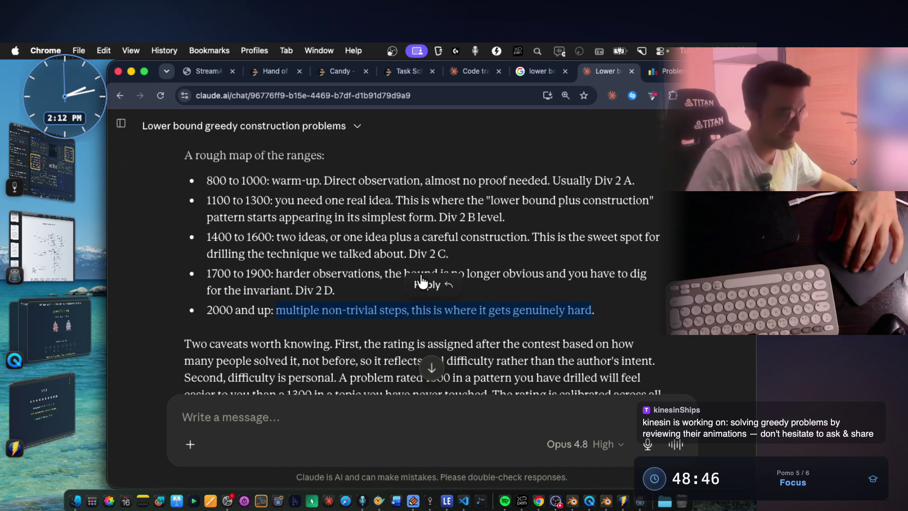
{"action": "scroll", "coordinate": [430, 266], "scroll_direction": "up", "scroll_amount": 1}
Look over Cover in Water's example cases, then bring up the Notes With Audio And Video app.
{"action": "key", "text": "ctrl+Tab"}
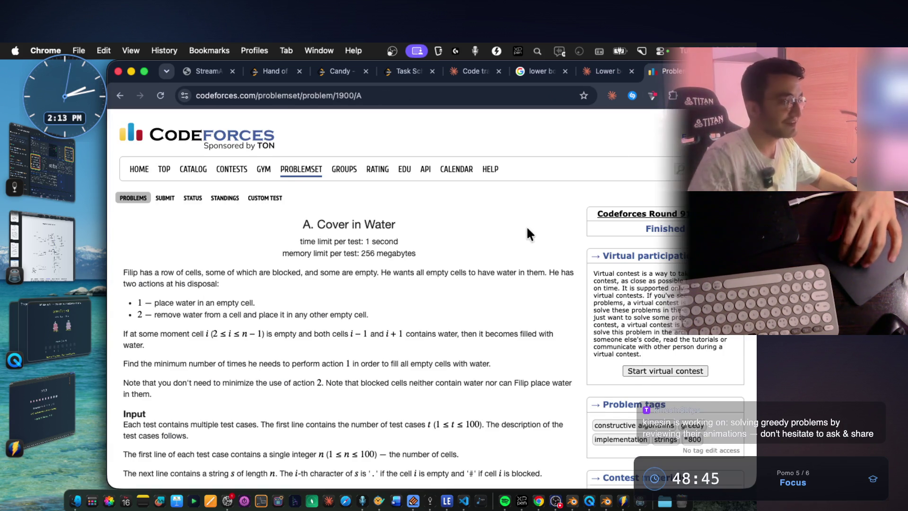
{"action": "scroll", "coordinate": [528, 231], "scroll_direction": "down", "scroll_amount": 3}
{"action": "scroll", "coordinate": [527, 226], "scroll_direction": "down", "scroll_amount": 7}
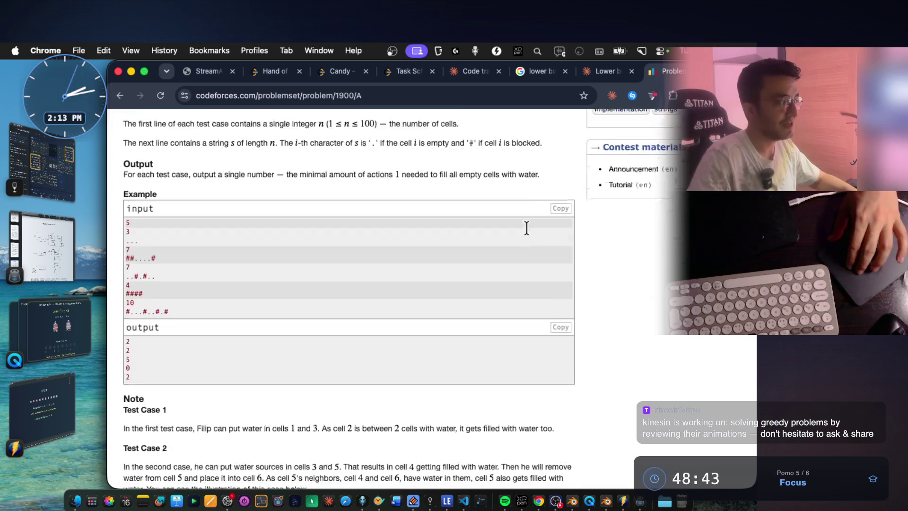
{"action": "scroll", "coordinate": [527, 225], "scroll_direction": "down", "scroll_amount": 5}
{"action": "scroll", "coordinate": [526, 226], "scroll_direction": "up", "scroll_amount": 15}
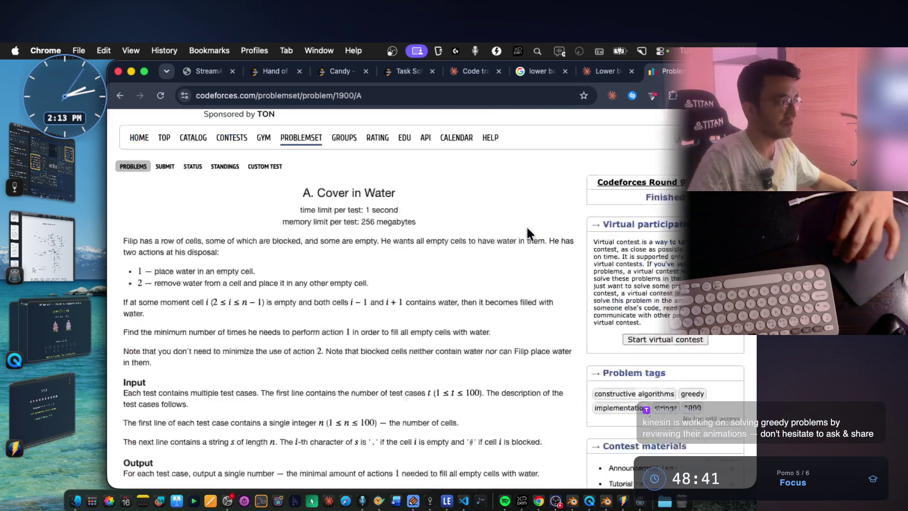
{"action": "key", "text": "super+Tab"}
{"action": "scroll", "coordinate": [459, 340], "scroll_direction": "up", "scroll_amount": 3}
{"action": "key", "text": "super+Tab"}
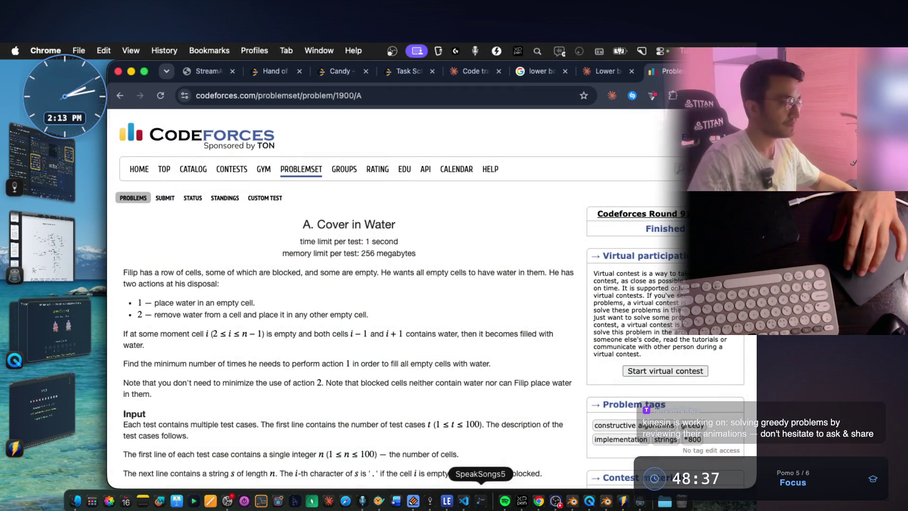
{"action": "left_click", "coordinate": [414, 501]}
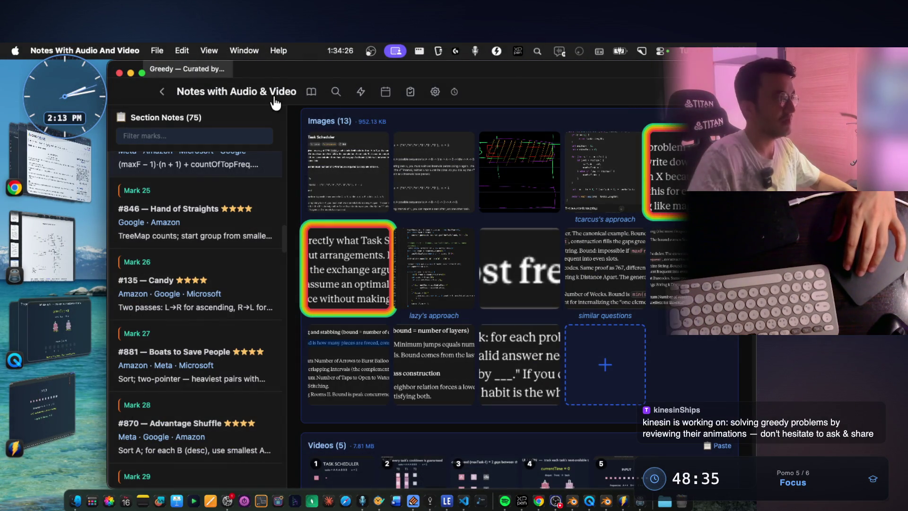
Navigate into the algo polishing-2 topic and open the Greedy Gap-Fill notes.
{"action": "left_click", "coordinate": [270, 95]}
{"action": "left_click", "coordinate": [284, 208]}
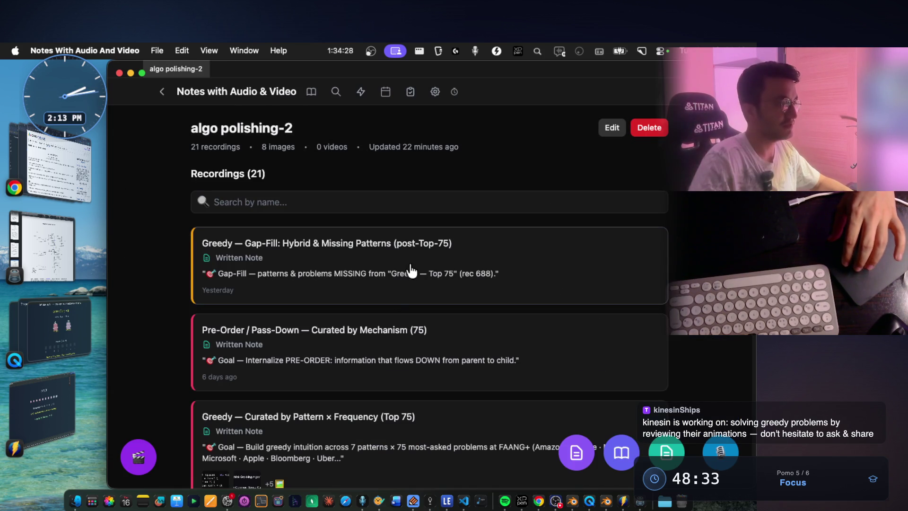
{"action": "left_click", "coordinate": [352, 330]}
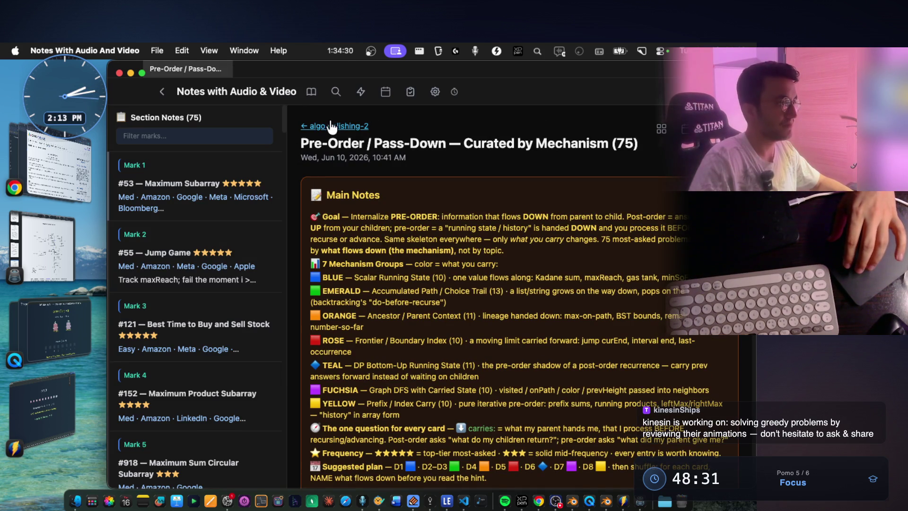
{"action": "left_click", "coordinate": [332, 126]}
{"action": "left_click", "coordinate": [393, 256]}
Skim the Gap-Fill note, then open the Greedy — Curated by Pattern × Frequency (Top 75) note.
{"action": "scroll", "coordinate": [554, 256], "scroll_direction": "down", "scroll_amount": 2}
{"action": "scroll", "coordinate": [555, 257], "scroll_direction": "up", "scroll_amount": 2}
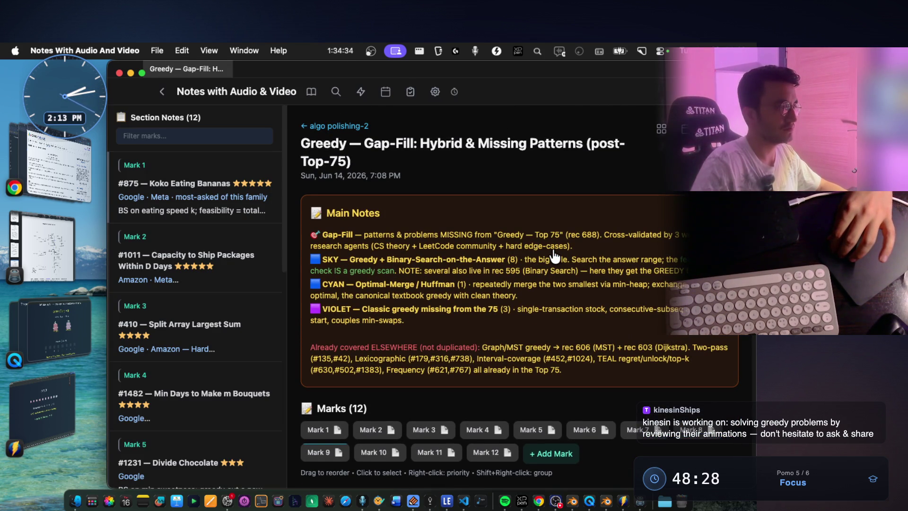
{"action": "scroll", "coordinate": [554, 257], "scroll_direction": "down", "scroll_amount": 2}
{"action": "scroll", "coordinate": [555, 257], "scroll_direction": "up", "scroll_amount": 2}
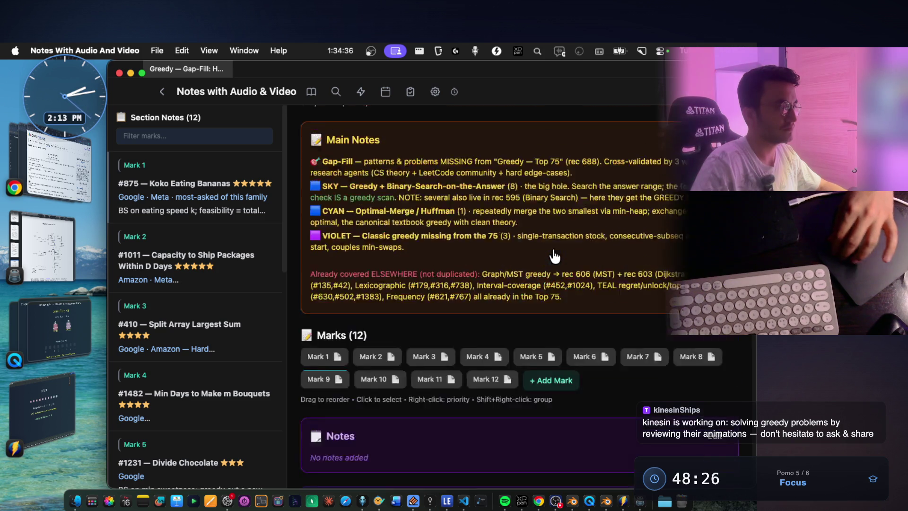
{"action": "left_click", "coordinate": [350, 126]}
{"action": "scroll", "coordinate": [367, 398], "scroll_direction": "down", "scroll_amount": 3}
{"action": "left_click", "coordinate": [367, 399]}
Scroll through the curated note's colour buckets.
{"action": "scroll", "coordinate": [523, 336], "scroll_direction": "down", "scroll_amount": 2}
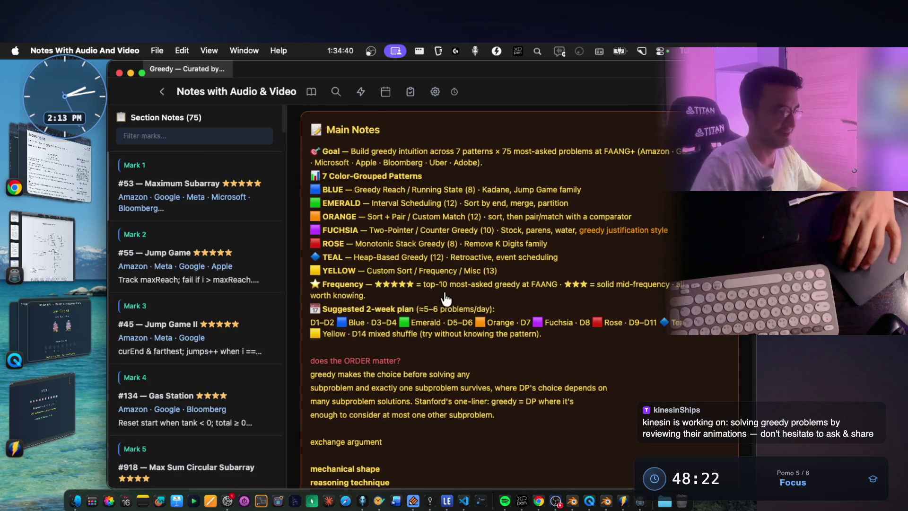
{"action": "scroll", "coordinate": [523, 307], "scroll_direction": "up", "scroll_amount": 1}
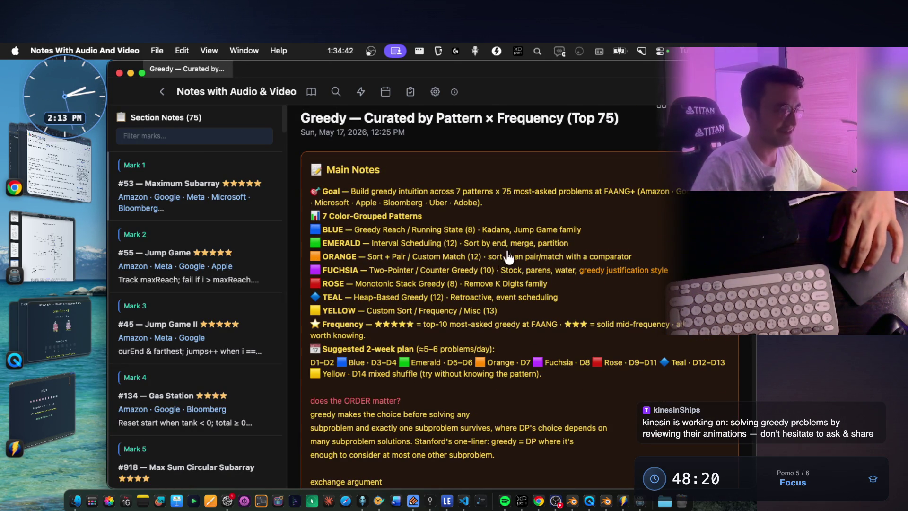
{"action": "scroll", "coordinate": [416, 245], "scroll_direction": "down", "scroll_amount": 6}
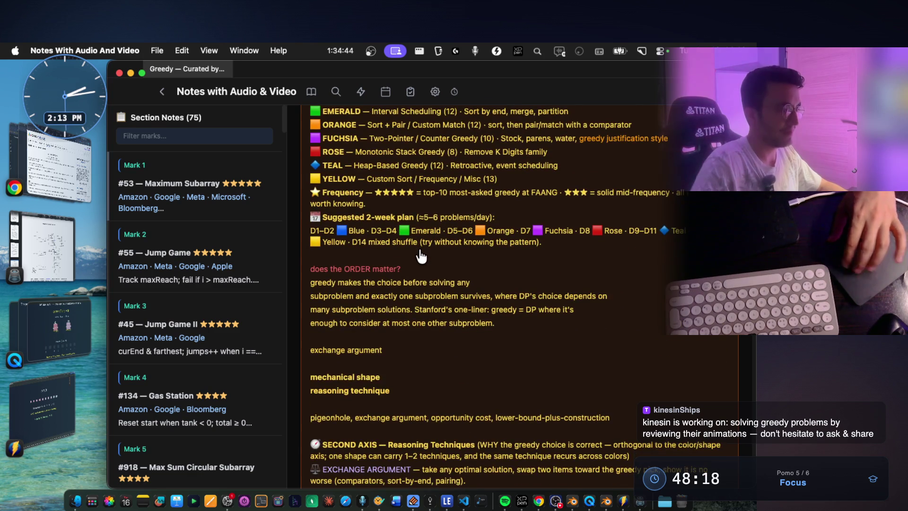
{"action": "scroll", "coordinate": [421, 254], "scroll_direction": "down", "scroll_amount": 5}
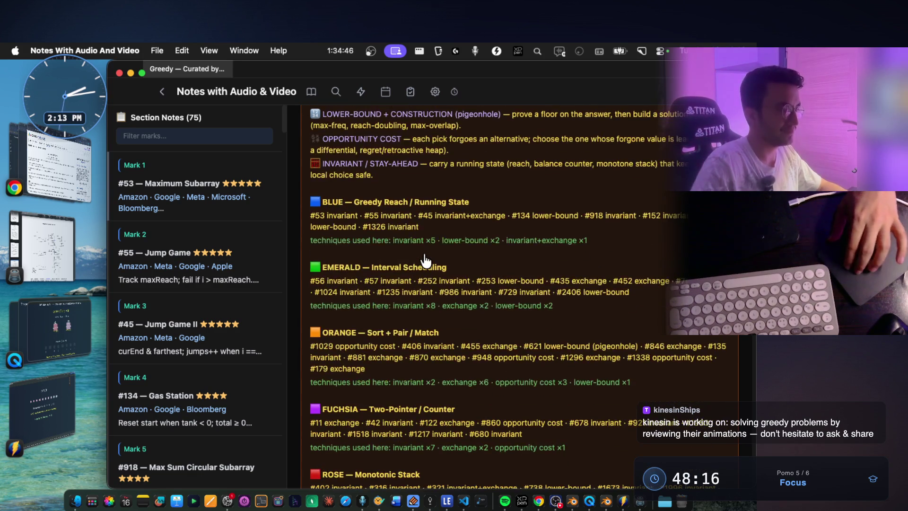
{"action": "scroll", "coordinate": [428, 260], "scroll_direction": "down", "scroll_amount": 7}
{"action": "scroll", "coordinate": [428, 262], "scroll_direction": "up", "scroll_amount": 6}
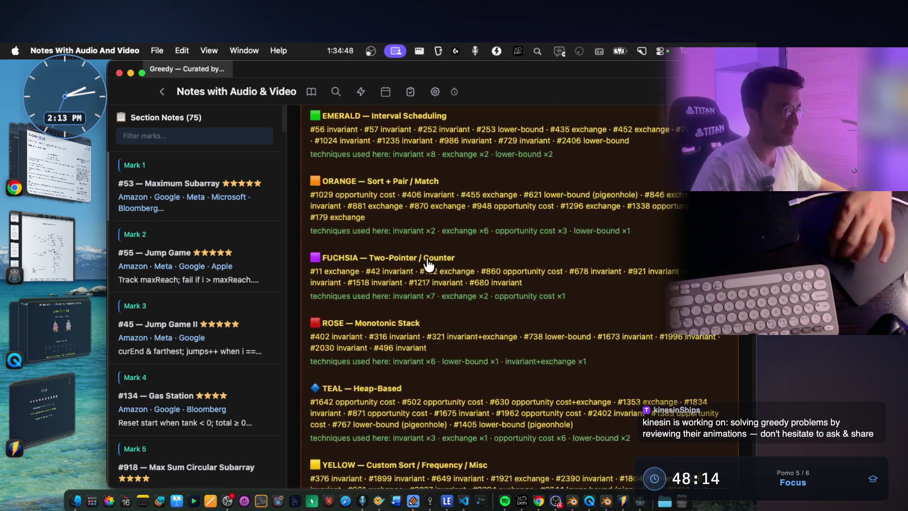
{"action": "scroll", "coordinate": [429, 265], "scroll_direction": "up", "scroll_amount": 2}
{"action": "scroll", "coordinate": [406, 288], "scroll_direction": "down", "scroll_amount": 2}
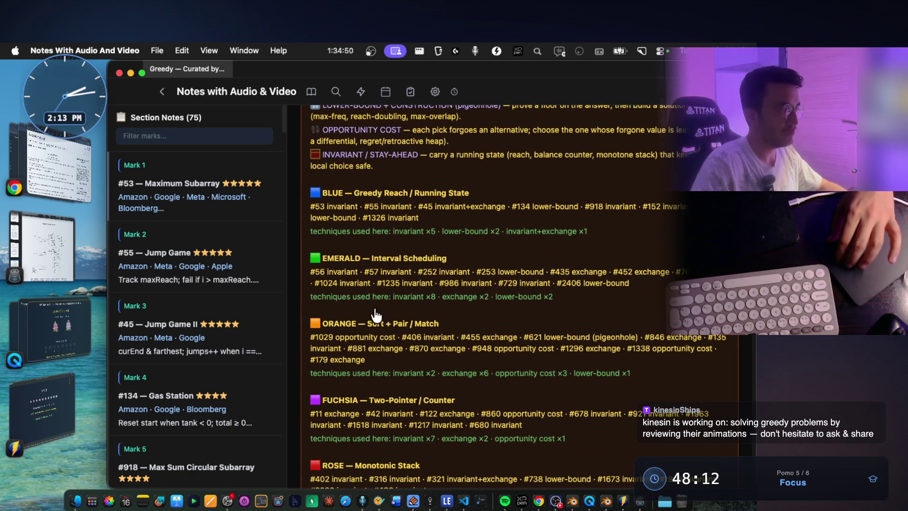
{"action": "scroll", "coordinate": [411, 299], "scroll_direction": "down", "scroll_amount": 1}
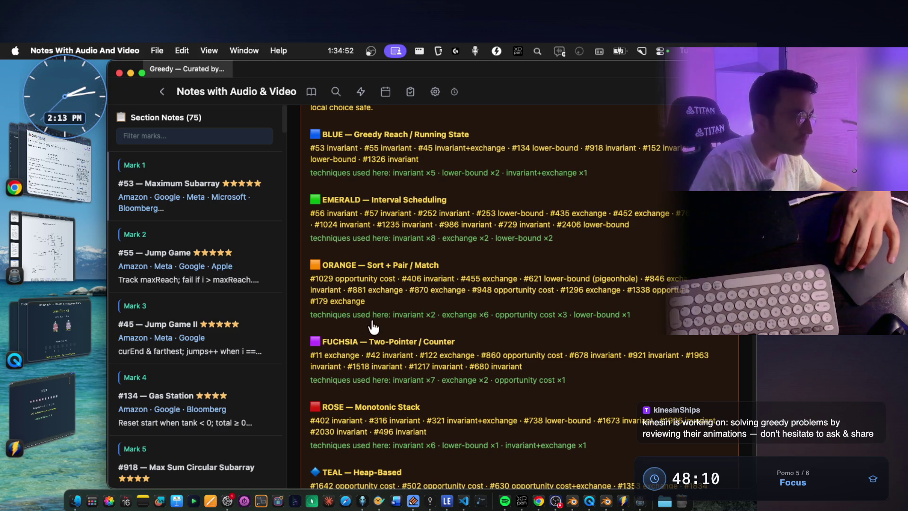
Highlight ORANGE's technique counts through lower-bound ×1, and EMERALD's lower-bound ×2.
{"action": "left_click_drag", "start_coordinate": [356, 318], "coordinate": [499, 319]}
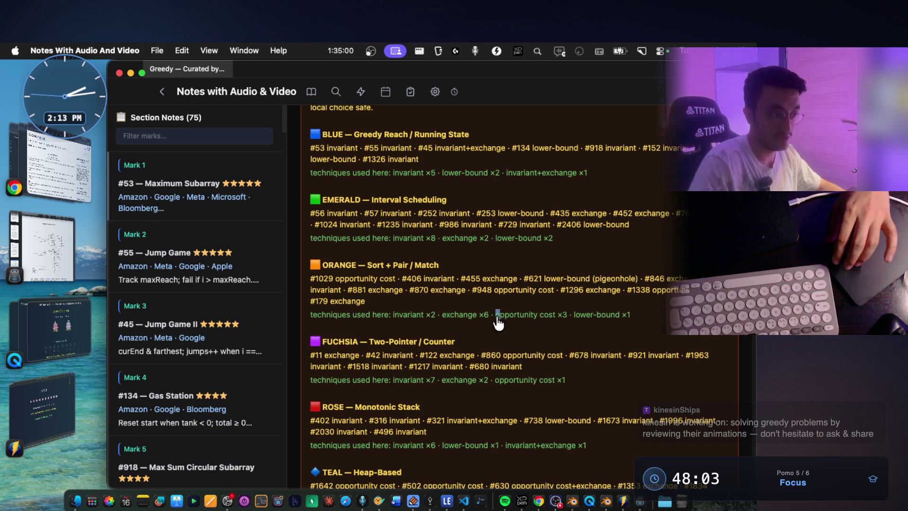
{"action": "left_click_drag", "start_coordinate": [632, 316], "coordinate": [305, 324]}
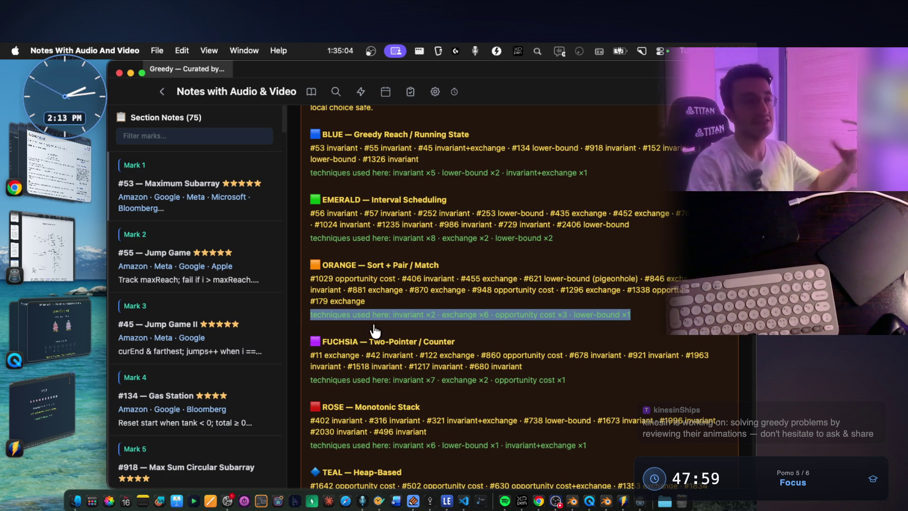
{"action": "left_click", "coordinate": [447, 369]}
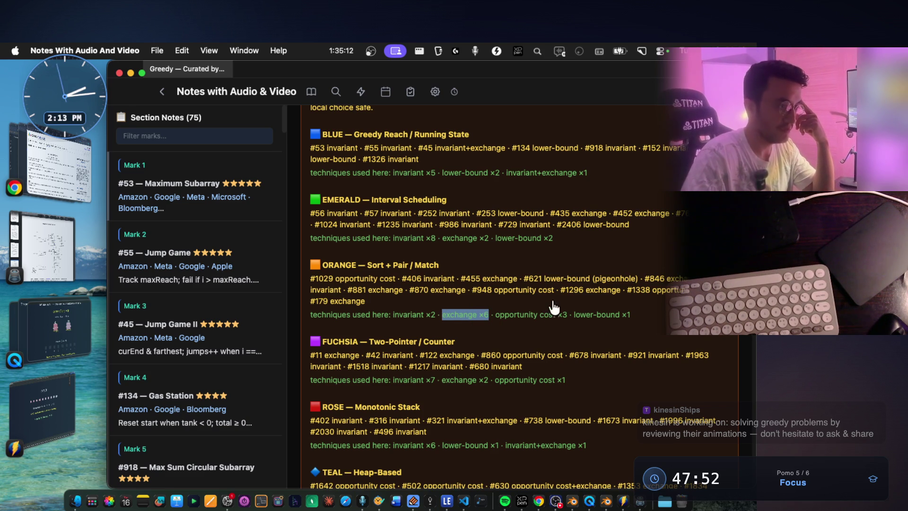
{"action": "left_click_drag", "start_coordinate": [570, 316], "coordinate": [574, 320]}
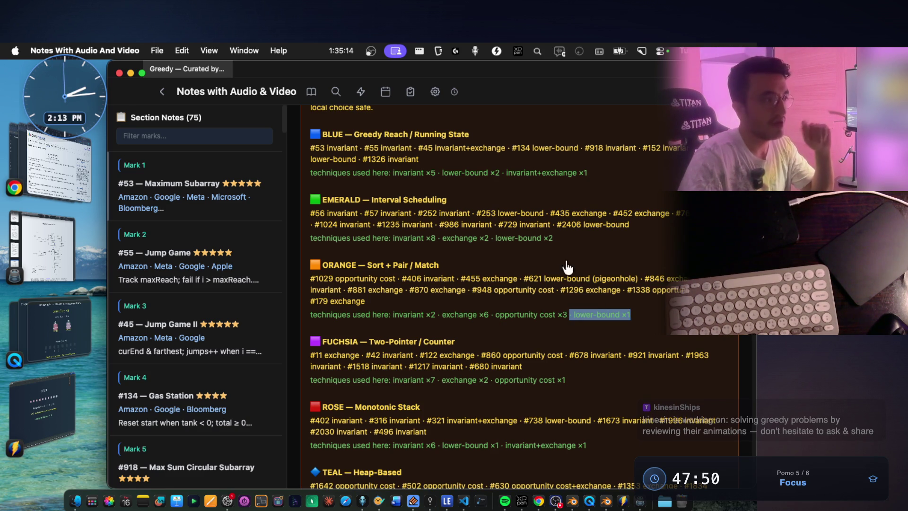
{"action": "left_click_drag", "start_coordinate": [495, 241], "coordinate": [544, 247]}
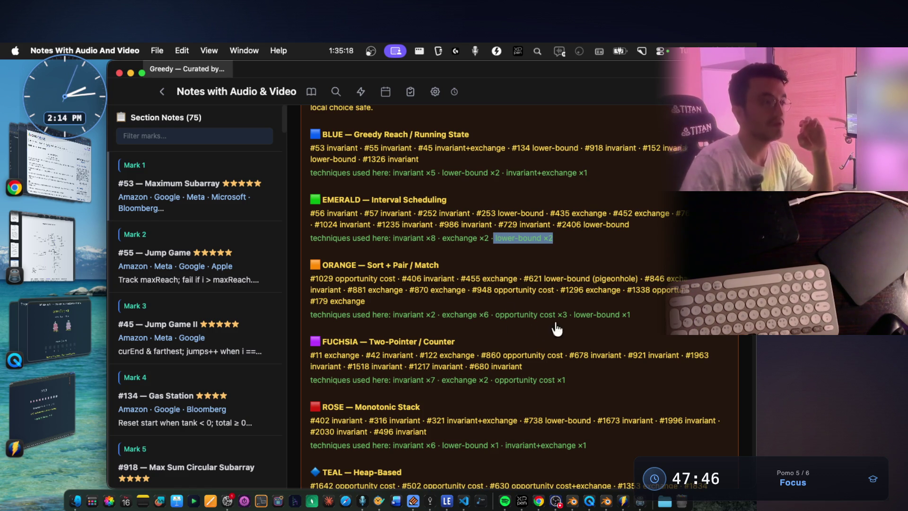
Highlight lower-bound in TEAL's line, then ORANGE's Pair / Match heading and technique counts.
{"action": "scroll", "coordinate": [580, 327], "scroll_direction": "down", "scroll_amount": 3}
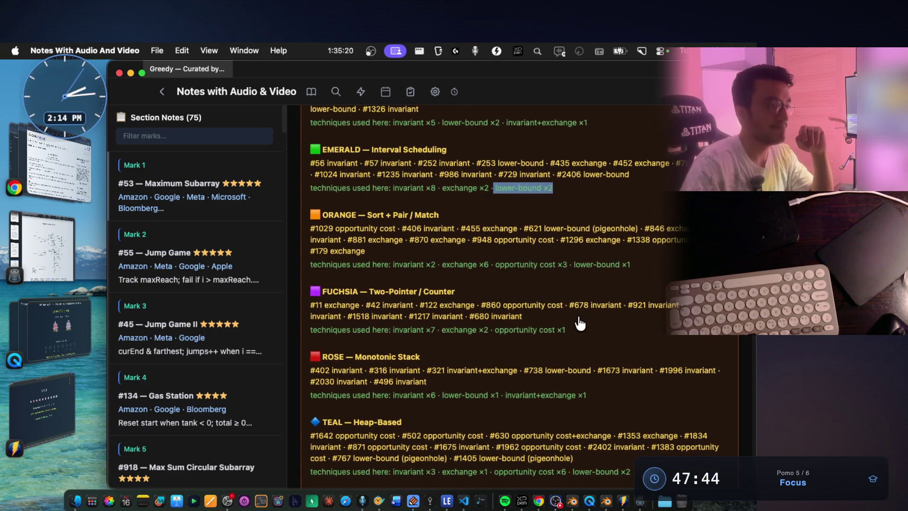
{"action": "scroll", "coordinate": [585, 309], "scroll_direction": "down", "scroll_amount": 3}
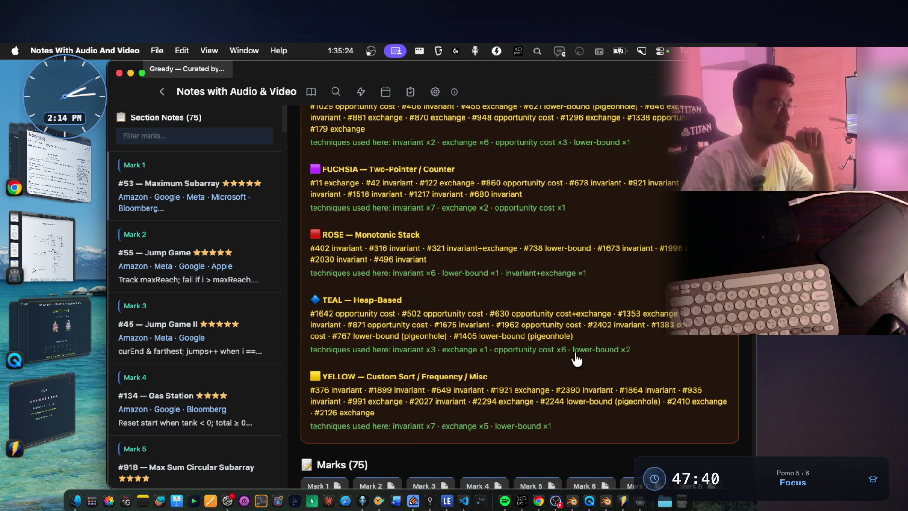
{"action": "left_click_drag", "start_coordinate": [574, 354], "coordinate": [624, 352]}
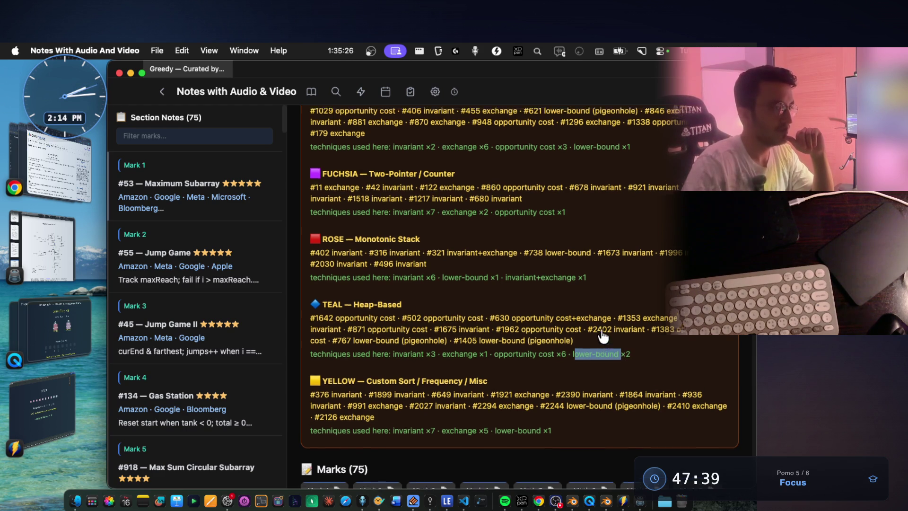
{"action": "scroll", "coordinate": [604, 335], "scroll_direction": "up", "scroll_amount": 3}
{"action": "mouse_move", "coordinate": [636, 244]}
{"action": "left_mouse_down"}
{"action": "mouse_move", "coordinate": [405, 242]}
{"action": "mouse_move", "coordinate": [321, 253]}
{"action": "left_mouse_up"}
{"action": "left_click", "coordinate": [326, 256]}
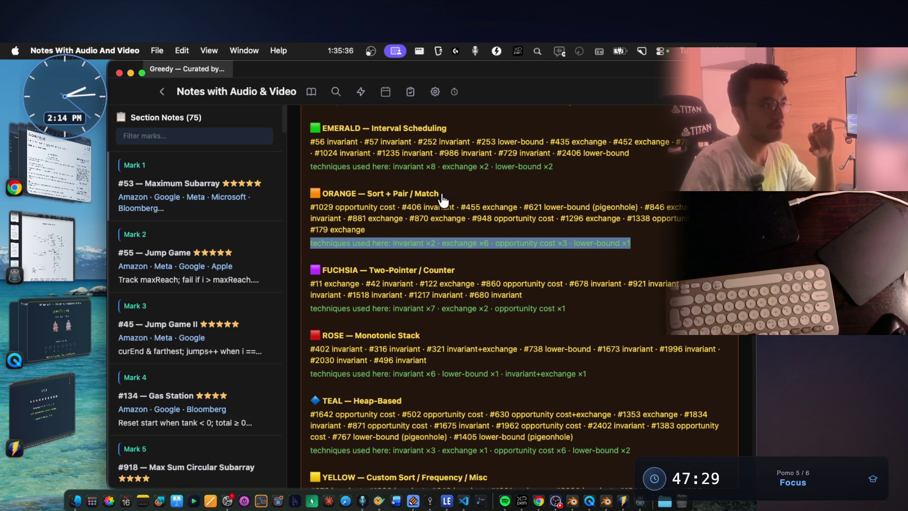
{"action": "left_click_drag", "start_coordinate": [440, 195], "coordinate": [382, 195]}
{"action": "left_click_drag", "start_coordinate": [397, 244], "coordinate": [614, 253]}
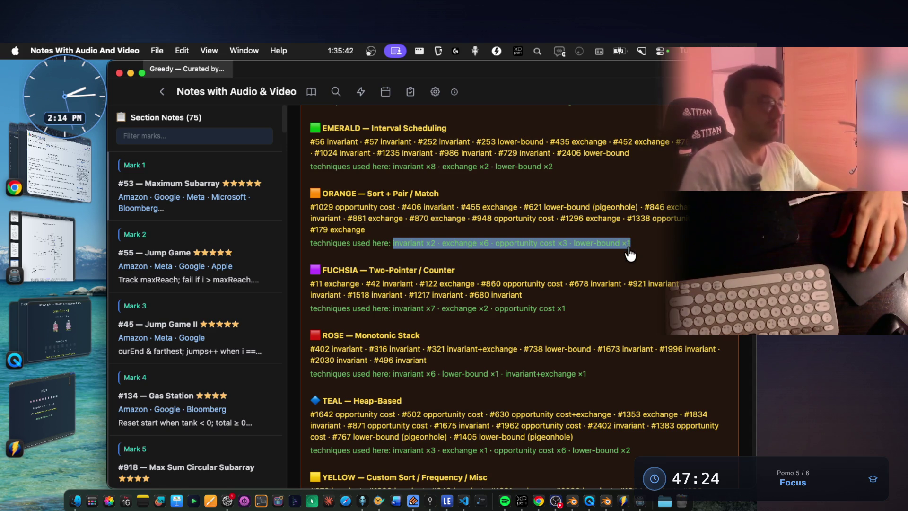
Scroll further down the note and switch to the Codeforces problem page.
{"action": "scroll", "coordinate": [632, 253], "scroll_direction": "down", "scroll_amount": 7}
{"action": "scroll", "coordinate": [630, 254], "scroll_direction": "down", "scroll_amount": 5}
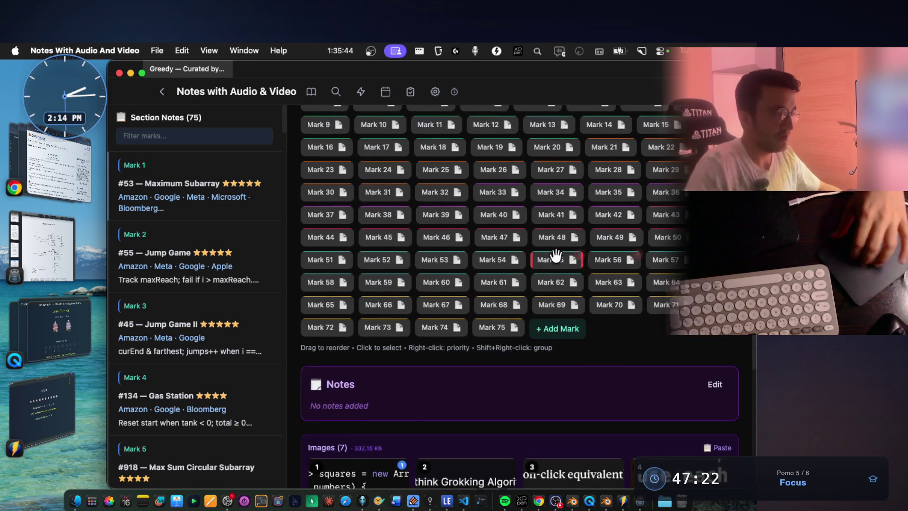
{"action": "left_click", "coordinate": [90, 168]}
Browse the Cover in Water statement, then select the constructive-algorithms + greedy problemset URL.
{"action": "scroll", "coordinate": [376, 212], "scroll_direction": "down", "scroll_amount": 4}
{"action": "scroll", "coordinate": [401, 292], "scroll_direction": "up", "scroll_amount": 4}
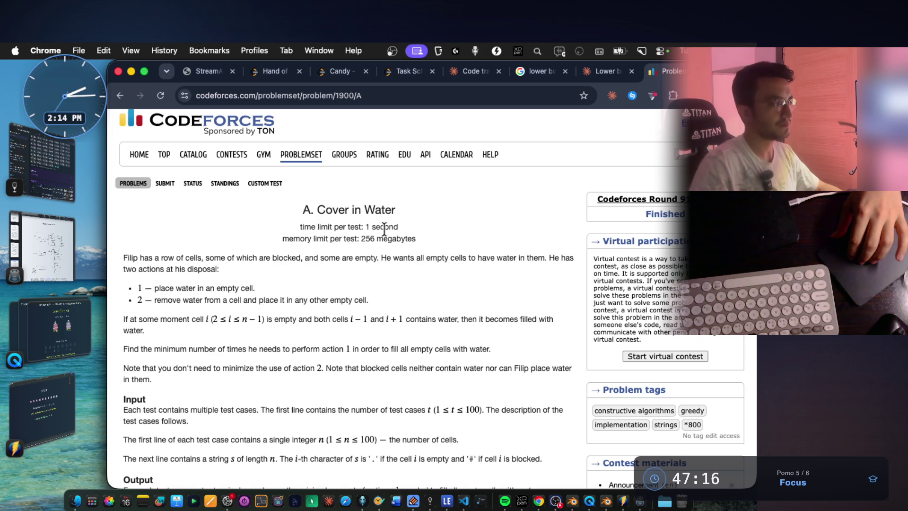
{"action": "scroll", "coordinate": [384, 225], "scroll_direction": "up", "scroll_amount": 1}
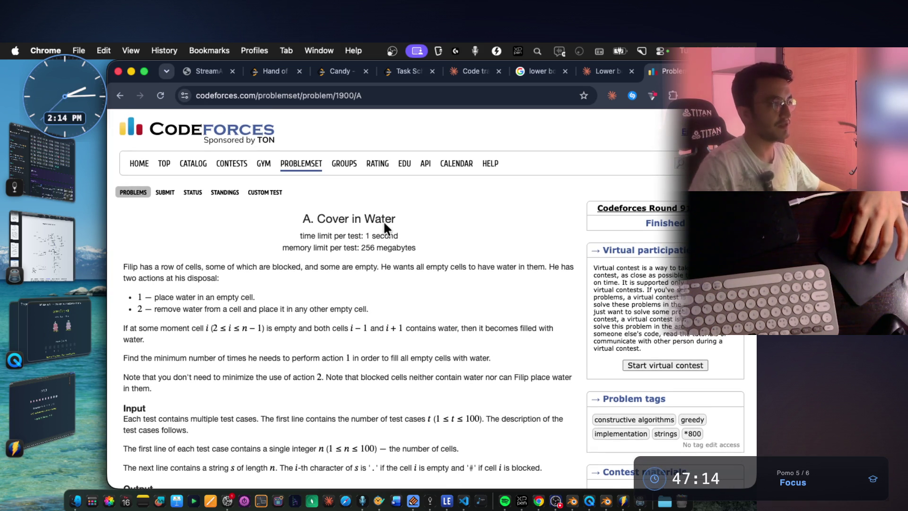
{"action": "mouse_move", "coordinate": [119, 193]}
{"action": "left_mouse_down"}
{"action": "mouse_move", "coordinate": [239, 193]}
{"action": "mouse_move", "coordinate": [178, 194]}
{"action": "left_mouse_up"}
{"action": "scroll", "coordinate": [300, 220], "scroll_direction": "down", "scroll_amount": 20}
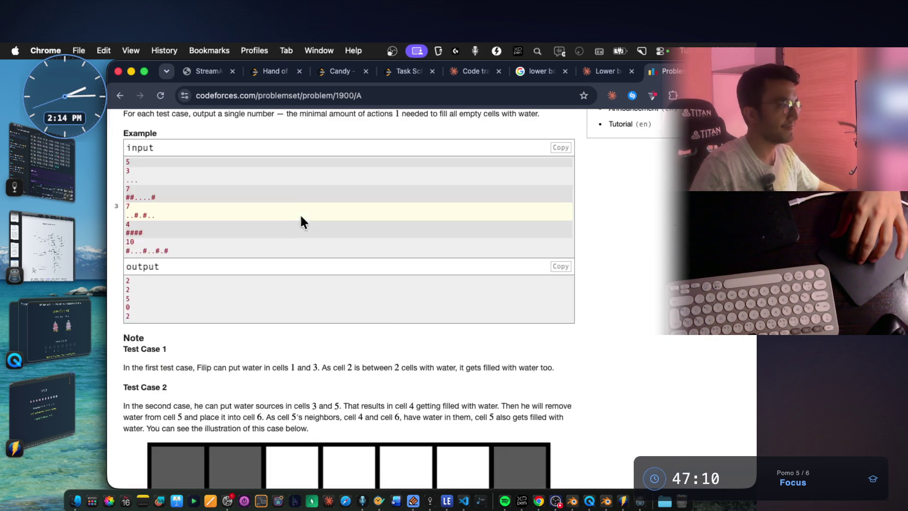
{"action": "scroll", "coordinate": [331, 268], "scroll_direction": "up", "scroll_amount": 20}
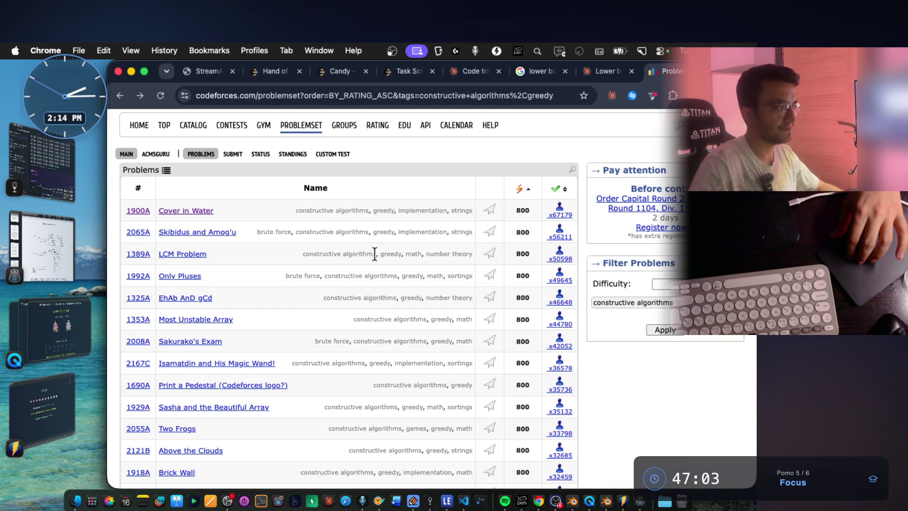
{"action": "scroll", "coordinate": [444, 256], "scroll_direction": "down", "scroll_amount": 2}
{"action": "scroll", "coordinate": [444, 257], "scroll_direction": "up", "scroll_amount": 4}
{"action": "left_click", "coordinate": [428, 97]}
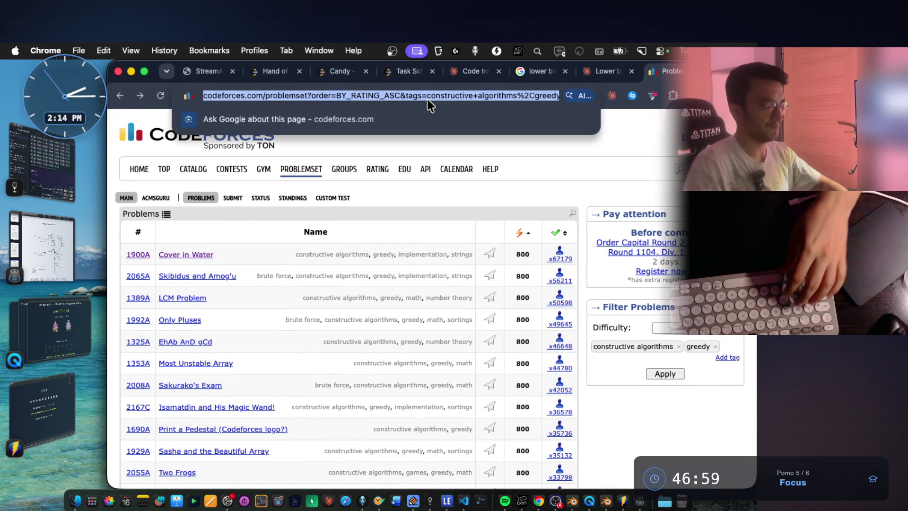
Enter 'thank you. you are great.' plus the pasted problemset link in Claude Code, then return to Chrome.
{"action": "key", "text": "super+Tab"}
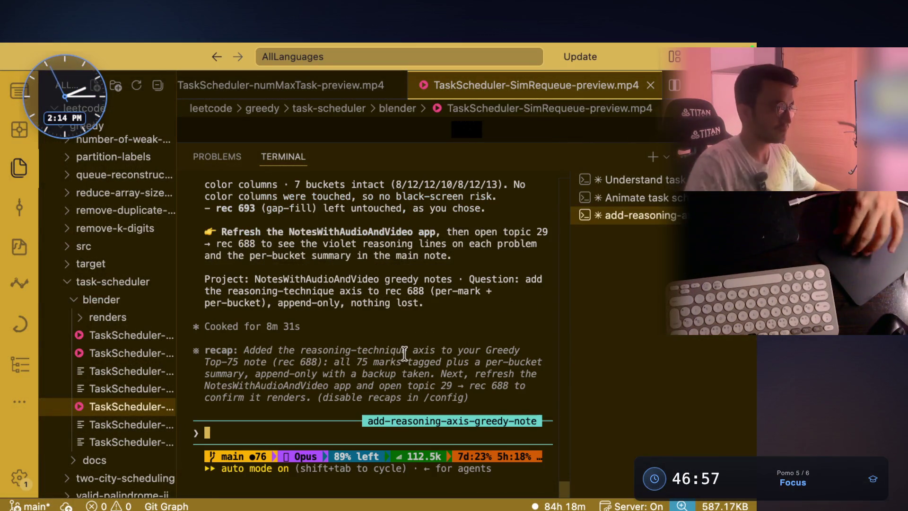
{"action": "type", "text": "thank you. "}
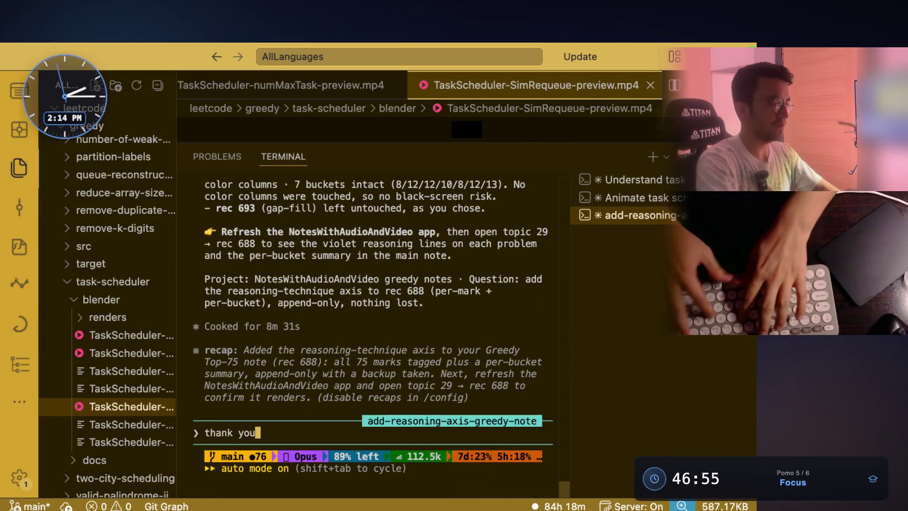
{"action": "type", "text": "you are great."}
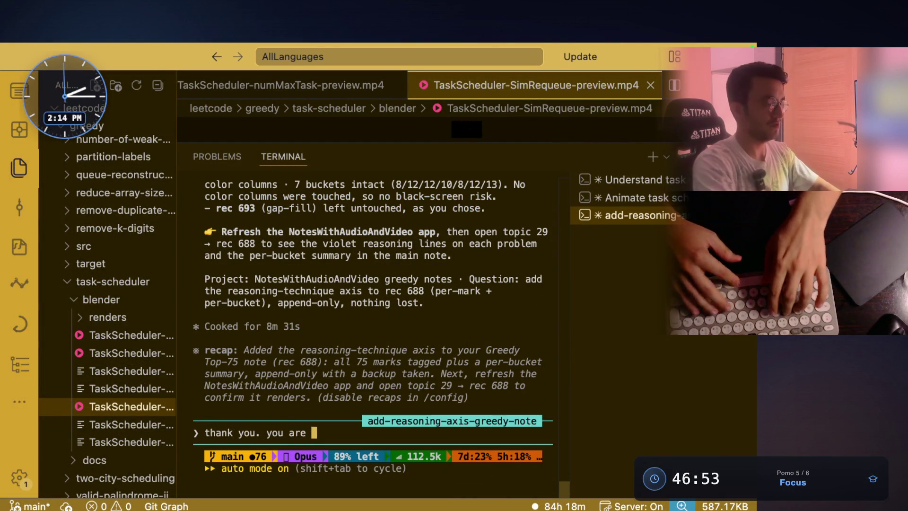
{"action": "type", "text": "https://codeforces.com/problemset?order=BY_RATING_ASC&tags=constructive+algorithms%2Cgreedy"}
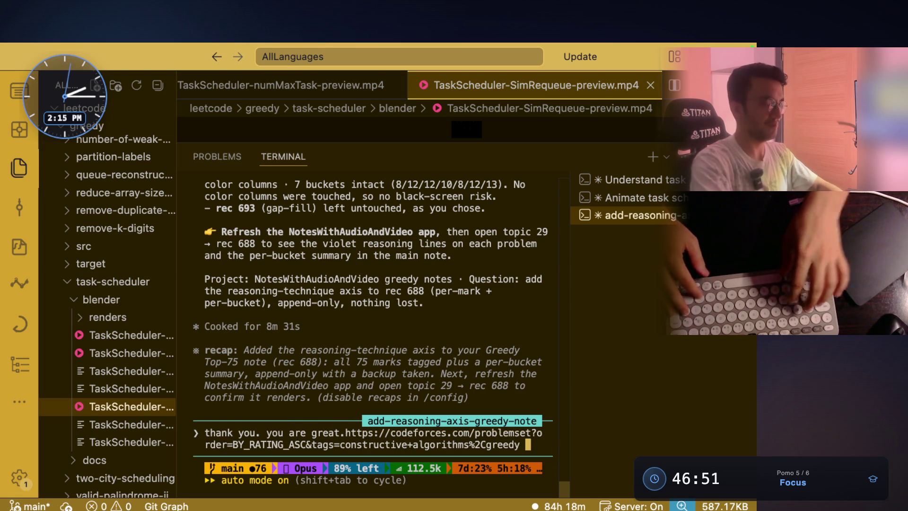
{"action": "key", "text": "super+Tab"}
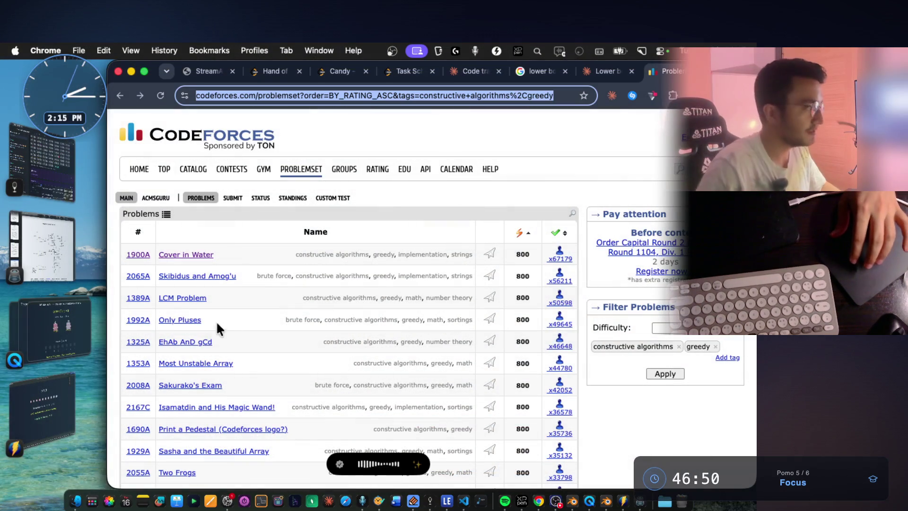
Bring up the notes app and step through the marks to Mark 24's #621 Task Scheduler note.
{"action": "left_click", "coordinate": [71, 196]}
{"action": "scroll", "coordinate": [300, 280], "scroll_direction": "up", "scroll_amount": 5}
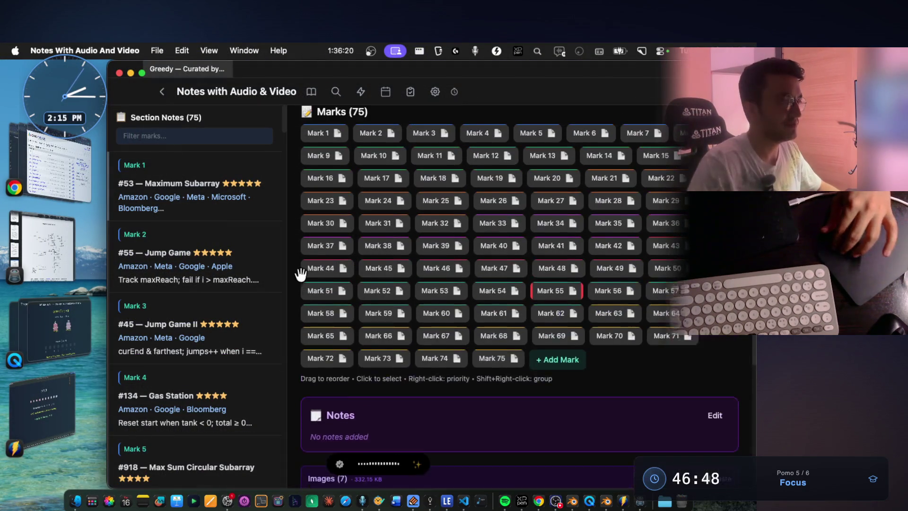
{"action": "left_click", "coordinate": [435, 257]}
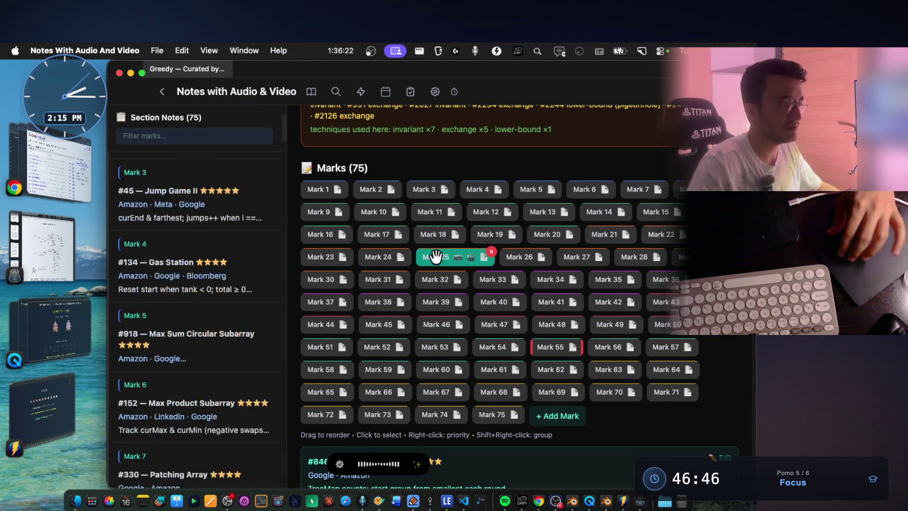
{"action": "key", "text": "Right"}
{"action": "key", "text": "Right"}
{"action": "key", "text": "Right"}
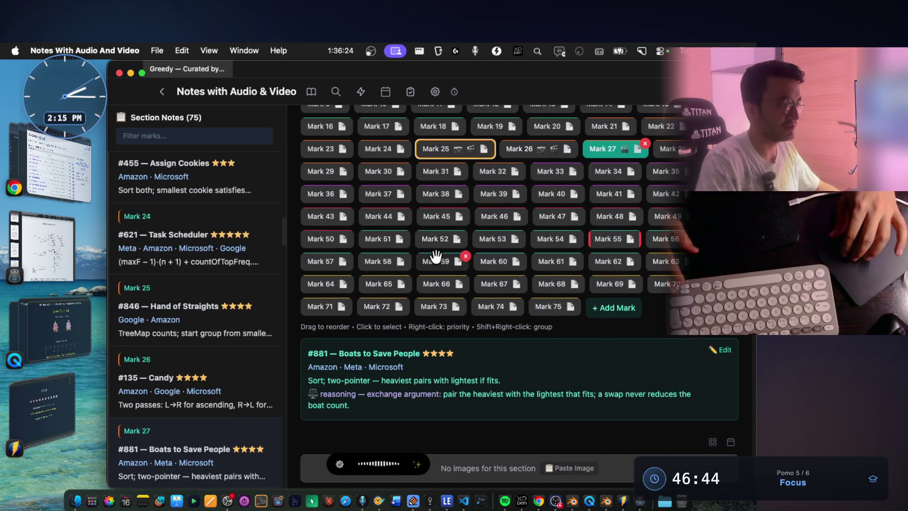
{"action": "key", "text": "Right"}
{"action": "key", "text": "Right"}
{"action": "key", "text": "Right"}
{"action": "key", "text": "Left"}
{"action": "key", "text": "Left"}
{"action": "key", "text": "Left"}
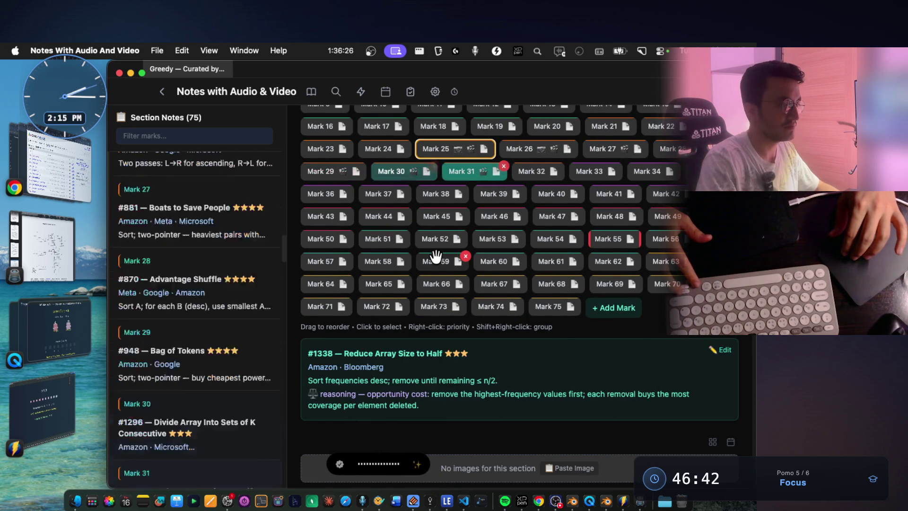
{"action": "key", "text": "Left"}
{"action": "key", "text": "Left"}
{"action": "key", "text": "Left"}
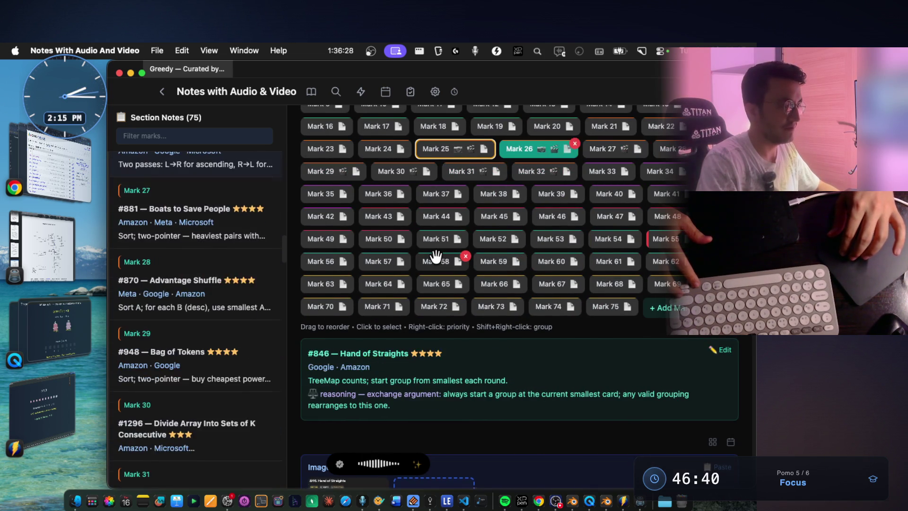
{"action": "key", "text": "Left"}
{"action": "key", "text": "Right"}
{"action": "key", "text": "Right"}
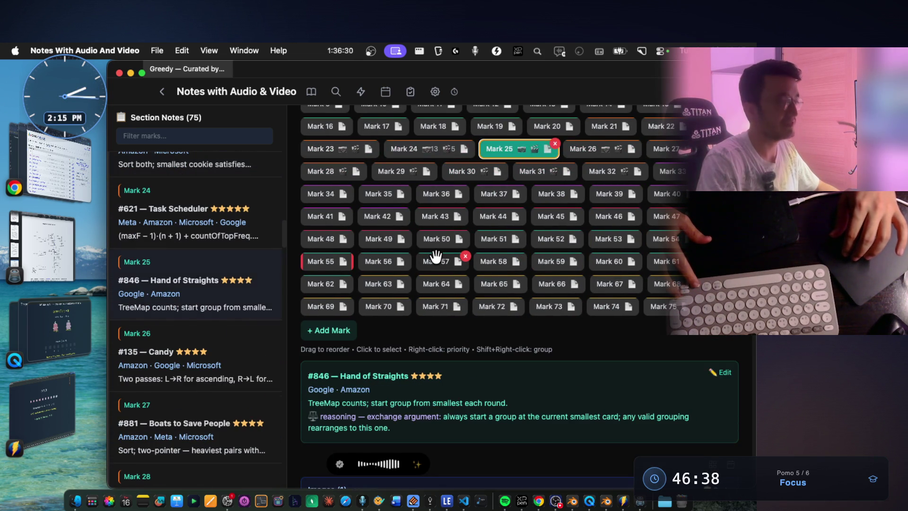
{"action": "key", "text": "Left"}
Select the note's title, tags and formula lines and switch to Claude Code.
{"action": "scroll", "coordinate": [435, 257], "scroll_direction": "down", "scroll_amount": 5}
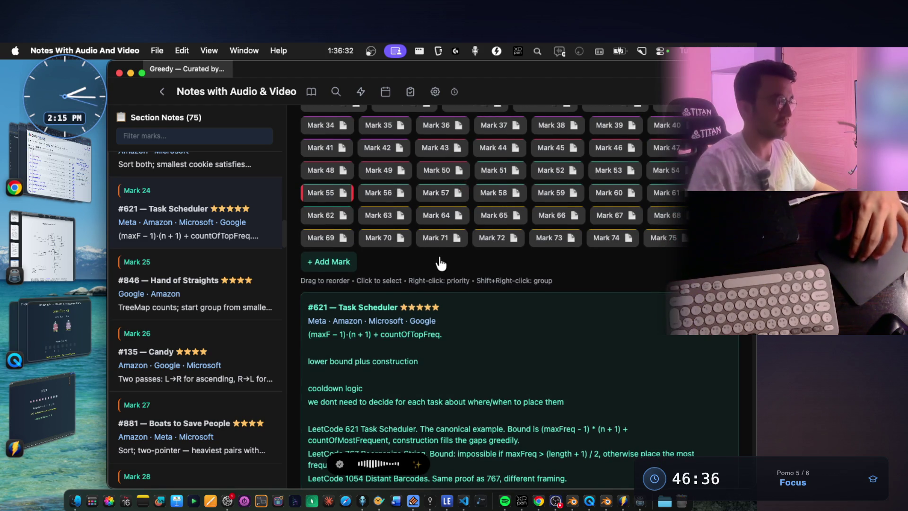
{"action": "left_click_drag", "start_coordinate": [456, 298], "coordinate": [298, 271]}
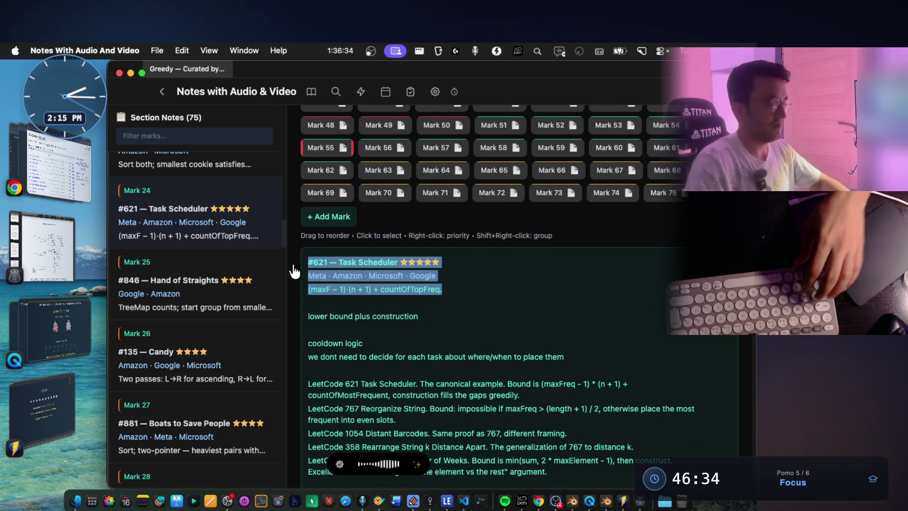
{"action": "key", "text": "super+Tab"}
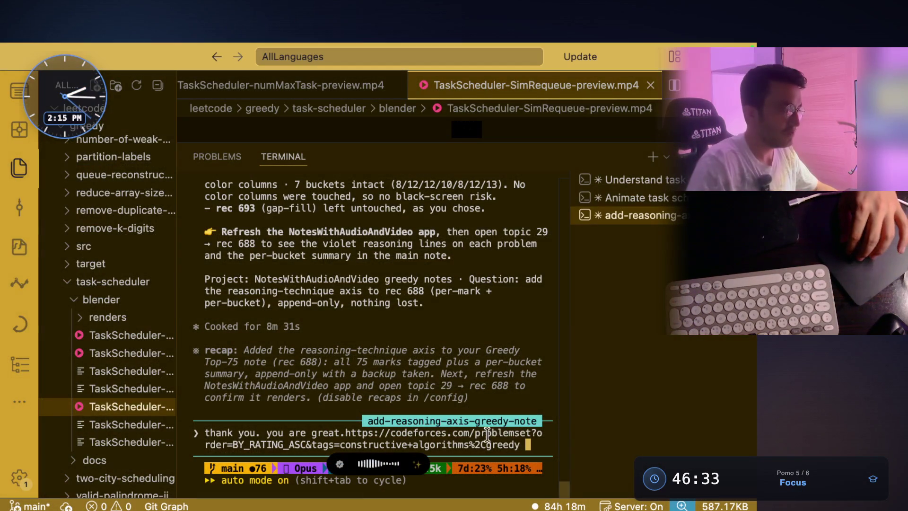
Paste the Task Scheduler note lines into the Claude Code prompt and bring Codeforces forward.
{"action": "key", "text": "super+v"}
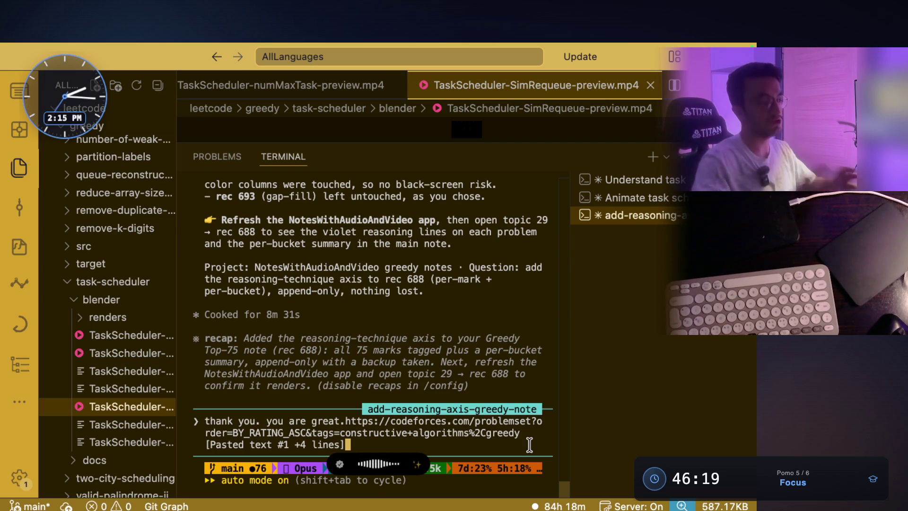
{"action": "key", "text": "super+Tab"}
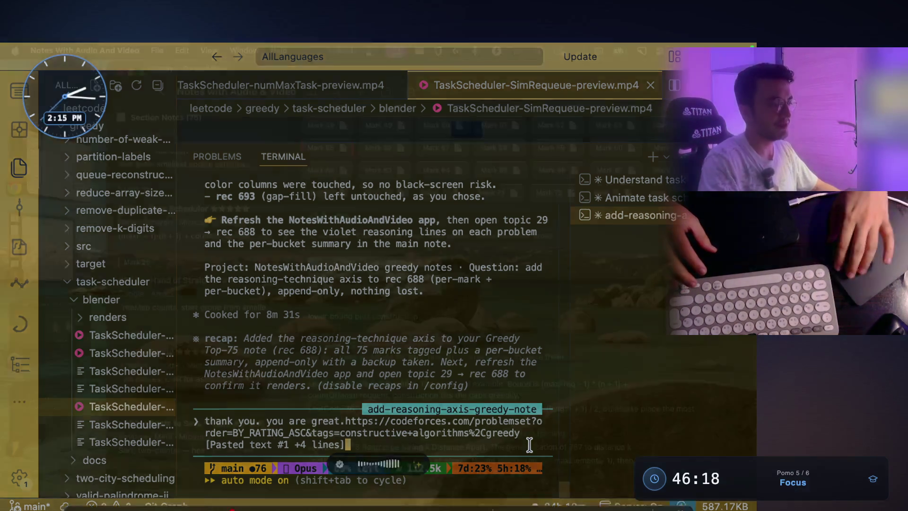
{"action": "left_click", "coordinate": [49, 164]}
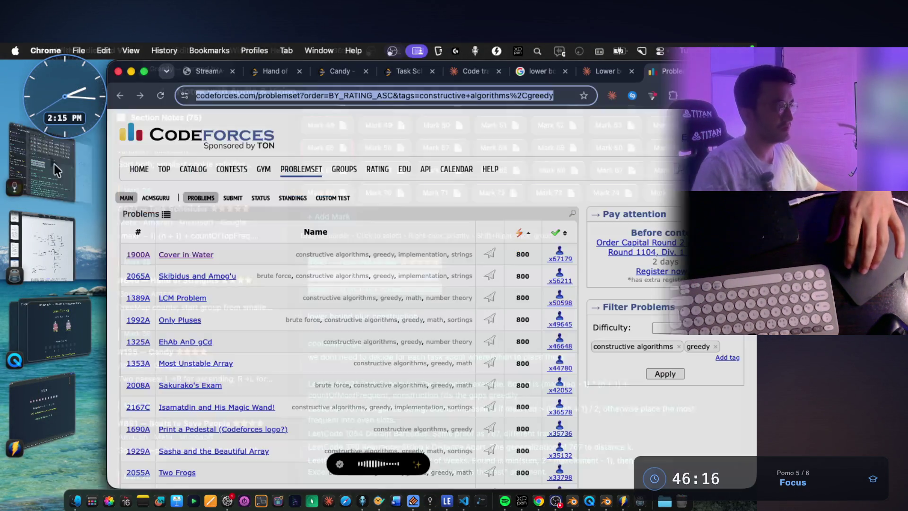
Scroll through the 800-rated constructive algorithms and greedy problemset list.
{"action": "scroll", "coordinate": [401, 231], "scroll_direction": "down", "scroll_amount": 5}
{"action": "scroll", "coordinate": [401, 238], "scroll_direction": "down", "scroll_amount": 10}
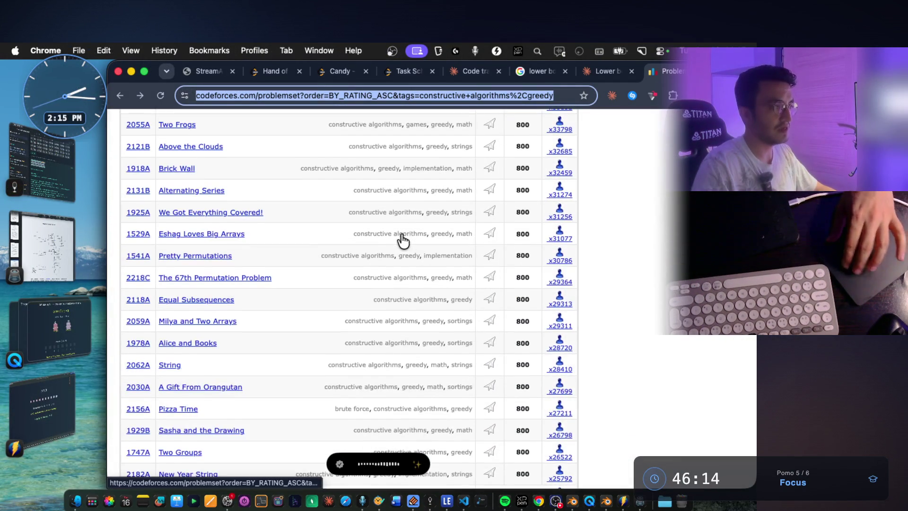
{"action": "scroll", "coordinate": [400, 231], "scroll_direction": "down", "scroll_amount": 5}
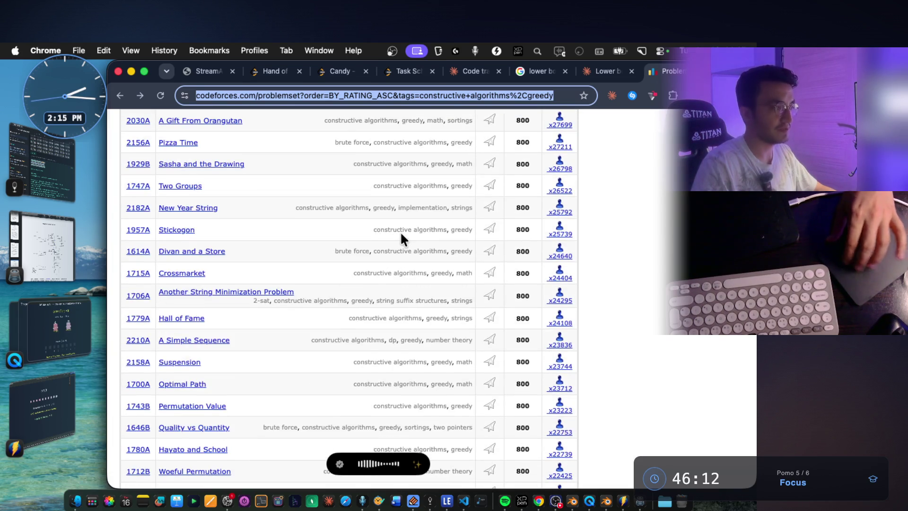
{"action": "scroll", "coordinate": [400, 232], "scroll_direction": "up", "scroll_amount": 20}
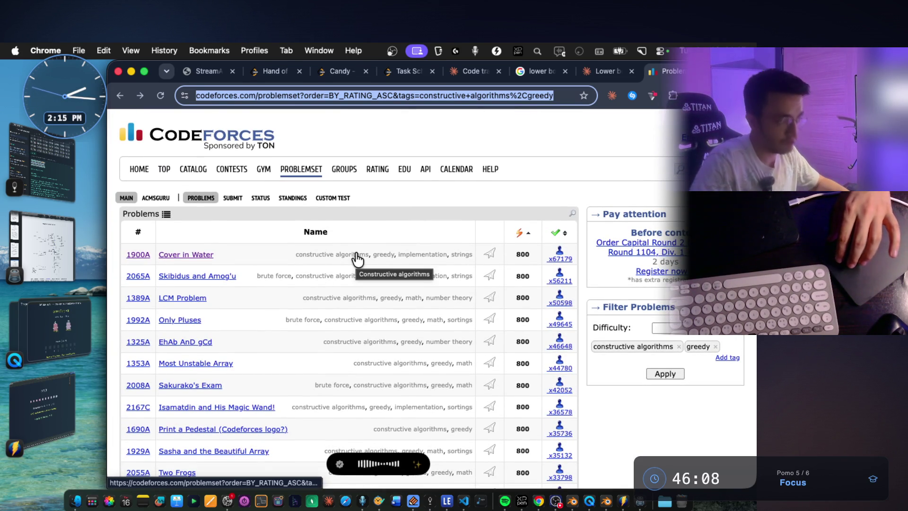
{"action": "scroll", "coordinate": [355, 257], "scroll_direction": "down", "scroll_amount": 20}
{"action": "scroll", "coordinate": [356, 258], "scroll_direction": "down", "scroll_amount": 3}
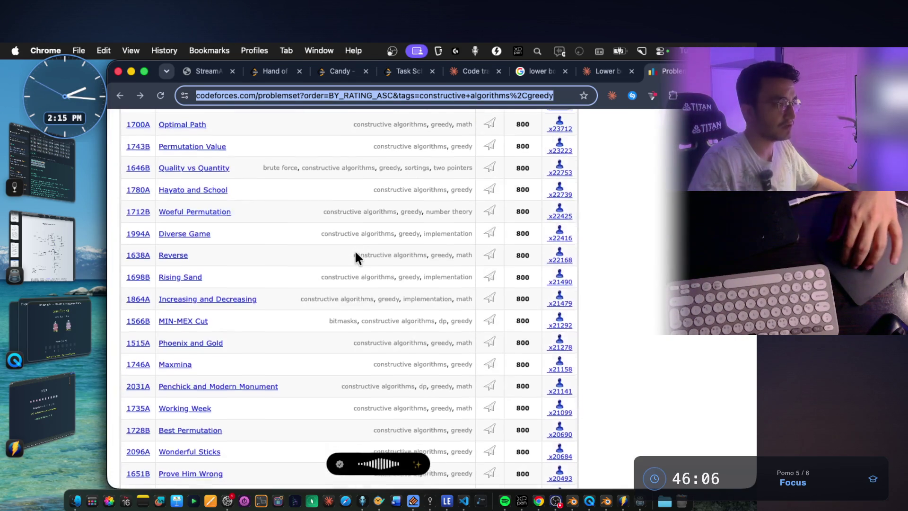
{"action": "scroll", "coordinate": [356, 257], "scroll_direction": "down", "scroll_amount": 5}
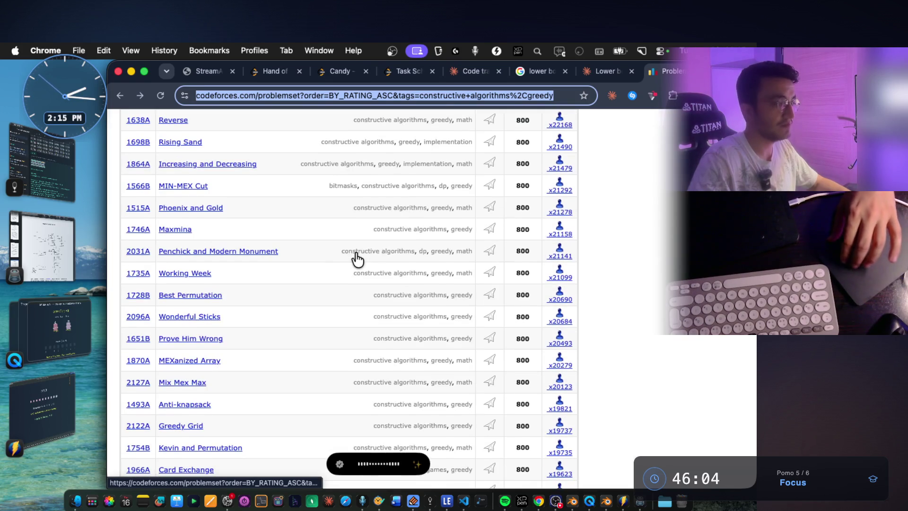
{"action": "scroll", "coordinate": [355, 257], "scroll_direction": "down", "scroll_amount": 1}
Check the Claude chat tab, then dictate a request into the Claude Code prompt.
{"action": "key", "text": "super+Tab"}
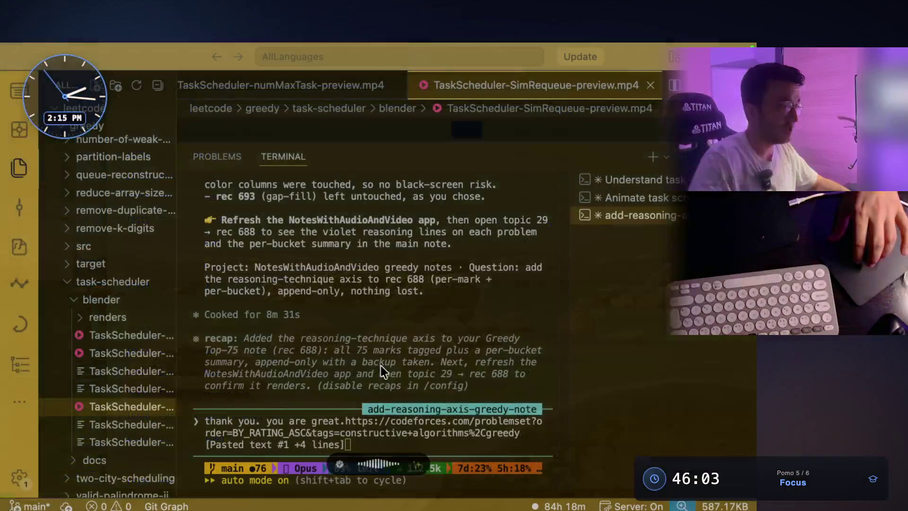
{"action": "scroll", "coordinate": [376, 299], "scroll_direction": "up", "scroll_amount": 2}
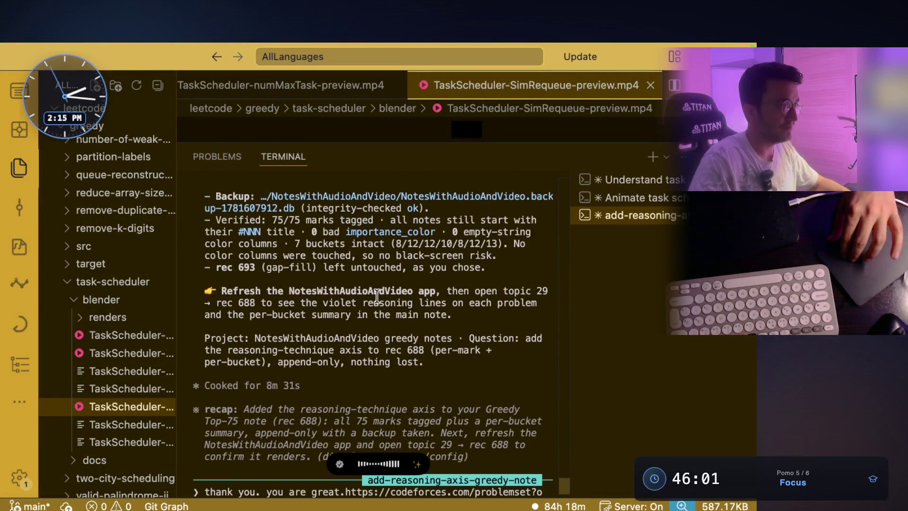
{"action": "key", "text": "super+Tab"}
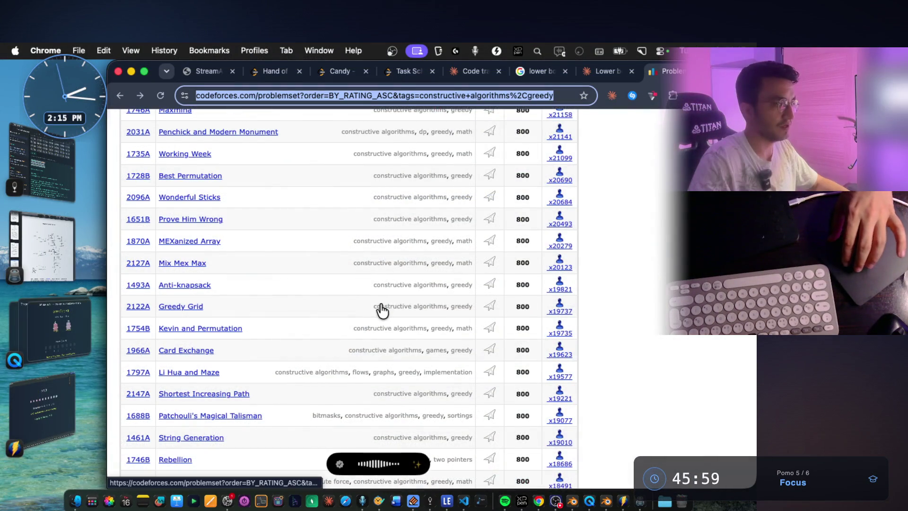
{"action": "scroll", "coordinate": [523, 181], "scroll_direction": "up", "scroll_amount": 1}
{"action": "left_click", "coordinate": [605, 71]}
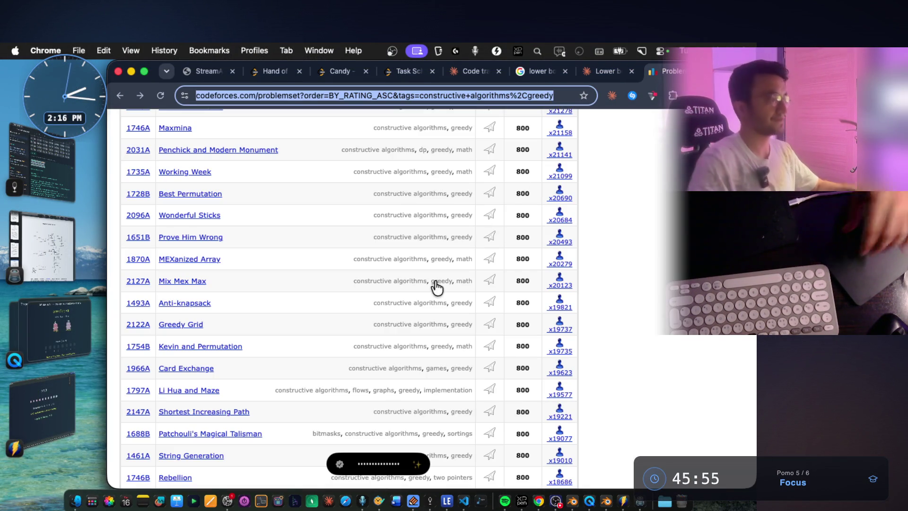
{"action": "key", "text": "super+Tab"}
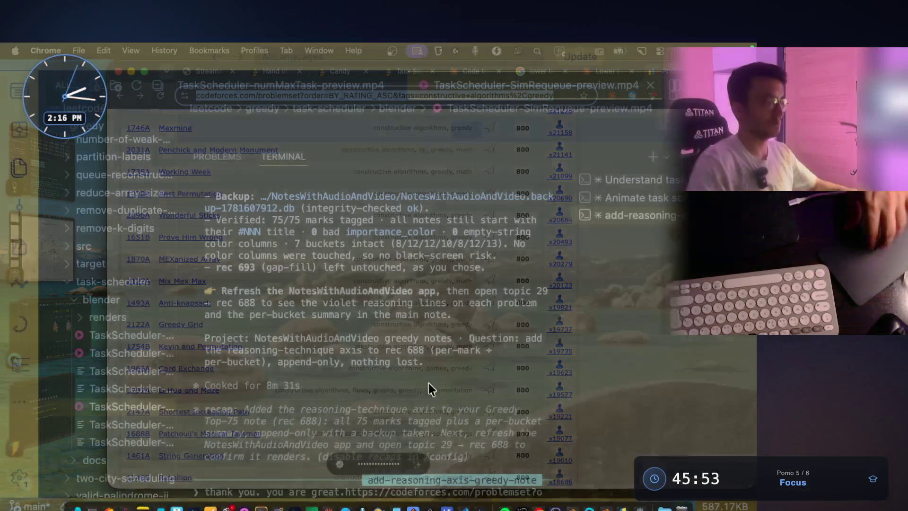
{"action": "key", "text": "super+v"}
{"action": "key", "text": "super+v"}
{"action": "key", "text": "alt+space"}
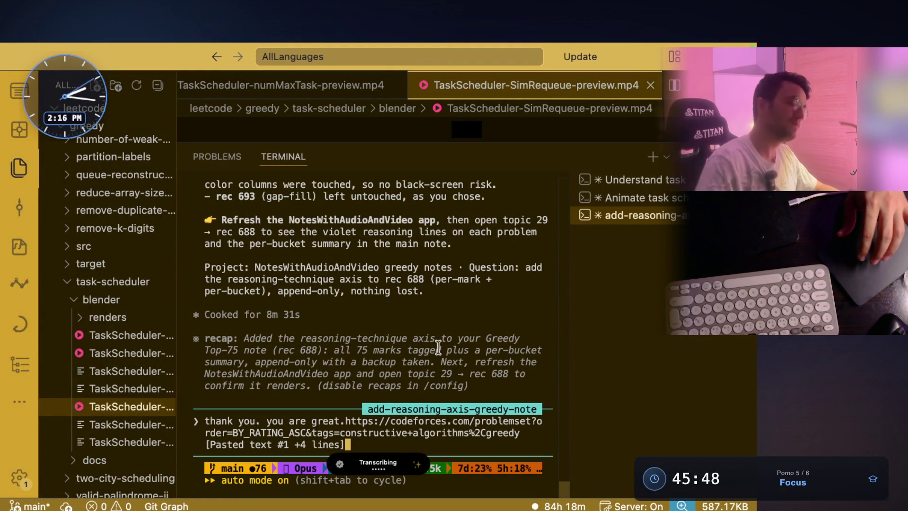
Take a region screenshot of the Codeforces problem table.
{"action": "key", "text": "super+Tab"}
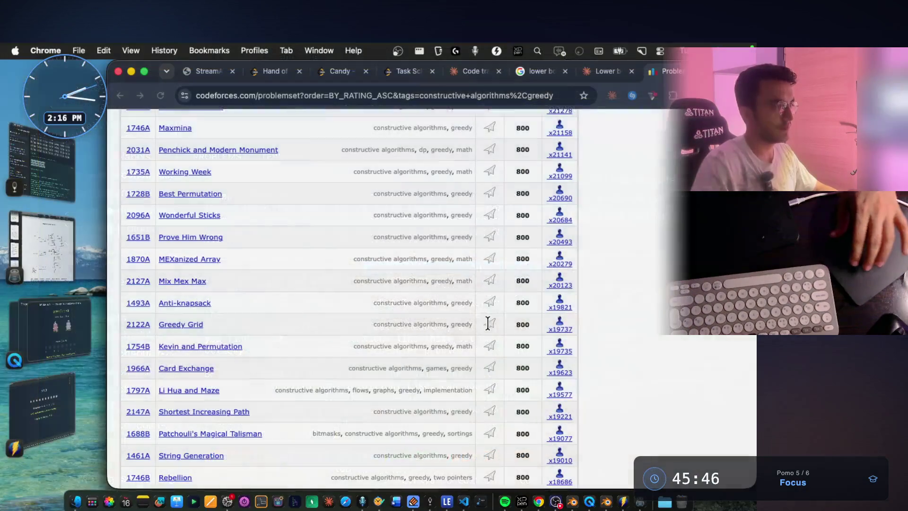
{"action": "scroll", "coordinate": [487, 321], "scroll_direction": "up", "scroll_amount": 15}
{"action": "scroll", "coordinate": [480, 303], "scroll_direction": "down", "scroll_amount": 2}
{"action": "key", "text": "super+shift+4"}
{"action": "left_click_drag", "start_coordinate": [122, 159], "coordinate": [610, 492]}
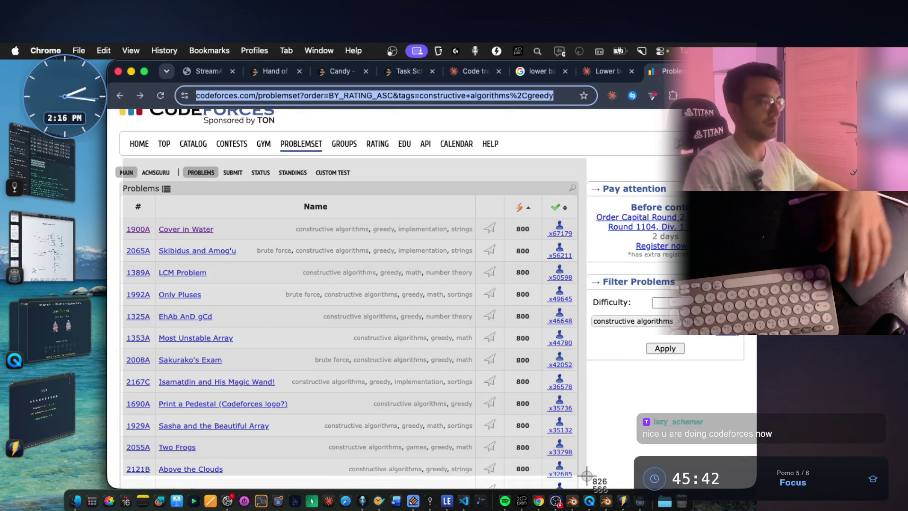
Attach the table screenshot to the Claude Code prompt, send the request, and bring up the notes app.
{"action": "key", "text": "super+Tab"}
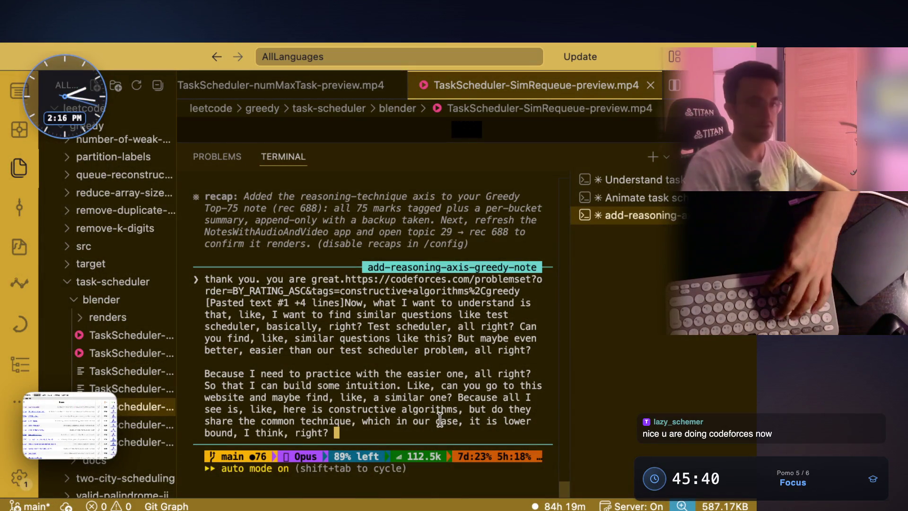
{"action": "key", "text": "ctrl+v"}
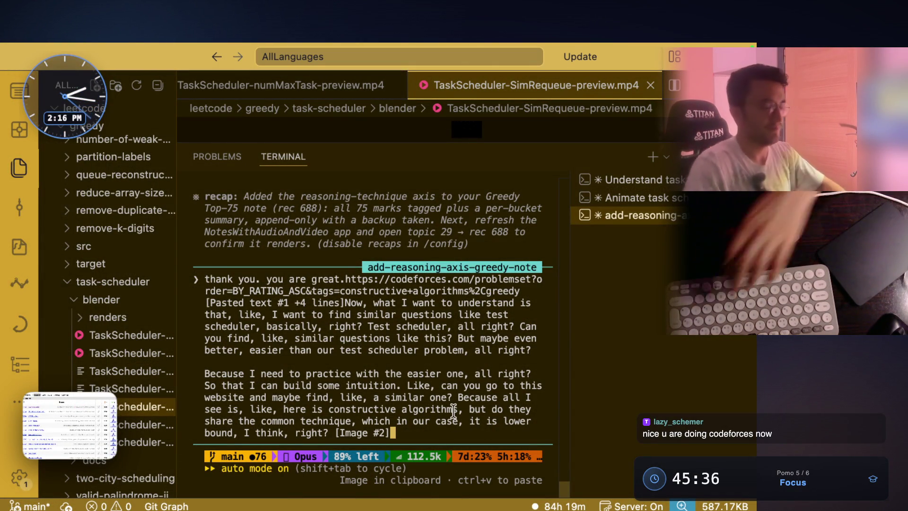
{"action": "key", "text": "Return"}
{"action": "key", "text": "super+Tab"}
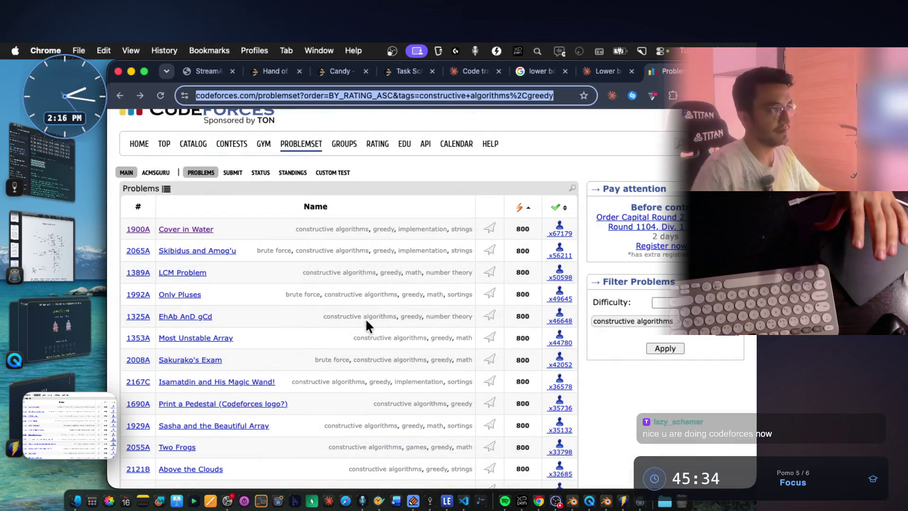
{"action": "left_click", "coordinate": [55, 177]}
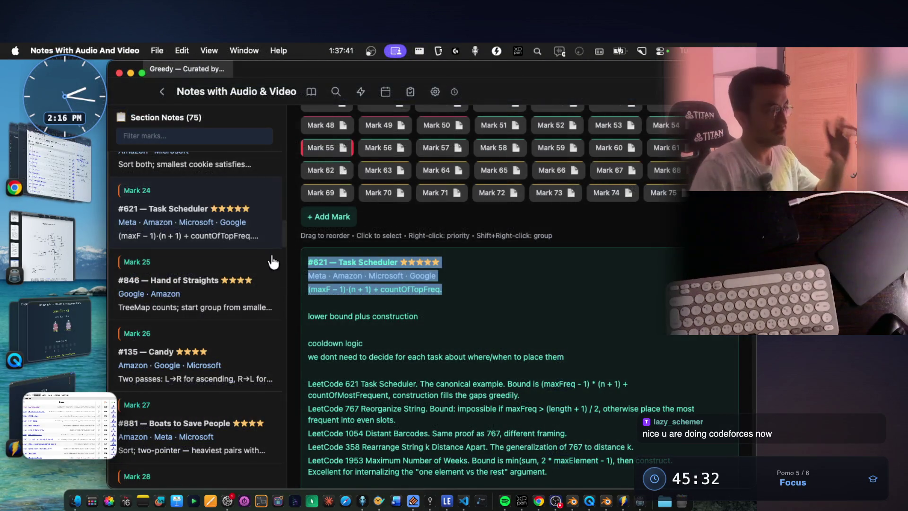
{"action": "scroll", "coordinate": [484, 303], "scroll_direction": "up", "scroll_amount": 10}
{"action": "scroll", "coordinate": [484, 304], "scroll_direction": "up", "scroll_amount": 5}
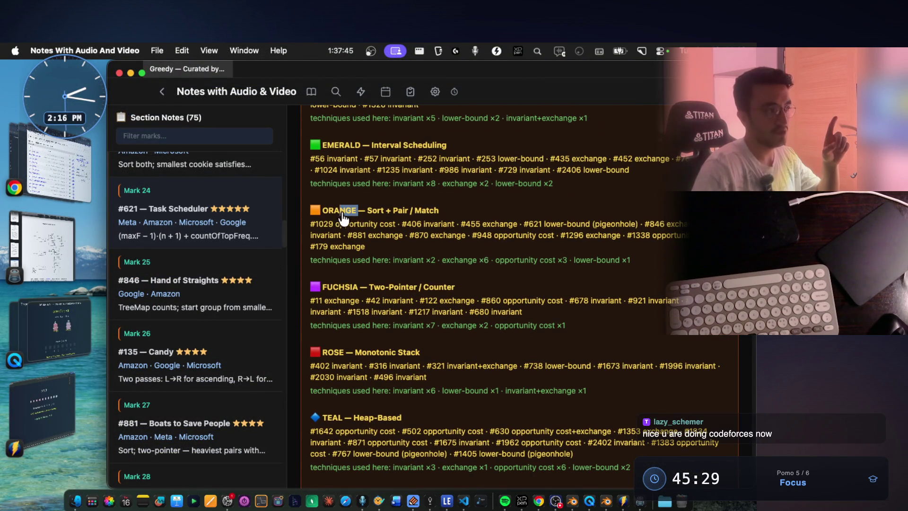
{"action": "left_click_drag", "start_coordinate": [367, 211], "coordinate": [441, 215]}
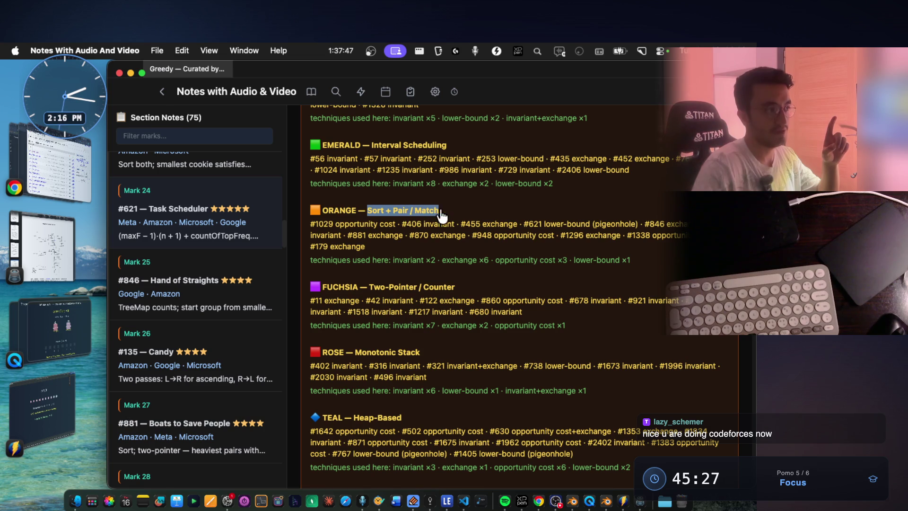
{"action": "left_click_drag", "start_coordinate": [393, 263], "coordinate": [629, 264]}
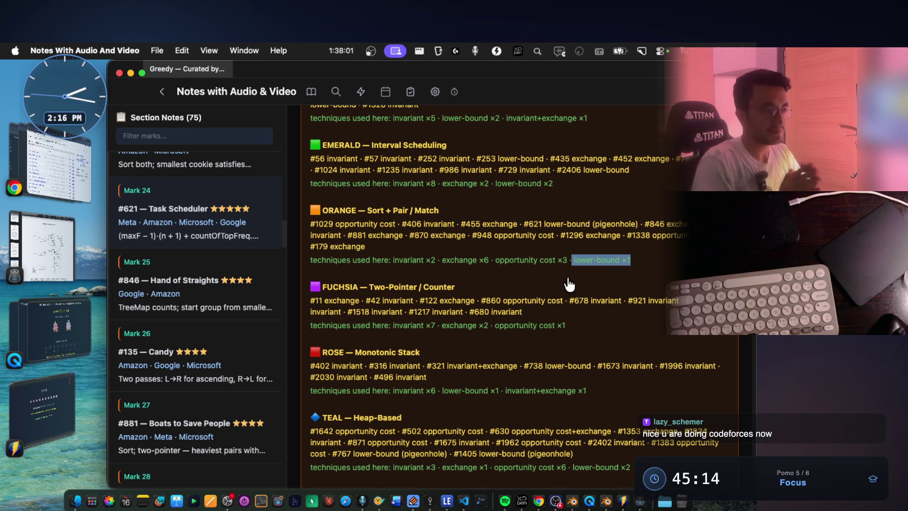
{"action": "scroll", "coordinate": [556, 291], "scroll_direction": "down", "scroll_amount": 2}
{"action": "scroll", "coordinate": [549, 300], "scroll_direction": "down", "scroll_amount": 3}
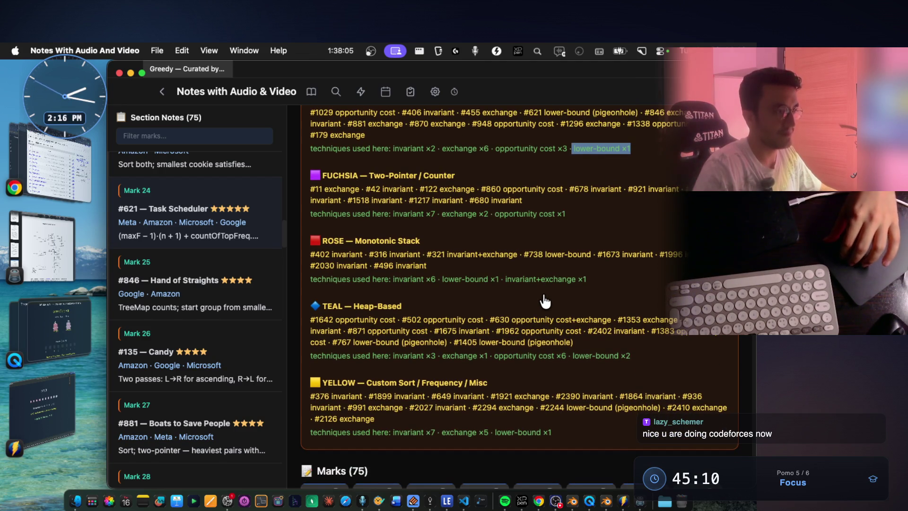
{"action": "scroll", "coordinate": [545, 301], "scroll_direction": "up", "scroll_amount": 3}
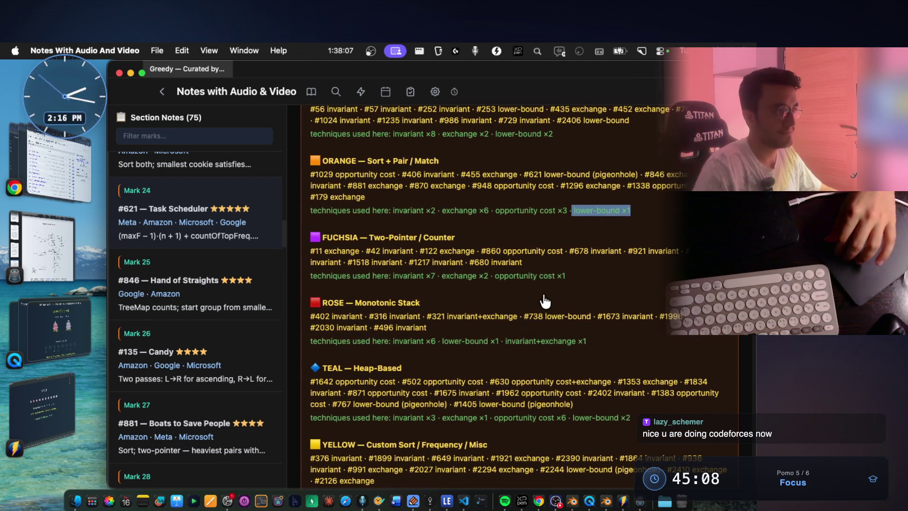
{"action": "scroll", "coordinate": [545, 301], "scroll_direction": "down", "scroll_amount": 15}
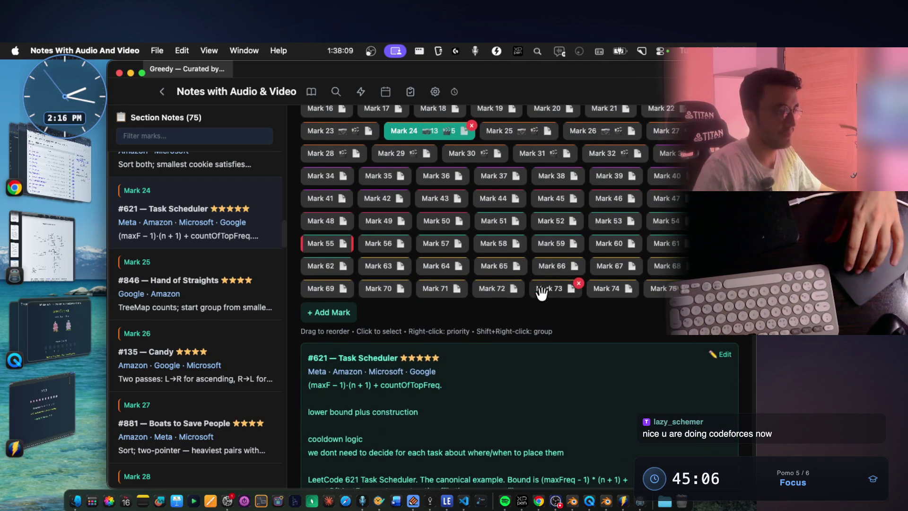
{"action": "key", "text": "super+Tab"}
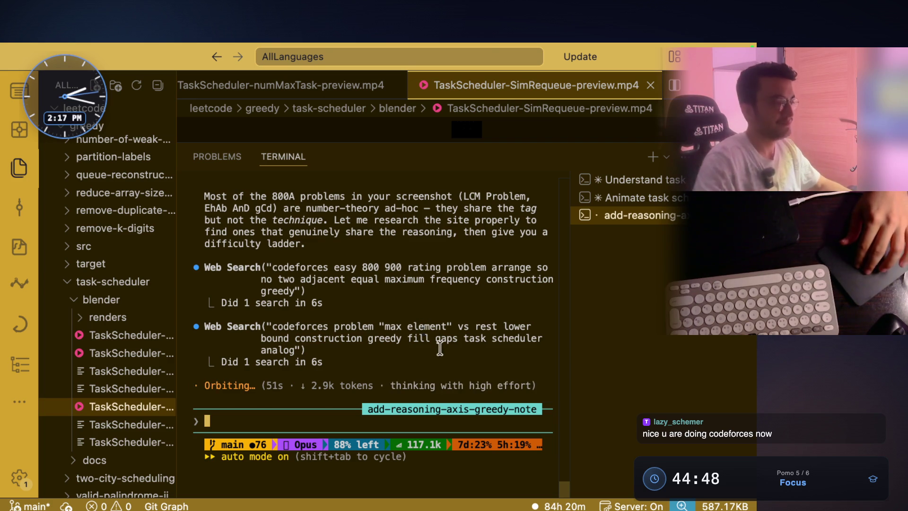
Read Claude's reply, highlighting the lines about finding problems that share the lower-bound reasoning.
{"action": "scroll", "coordinate": [440, 349], "scroll_direction": "up", "scroll_amount": 6}
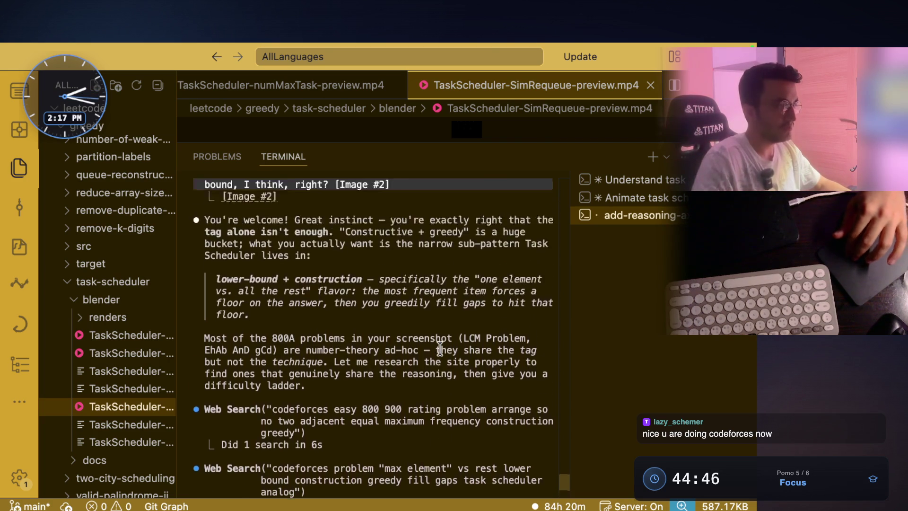
{"action": "scroll", "coordinate": [440, 349], "scroll_direction": "down", "scroll_amount": 3}
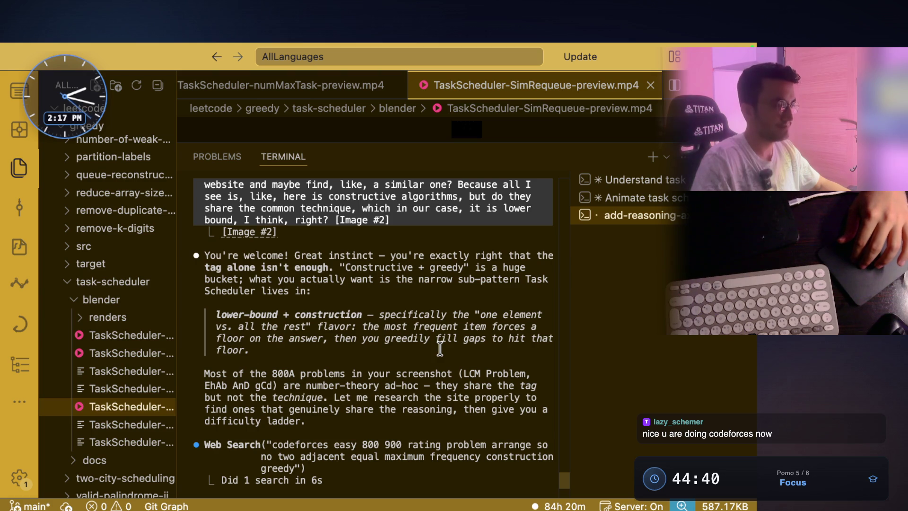
{"action": "scroll", "coordinate": [440, 349], "scroll_direction": "down", "scroll_amount": 3}
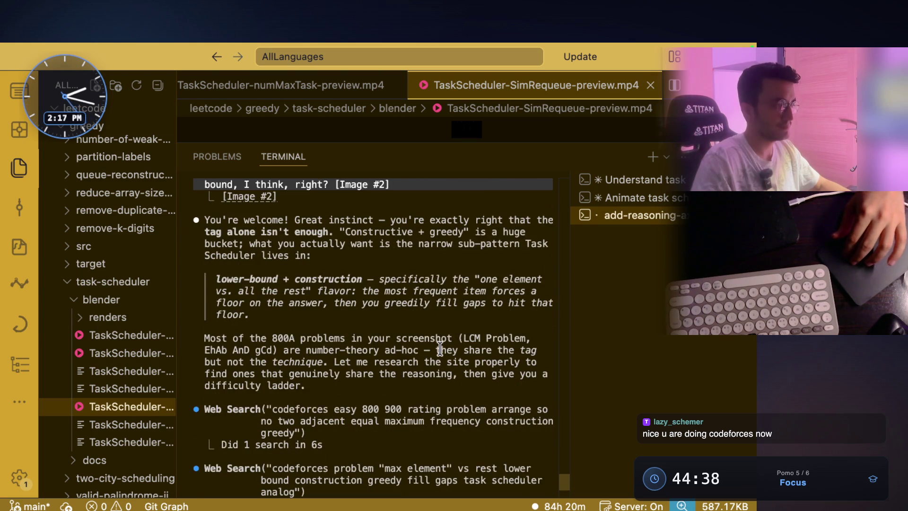
{"action": "scroll", "coordinate": [440, 349], "scroll_direction": "down", "scroll_amount": 3}
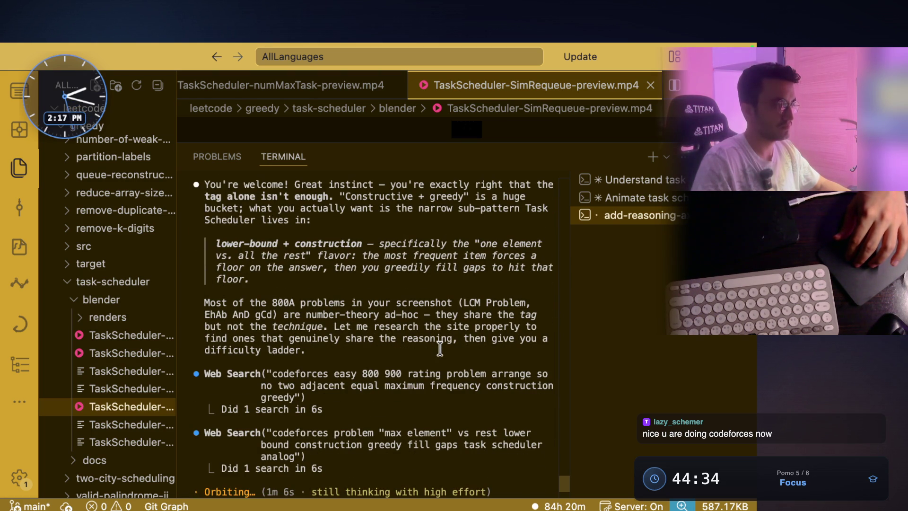
{"action": "triple_click", "coordinate": [429, 330]}
{"action": "left_click", "coordinate": [280, 331]}
{"action": "left_click_drag", "start_coordinate": [228, 326], "coordinate": [546, 331]}
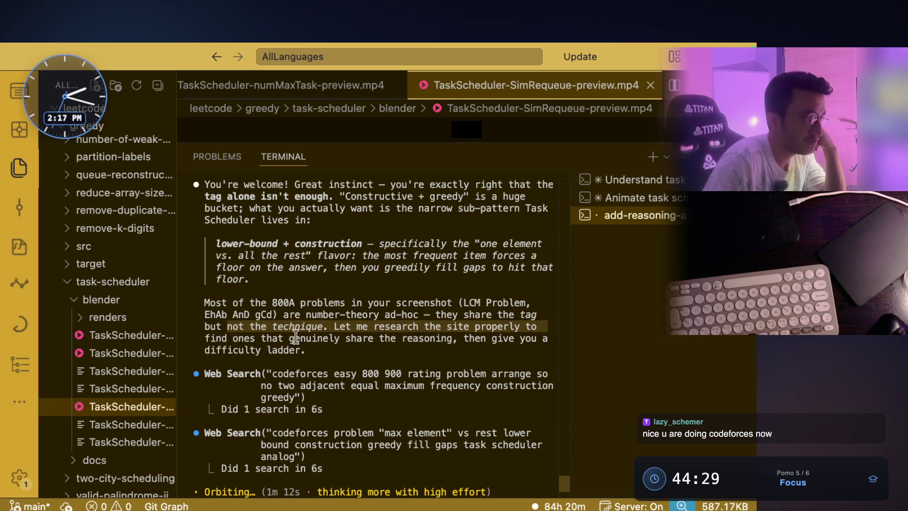
{"action": "mouse_move", "coordinate": [233, 338]}
{"action": "left_mouse_down"}
{"action": "mouse_move", "coordinate": [330, 348]}
{"action": "mouse_move", "coordinate": [547, 339]}
{"action": "left_mouse_up"}
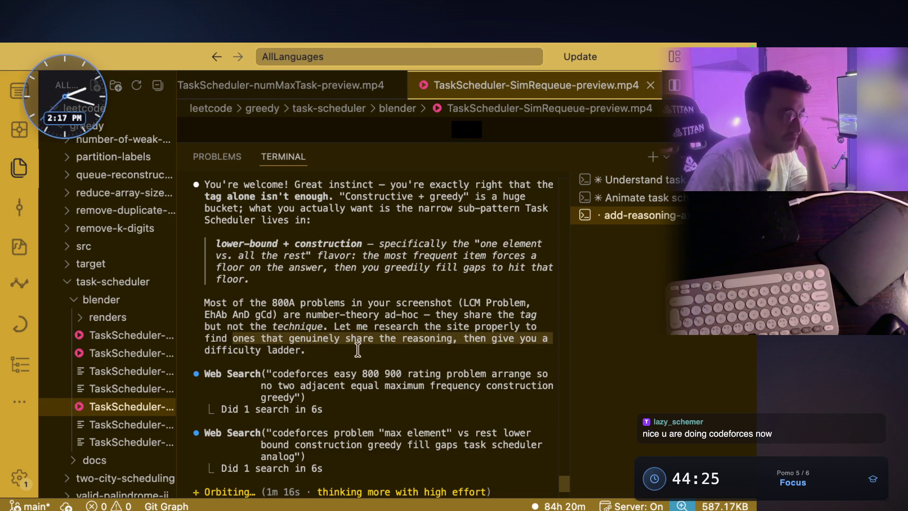
{"action": "left_click_drag", "start_coordinate": [261, 350], "coordinate": [305, 350]}
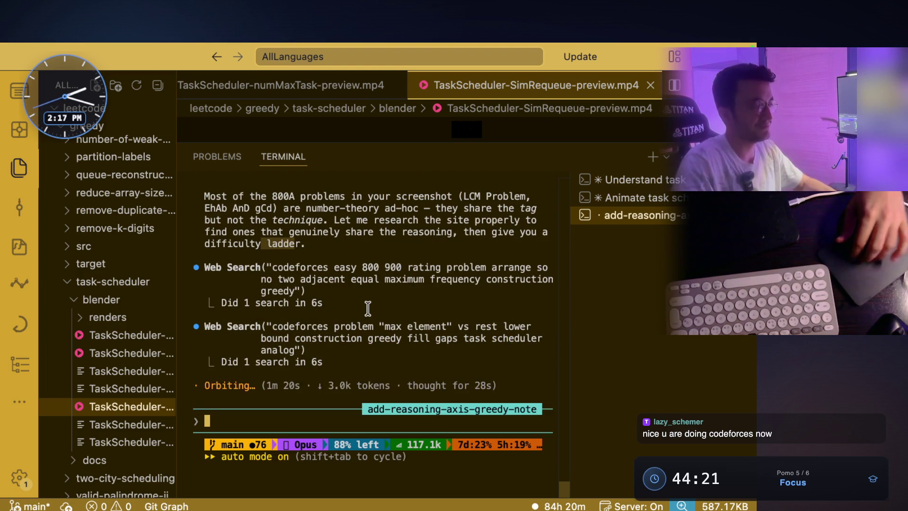
{"action": "key", "text": "super+Tab"}
{"action": "scroll", "coordinate": [399, 333], "scroll_direction": "down", "scroll_amount": 3}
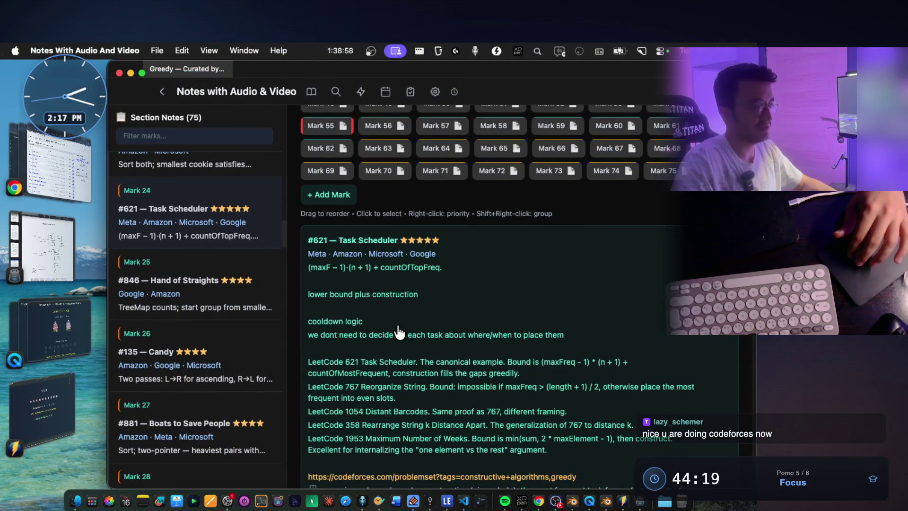
{"action": "scroll", "coordinate": [398, 332], "scroll_direction": "down", "scroll_amount": 2}
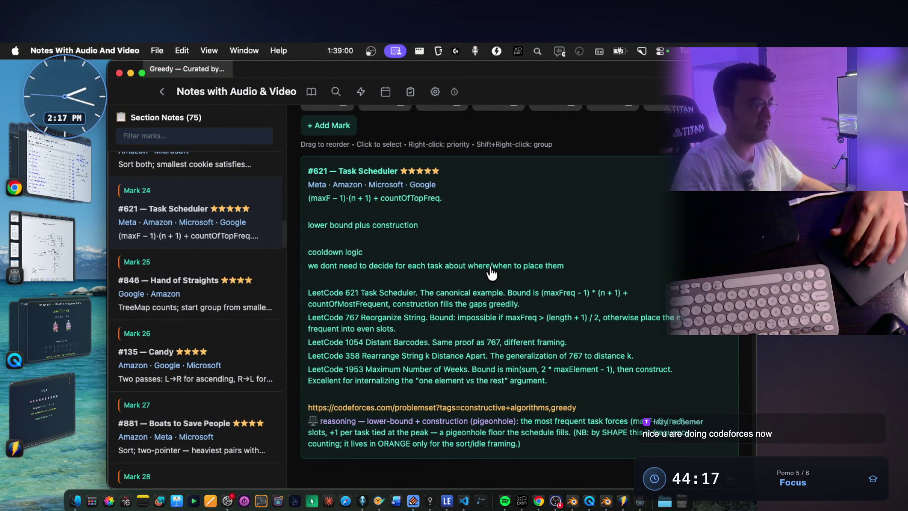
{"action": "scroll", "coordinate": [492, 273], "scroll_direction": "down", "scroll_amount": 2}
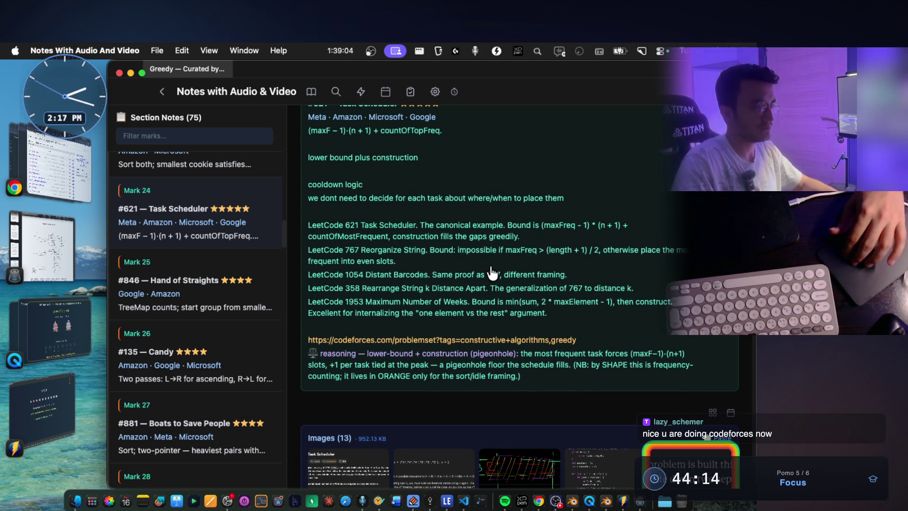
{"action": "scroll", "coordinate": [492, 273], "scroll_direction": "down", "scroll_amount": 5}
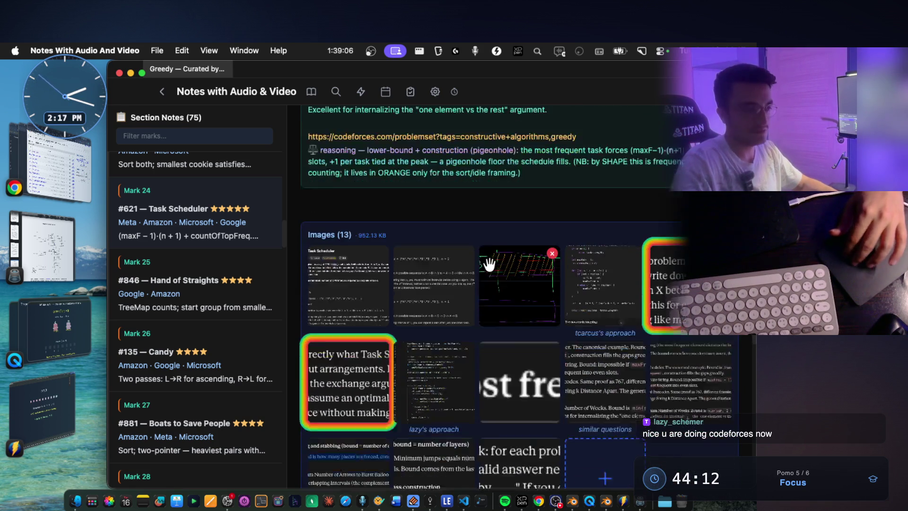
{"action": "scroll", "coordinate": [527, 367], "scroll_direction": "down", "scroll_amount": 1}
{"action": "left_click", "coordinate": [437, 359]}
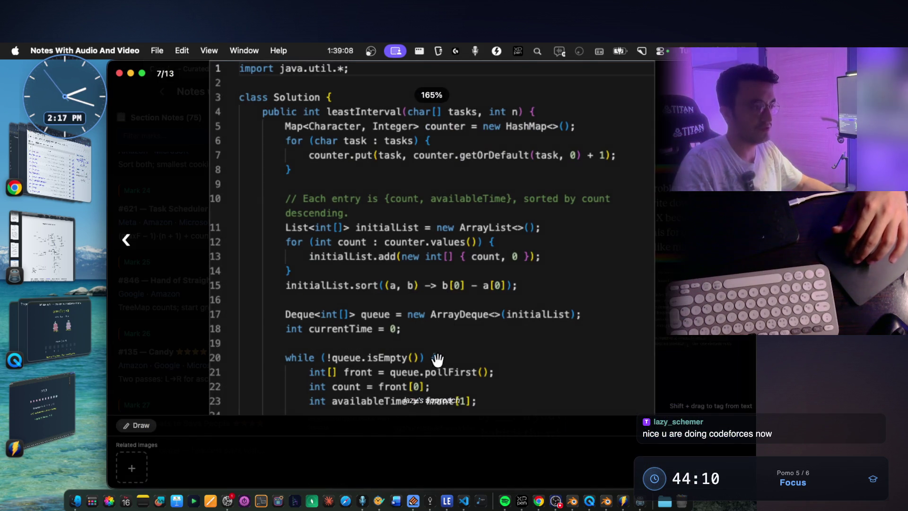
{"action": "scroll", "coordinate": [428, 291], "scroll_direction": "down", "scroll_amount": 5}
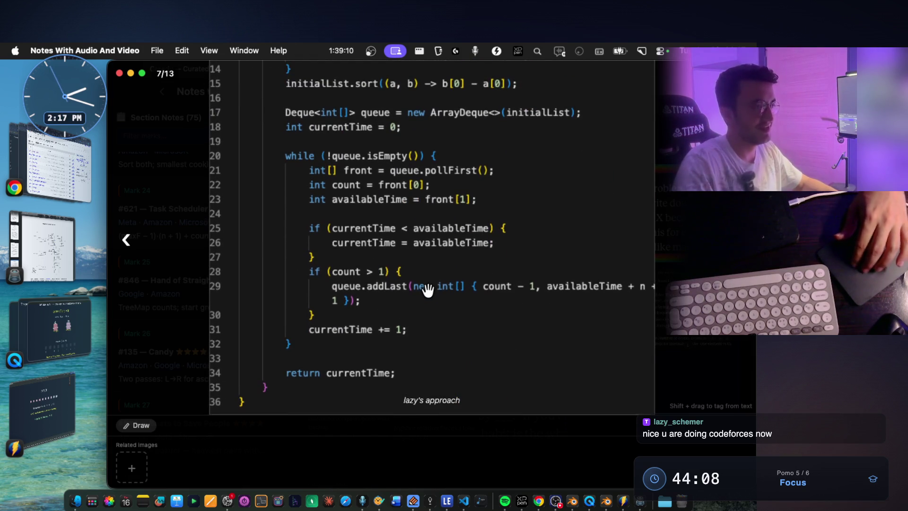
{"action": "scroll", "coordinate": [428, 290], "scroll_direction": "up", "scroll_amount": 5}
{"action": "scroll", "coordinate": [536, 234], "scroll_direction": "down", "scroll_amount": 1}
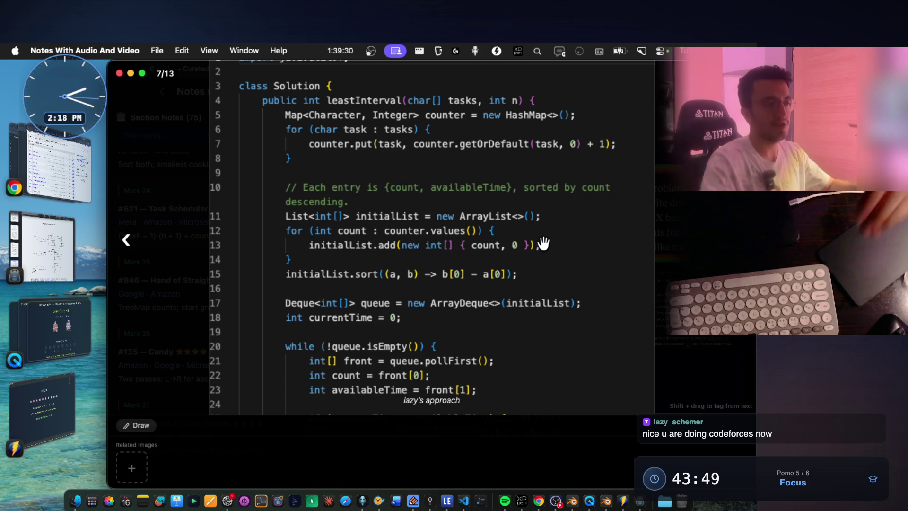
{"action": "scroll", "coordinate": [454, 237], "scroll_direction": "down", "scroll_amount": 4}
{"action": "scroll", "coordinate": [458, 239], "scroll_direction": "down", "scroll_amount": 2}
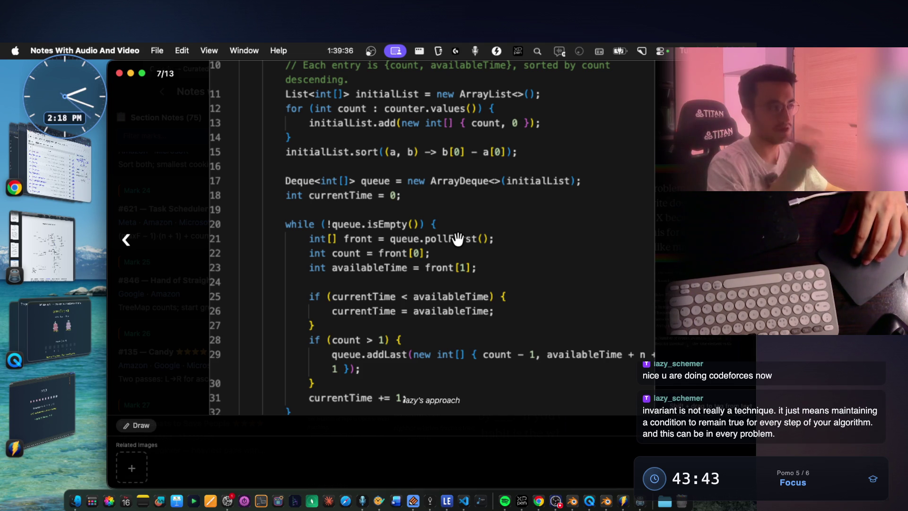
{"action": "scroll", "coordinate": [458, 239], "scroll_direction": "down", "scroll_amount": 1}
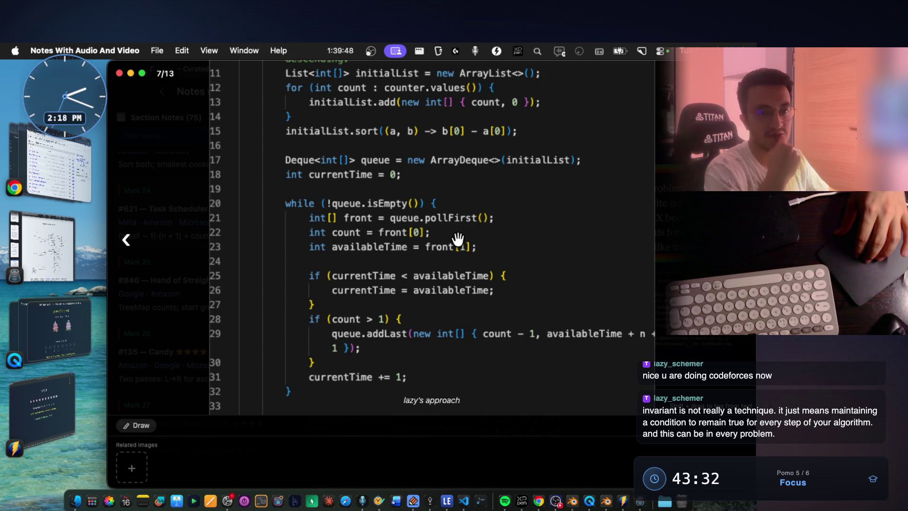
{"action": "scroll", "coordinate": [458, 239], "scroll_direction": "up", "scroll_amount": 5}
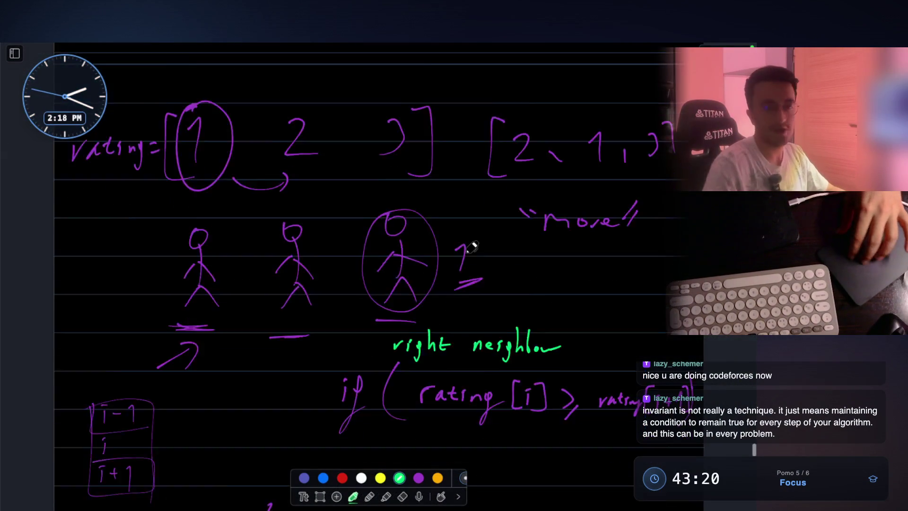
{"action": "scroll", "coordinate": [472, 247], "scroll_direction": "down", "scroll_amount": 15}
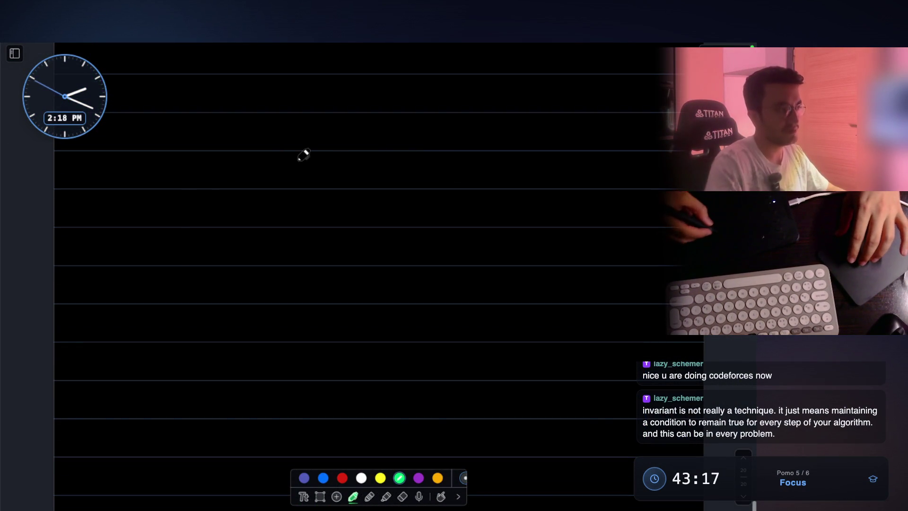
Sketch a small tree and a three-node linked list with arrows between the nodes.
{"action": "left_click_drag", "start_coordinate": [329, 149], "coordinate": [333, 153]}
{"action": "mouse_move", "coordinate": [334, 197]}
{"action": "left_mouse_down"}
{"action": "mouse_move", "coordinate": [276, 292]}
{"action": "mouse_move", "coordinate": [394, 292]}
{"action": "left_mouse_up"}
{"action": "left_click_drag", "start_coordinate": [256, 283], "coordinate": [265, 296]}
{"action": "mouse_move", "coordinate": [374, 292]}
{"action": "left_mouse_down"}
{"action": "mouse_move", "coordinate": [415, 284]}
{"action": "mouse_move", "coordinate": [395, 290]}
{"action": "left_mouse_up"}
{"action": "scroll", "coordinate": [385, 253], "scroll_direction": "down", "scroll_amount": 3}
{"action": "left_click_drag", "start_coordinate": [124, 306], "coordinate": [220, 336]}
{"action": "left_click_drag", "start_coordinate": [223, 324], "coordinate": [208, 348]}
{"action": "mouse_move", "coordinate": [249, 313]}
{"action": "left_mouse_down"}
{"action": "mouse_move", "coordinate": [287, 308]}
{"action": "mouse_move", "coordinate": [340, 340]}
{"action": "mouse_move", "coordinate": [399, 314]}
{"action": "left_mouse_up"}
{"action": "left_click_drag", "start_coordinate": [422, 338], "coordinate": [474, 340]}
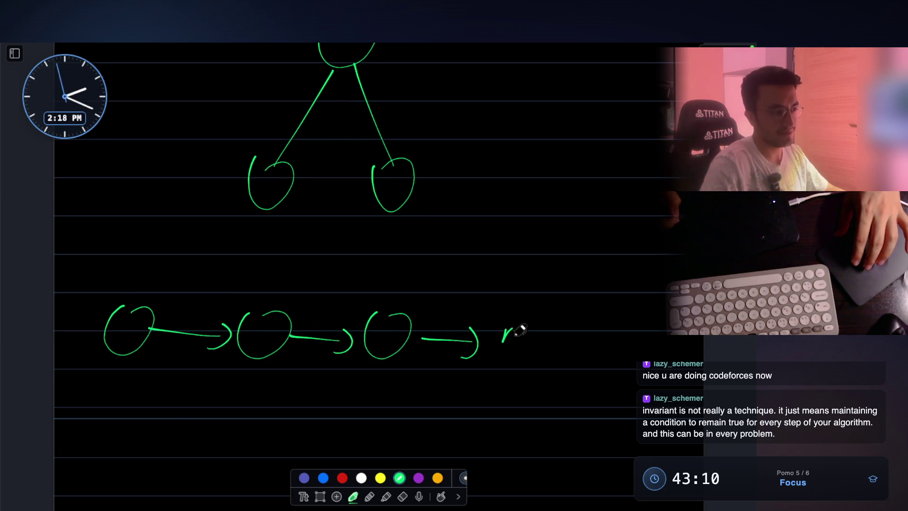
{"action": "left_click_drag", "start_coordinate": [567, 309], "coordinate": [574, 312]}
{"action": "scroll", "coordinate": [354, 258], "scroll_direction": "down", "scroll_amount": 3}
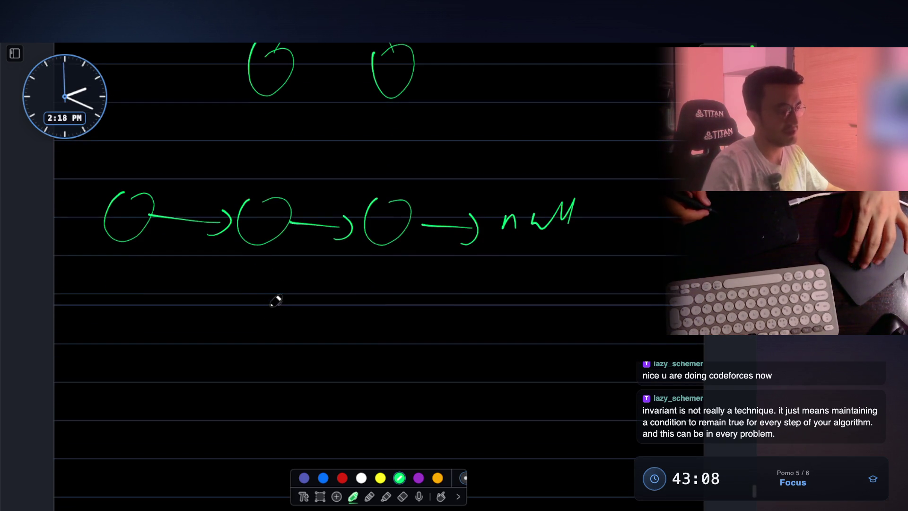
Handwrite the recursive call func(node.next); below the linked list.
{"action": "left_click_drag", "start_coordinate": [256, 254], "coordinate": [254, 273]}
{"action": "left_click_drag", "start_coordinate": [263, 334], "coordinate": [256, 342]}
{"action": "left_click_drag", "start_coordinate": [274, 321], "coordinate": [319, 335]}
{"action": "mouse_move", "coordinate": [344, 303]}
{"action": "left_mouse_down"}
{"action": "mouse_move", "coordinate": [334, 331]}
{"action": "mouse_move", "coordinate": [370, 332]}
{"action": "left_mouse_up"}
{"action": "left_click_drag", "start_coordinate": [382, 323], "coordinate": [529, 329]}
{"action": "left_click", "coordinate": [420, 331]}
In purple, circle the sublist from the second node and draw return arrows back along it.
{"action": "left_click", "coordinate": [418, 477]}
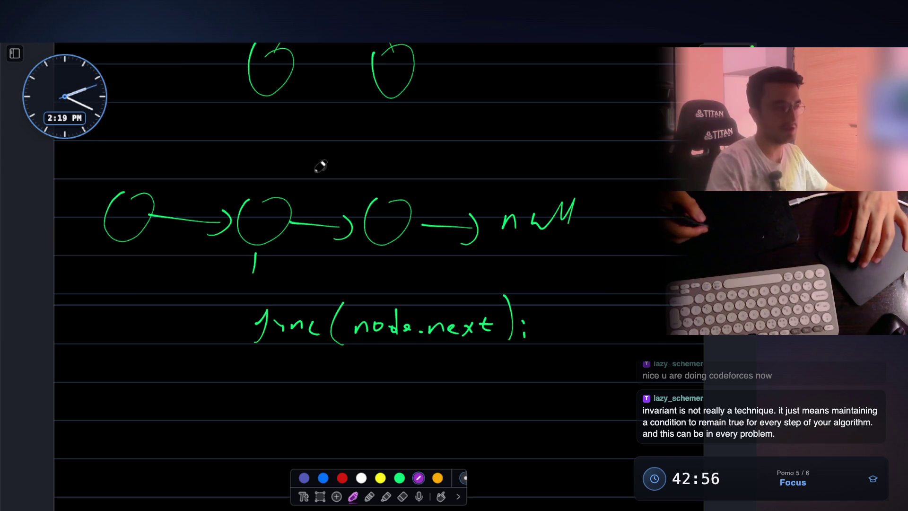
{"action": "mouse_move", "coordinate": [248, 167]}
{"action": "left_mouse_down"}
{"action": "mouse_move", "coordinate": [321, 269]}
{"action": "mouse_move", "coordinate": [575, 283]}
{"action": "left_mouse_up"}
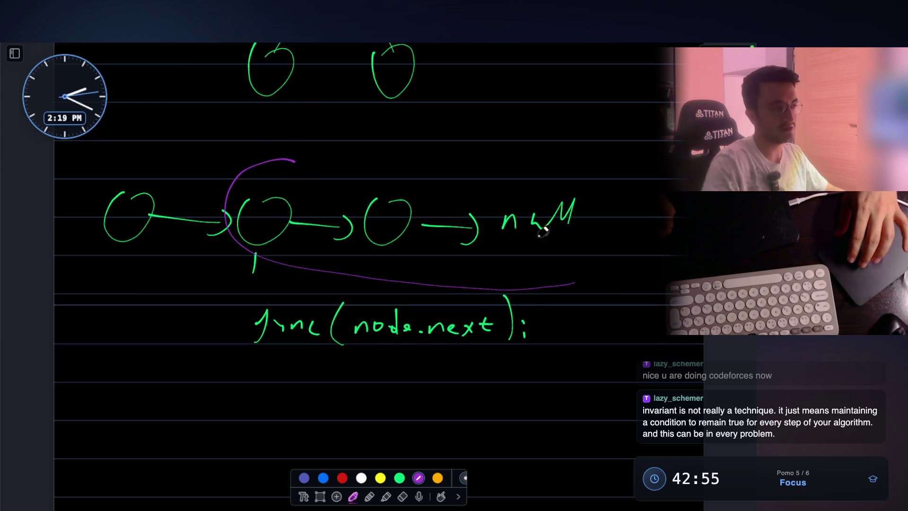
{"action": "left_click_drag", "start_coordinate": [308, 161], "coordinate": [644, 169]}
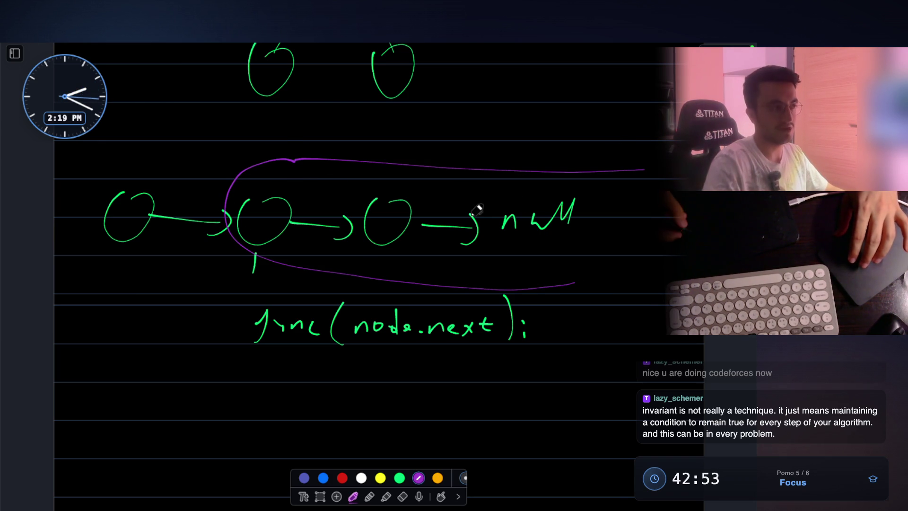
{"action": "left_click_drag", "start_coordinate": [467, 249], "coordinate": [407, 238]}
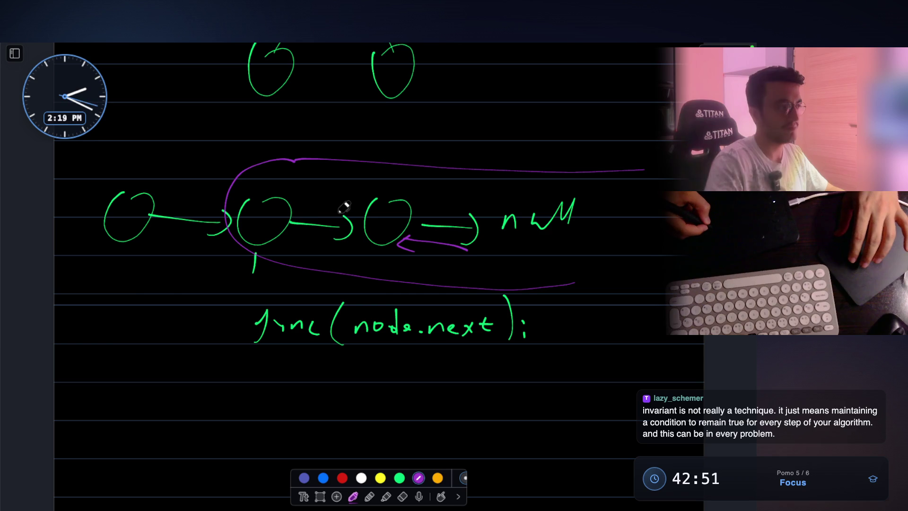
{"action": "left_click_drag", "start_coordinate": [350, 211], "coordinate": [305, 205]}
Draw an ellipse around func(node.next);.
{"action": "scroll", "coordinate": [400, 175], "scroll_direction": "down", "scroll_amount": 2}
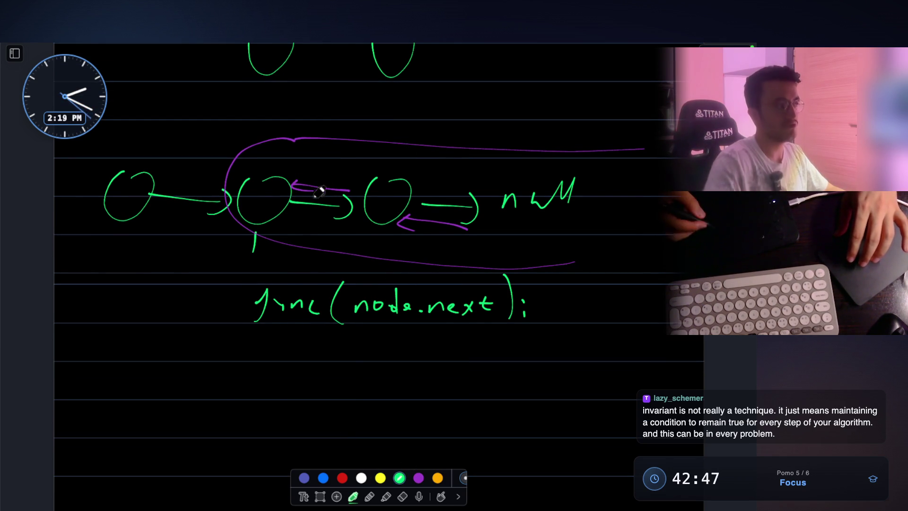
{"action": "left_click_drag", "start_coordinate": [272, 278], "coordinate": [311, 349]}
{"action": "left_click_drag", "start_coordinate": [384, 348], "coordinate": [200, 324]}
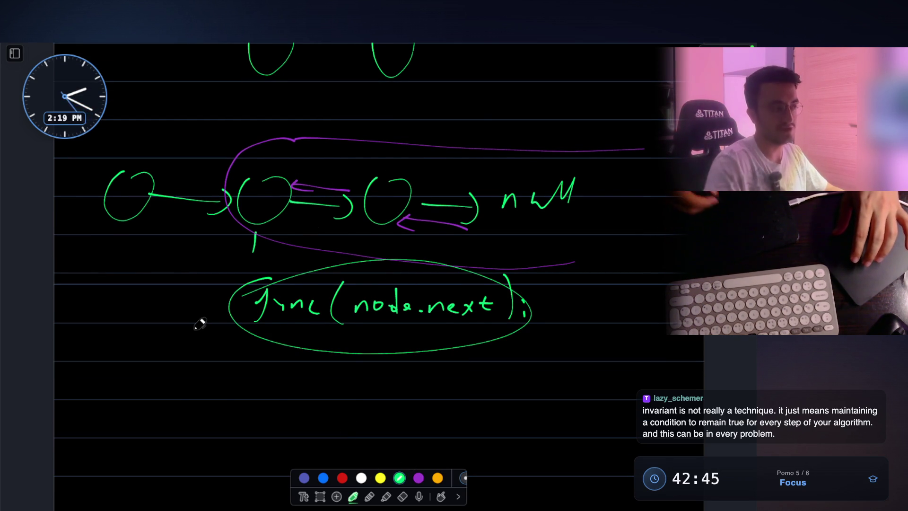
Dismiss the paste options menu without choosing any option.
{"action": "scroll", "coordinate": [391, 246], "scroll_direction": "up", "scroll_amount": 2}
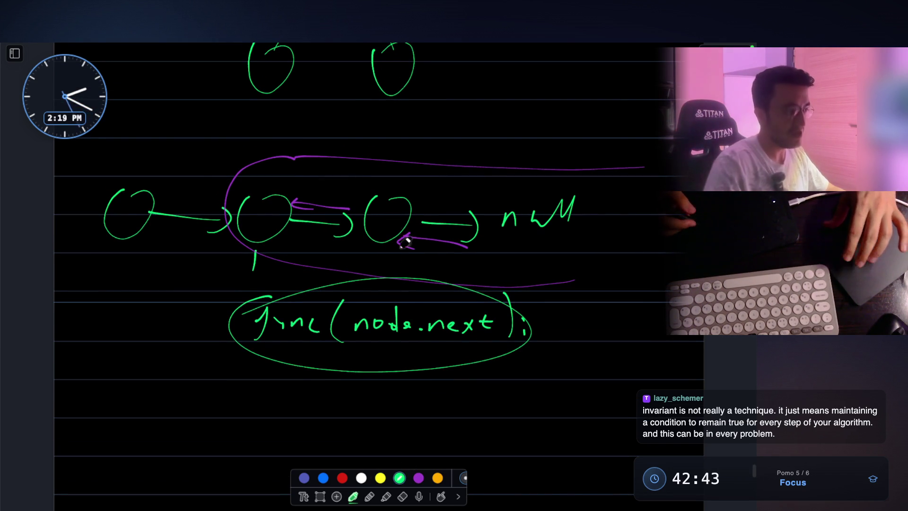
{"action": "scroll", "coordinate": [405, 235], "scroll_direction": "up", "scroll_amount": 2}
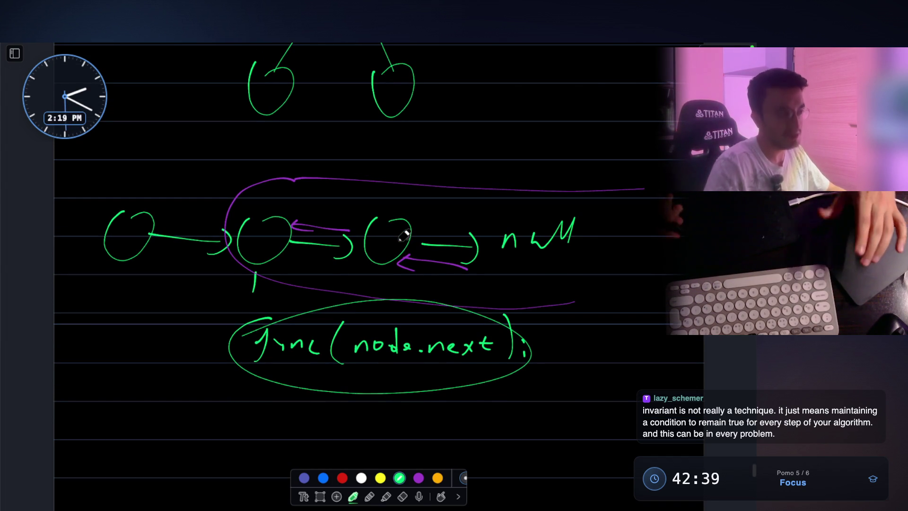
{"action": "right_click", "coordinate": [401, 238]}
{"action": "left_click", "coordinate": [547, 309]}
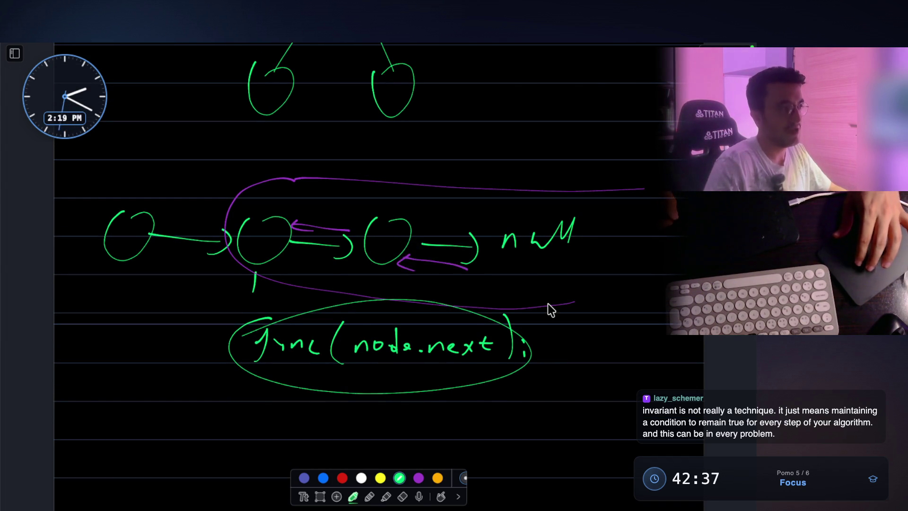
Circle the x in the [x, y, z] array sketch.
{"action": "scroll", "coordinate": [549, 308], "scroll_direction": "up", "scroll_amount": 5}
{"action": "scroll", "coordinate": [549, 308], "scroll_direction": "down", "scroll_amount": 7}
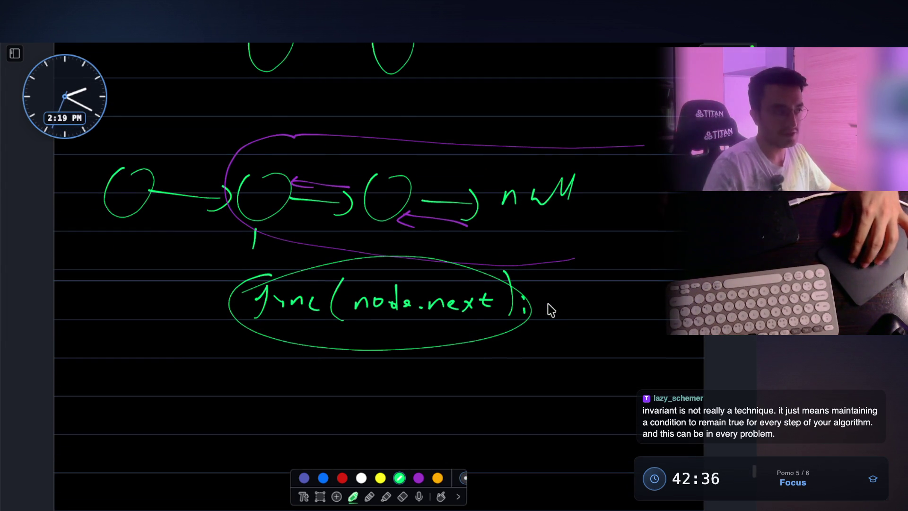
{"action": "scroll", "coordinate": [552, 309], "scroll_direction": "down", "scroll_amount": 4}
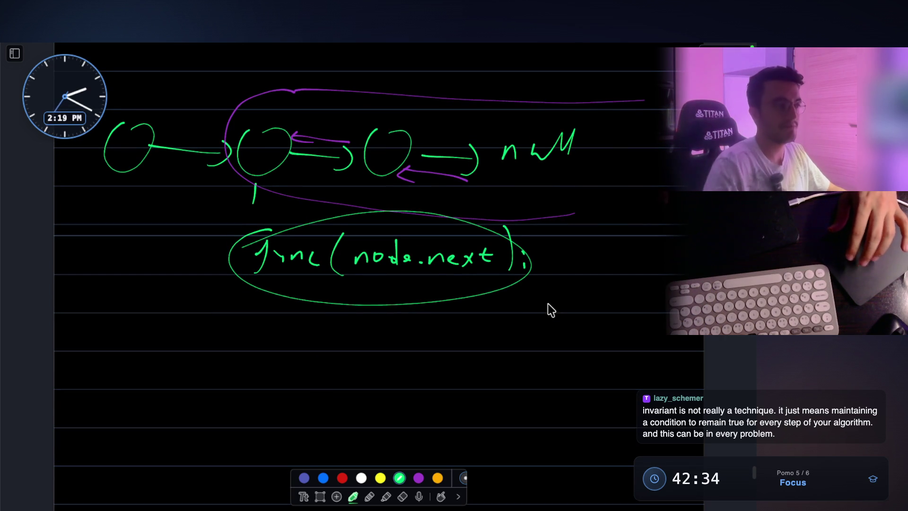
{"action": "scroll", "coordinate": [551, 310], "scroll_direction": "down", "scroll_amount": 4}
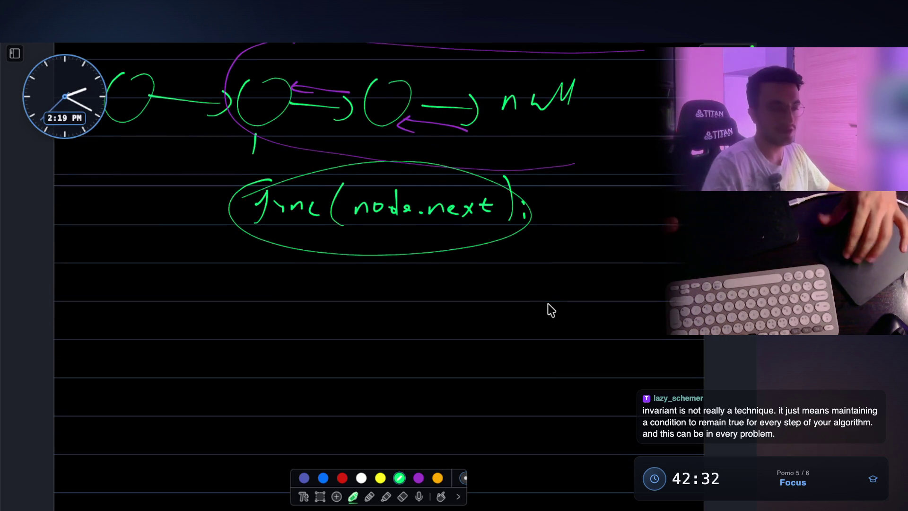
{"action": "scroll", "coordinate": [549, 308], "scroll_direction": "down", "scroll_amount": 4}
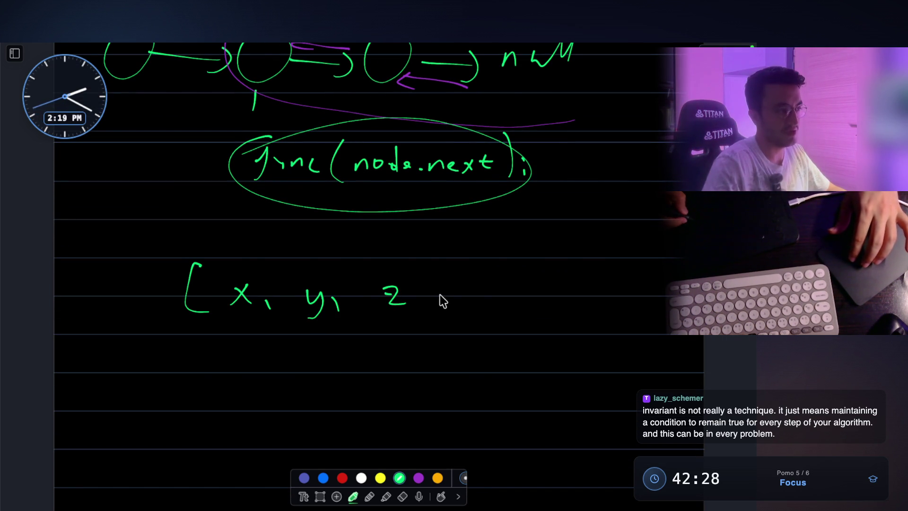
{"action": "scroll", "coordinate": [468, 303], "scroll_direction": "down", "scroll_amount": 5}
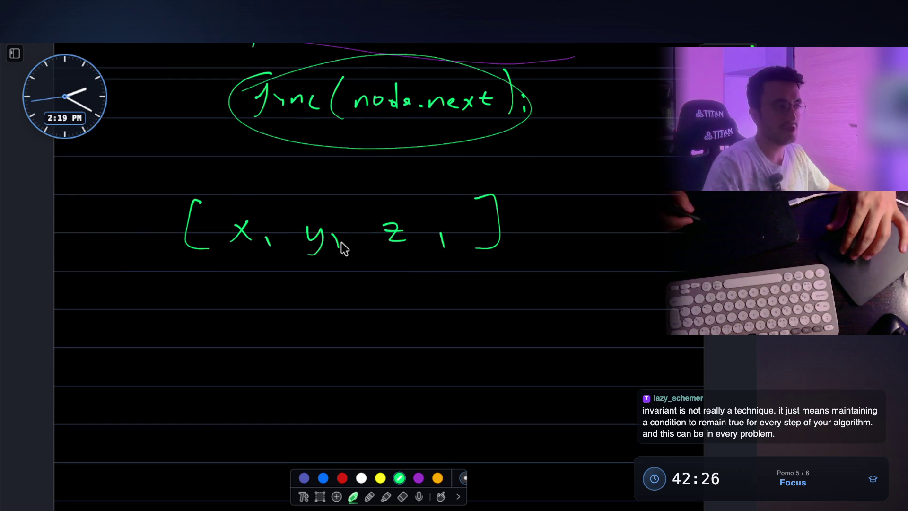
{"action": "left_click_drag", "start_coordinate": [224, 194], "coordinate": [208, 248]}
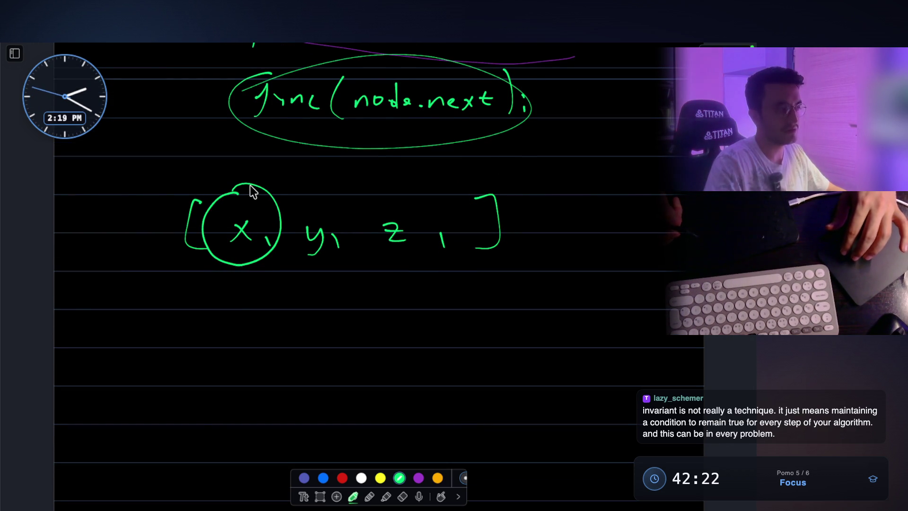
{"action": "scroll", "coordinate": [284, 229], "scroll_direction": "down", "scroll_amount": 2}
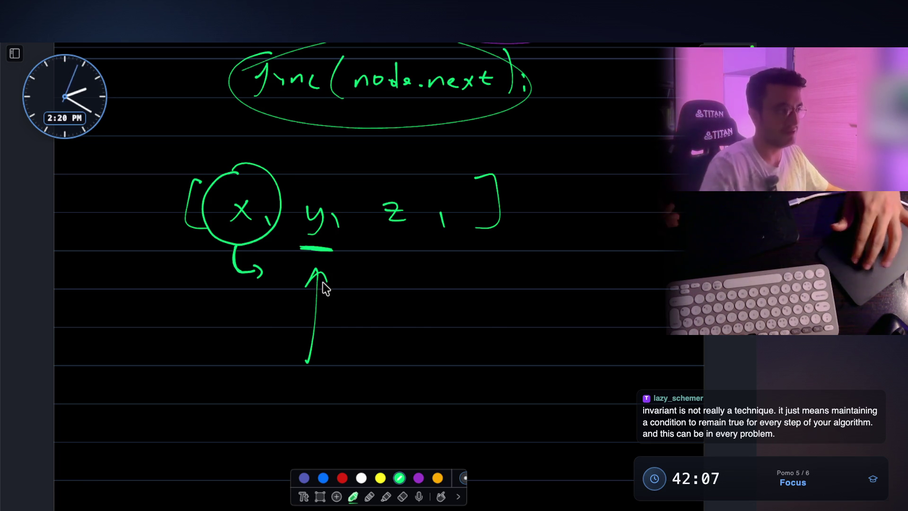
{"action": "scroll", "coordinate": [482, 261], "scroll_direction": "up", "scroll_amount": 3}
{"action": "scroll", "coordinate": [482, 262], "scroll_direction": "up", "scroll_amount": 4}
{"action": "scroll", "coordinate": [482, 215], "scroll_direction": "down", "scroll_amount": 3}
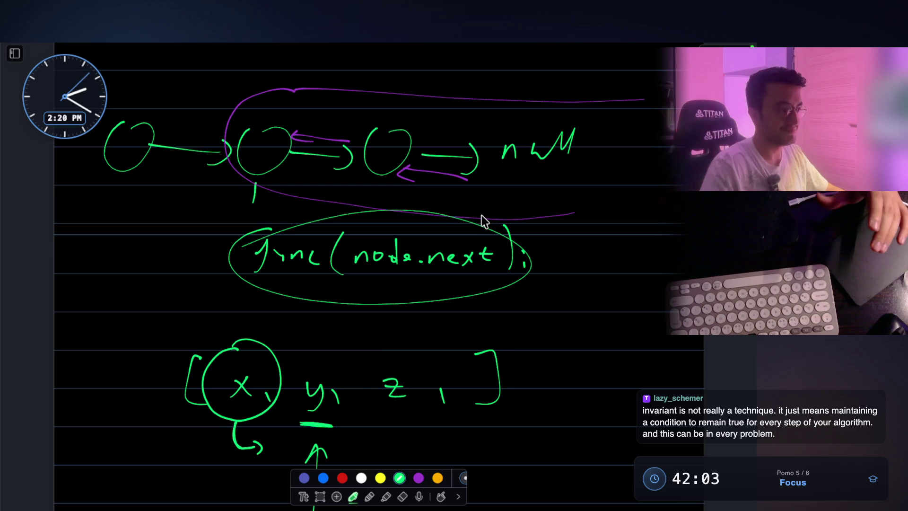
Draw boxes around the left and right child subtrees of the tree.
{"action": "scroll", "coordinate": [480, 210], "scroll_direction": "down", "scroll_amount": 2}
{"action": "scroll", "coordinate": [479, 210], "scroll_direction": "up", "scroll_amount": 9}
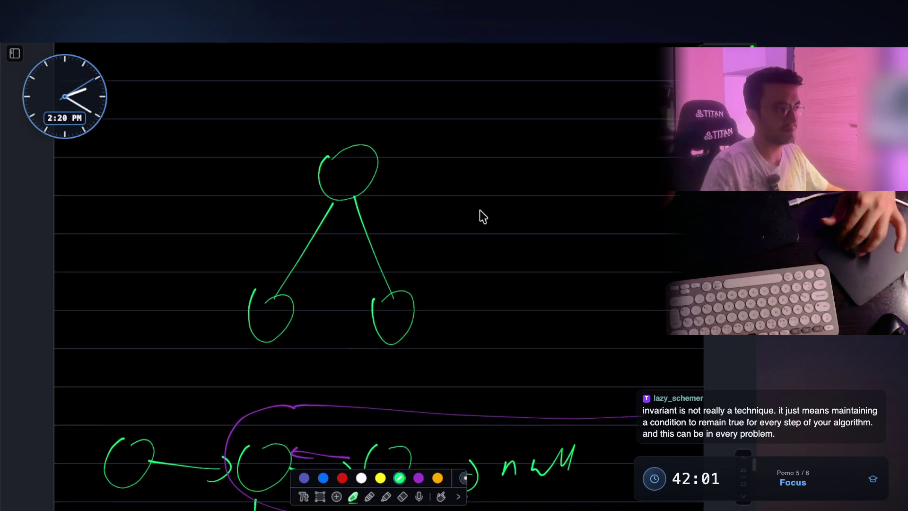
{"action": "scroll", "coordinate": [480, 210], "scroll_direction": "down", "scroll_amount": 3}
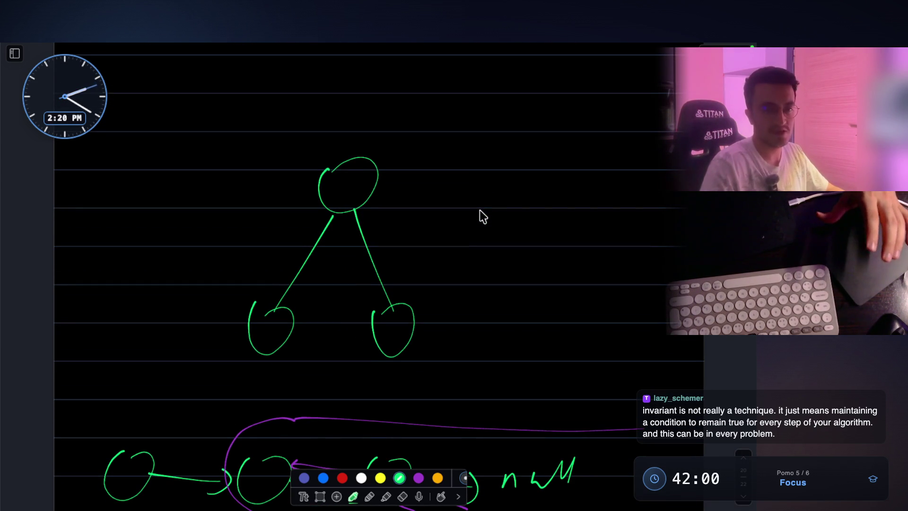
{"action": "scroll", "coordinate": [480, 210], "scroll_direction": "down", "scroll_amount": 6}
{"action": "scroll", "coordinate": [479, 210], "scroll_direction": "up", "scroll_amount": 2}
{"action": "scroll", "coordinate": [480, 211], "scroll_direction": "down", "scroll_amount": 7}
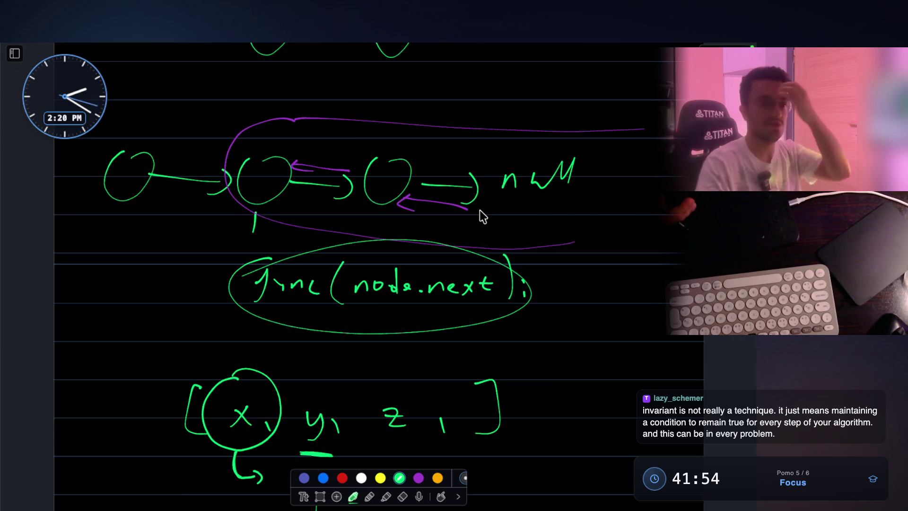
{"action": "scroll", "coordinate": [402, 288], "scroll_direction": "up", "scroll_amount": 10}
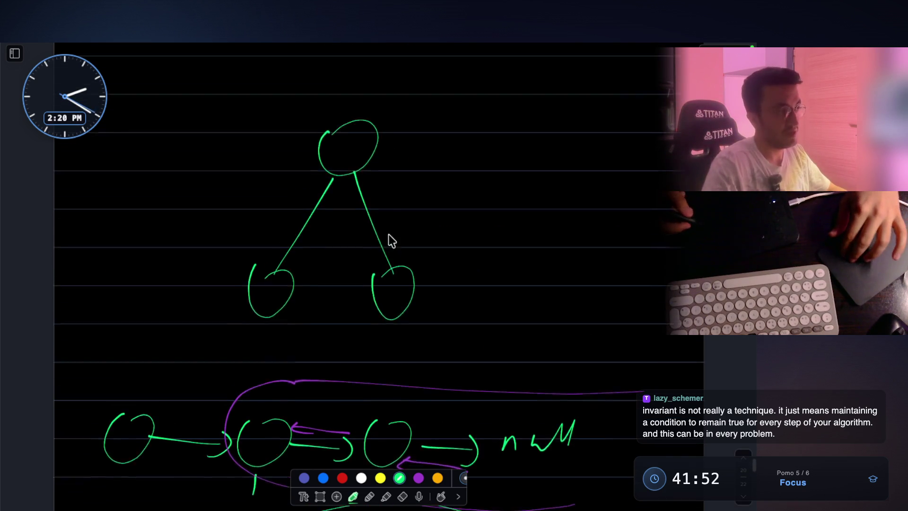
{"action": "left_click_drag", "start_coordinate": [272, 283], "coordinate": [223, 388]}
{"action": "left_click_drag", "start_coordinate": [232, 268], "coordinate": [321, 372]}
{"action": "mouse_move", "coordinate": [368, 259]}
{"action": "left_mouse_down"}
{"action": "mouse_move", "coordinate": [350, 378]}
{"action": "mouse_move", "coordinate": [445, 290]}
{"action": "mouse_move", "coordinate": [439, 376]}
{"action": "left_mouse_up"}
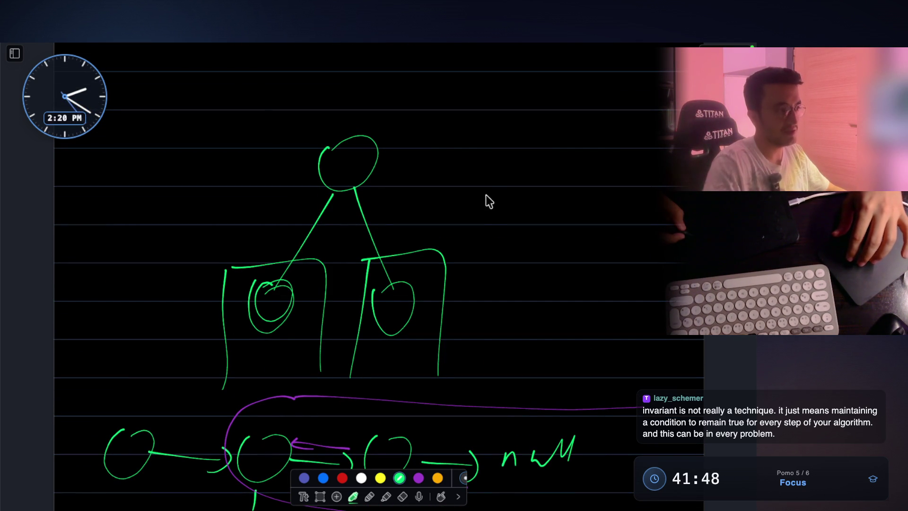
Write func(left); and func(right); beside the tree.
{"action": "left_click_drag", "start_coordinate": [505, 189], "coordinate": [558, 204]}
{"action": "left_click_drag", "start_coordinate": [579, 162], "coordinate": [571, 183]}
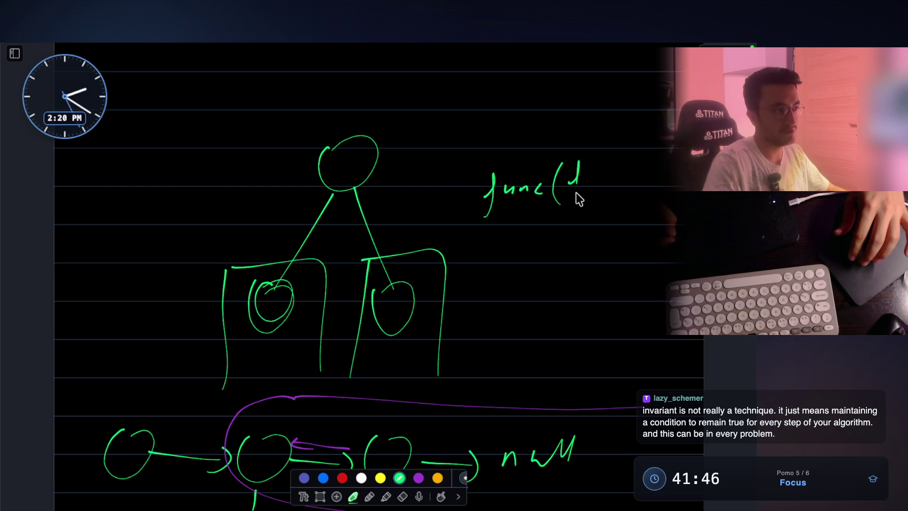
{"action": "left_click_drag", "start_coordinate": [624, 163], "coordinate": [617, 207]}
{"action": "left_click_drag", "start_coordinate": [505, 235], "coordinate": [544, 247]}
{"action": "left_click_drag", "start_coordinate": [557, 224], "coordinate": [558, 253]}
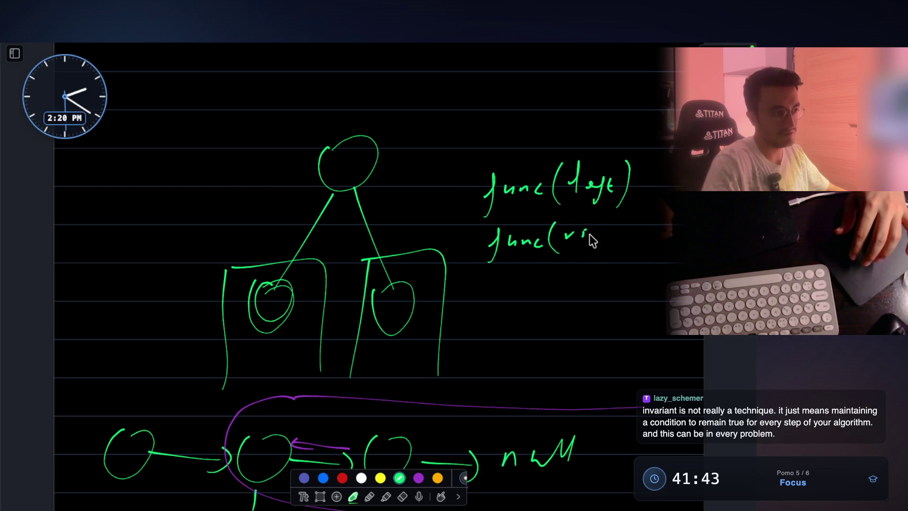
{"action": "left_click", "coordinate": [658, 226]}
{"action": "left_click_drag", "start_coordinate": [659, 232], "coordinate": [658, 241]}
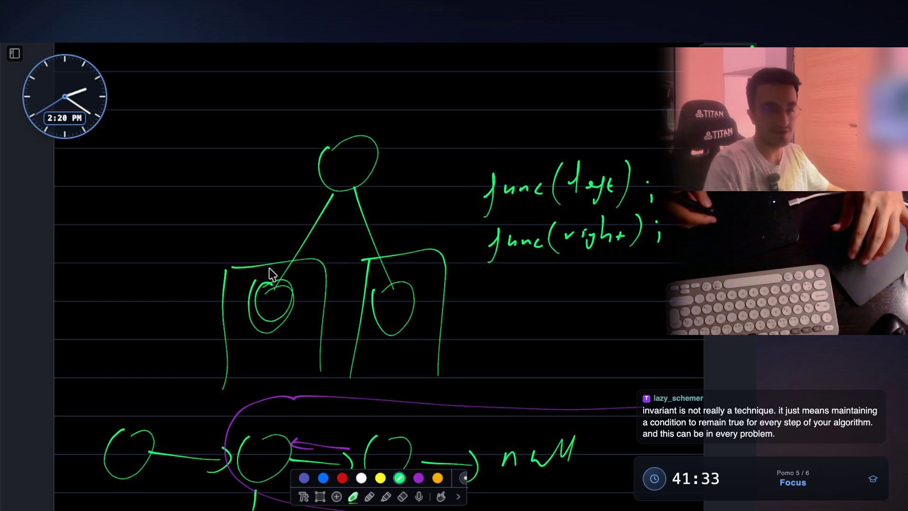
Add branches under the left child, hatch both subtree boxes, and retrace the root.
{"action": "left_click_drag", "start_coordinate": [267, 291], "coordinate": [277, 281]}
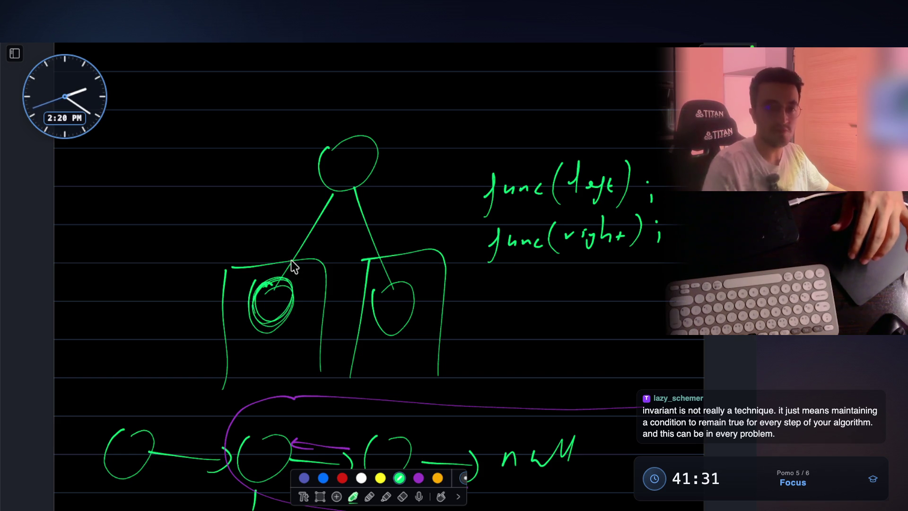
{"action": "mouse_move", "coordinate": [270, 326]}
{"action": "left_mouse_down"}
{"action": "mouse_move", "coordinate": [236, 376]}
{"action": "mouse_move", "coordinate": [293, 367]}
{"action": "mouse_move", "coordinate": [303, 388]}
{"action": "left_mouse_up"}
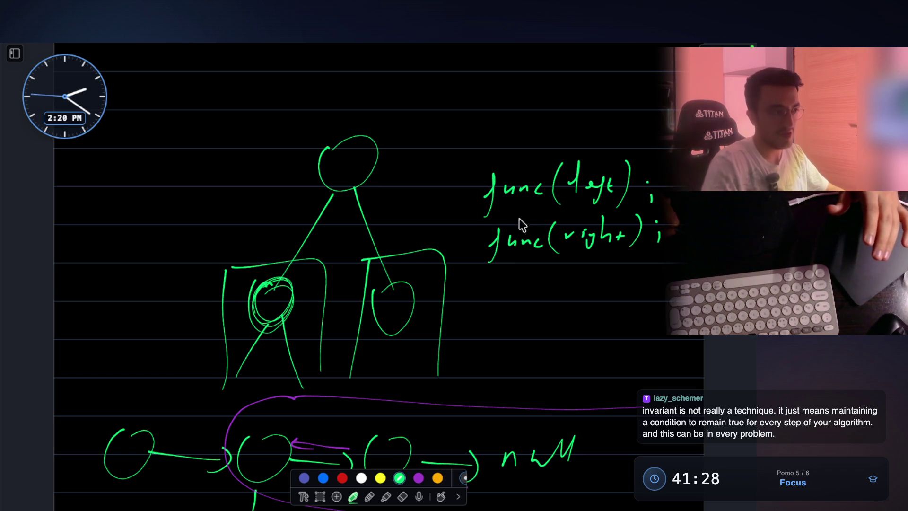
{"action": "left_click_drag", "start_coordinate": [411, 258], "coordinate": [362, 316]}
{"action": "left_click_drag", "start_coordinate": [425, 278], "coordinate": [373, 343]}
{"action": "left_click_drag", "start_coordinate": [427, 310], "coordinate": [388, 366]}
{"action": "left_click_drag", "start_coordinate": [306, 285], "coordinate": [269, 350]}
{"action": "left_click_drag", "start_coordinate": [323, 306], "coordinate": [291, 362]}
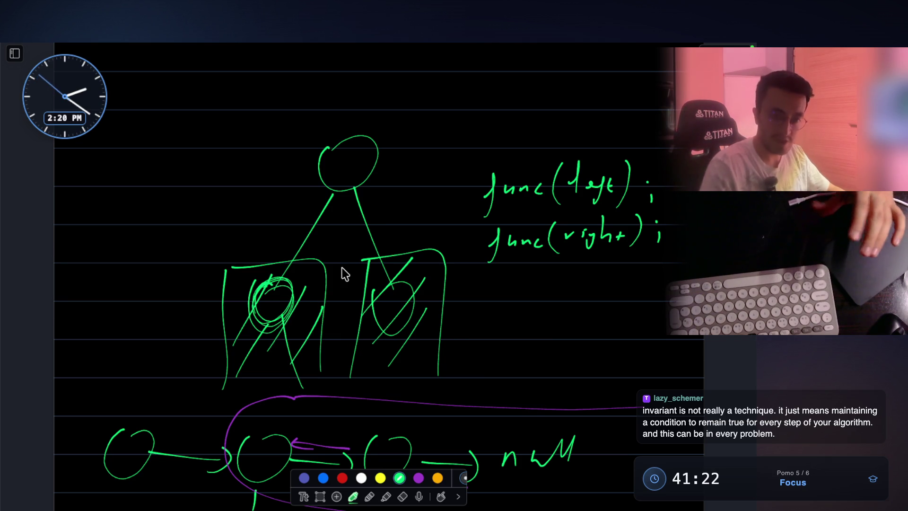
{"action": "mouse_move", "coordinate": [350, 147]}
{"action": "left_mouse_down"}
{"action": "mouse_move", "coordinate": [318, 159]}
{"action": "mouse_move", "coordinate": [375, 178]}
{"action": "mouse_move", "coordinate": [324, 156]}
{"action": "mouse_move", "coordinate": [359, 176]}
{"action": "left_mouse_up"}
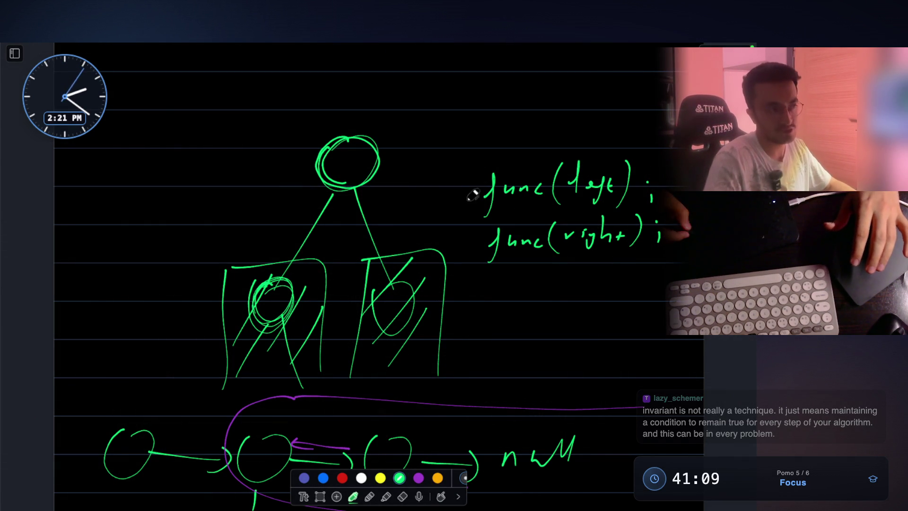
Prefix the calls with x = and y = to store their results.
{"action": "left_click_drag", "start_coordinate": [445, 187], "coordinate": [471, 201]}
{"action": "mouse_move", "coordinate": [444, 236]}
{"action": "left_mouse_down"}
{"action": "mouse_move", "coordinate": [447, 258]}
{"action": "mouse_move", "coordinate": [470, 253]}
{"action": "left_mouse_up"}
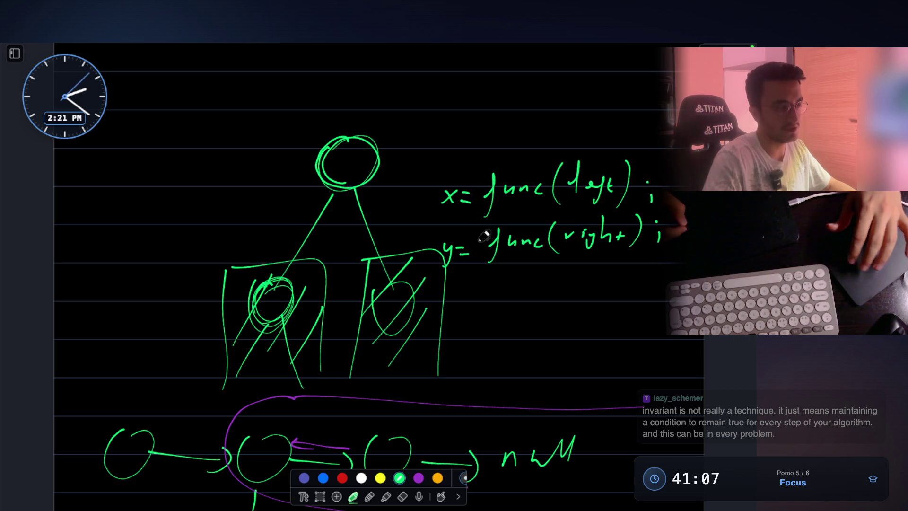
{"action": "scroll", "coordinate": [474, 171], "scroll_direction": "down", "scroll_amount": 2}
{"action": "scroll", "coordinate": [524, 290], "scroll_direction": "down", "scroll_amount": 1}
{"action": "scroll", "coordinate": [511, 263], "scroll_direction": "up", "scroll_amount": 4}
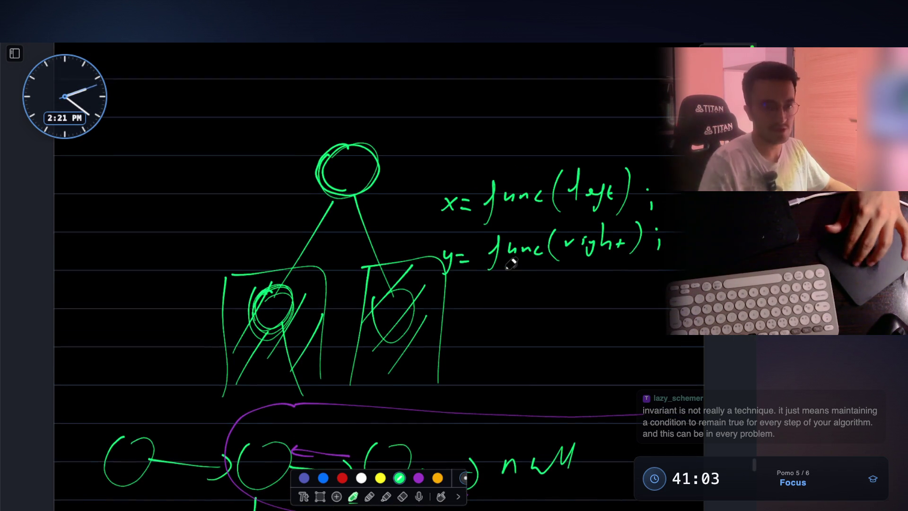
Draw an arrow from the root into the left subtree and retrace the root and left child.
{"action": "left_click_drag", "start_coordinate": [310, 225], "coordinate": [297, 231]}
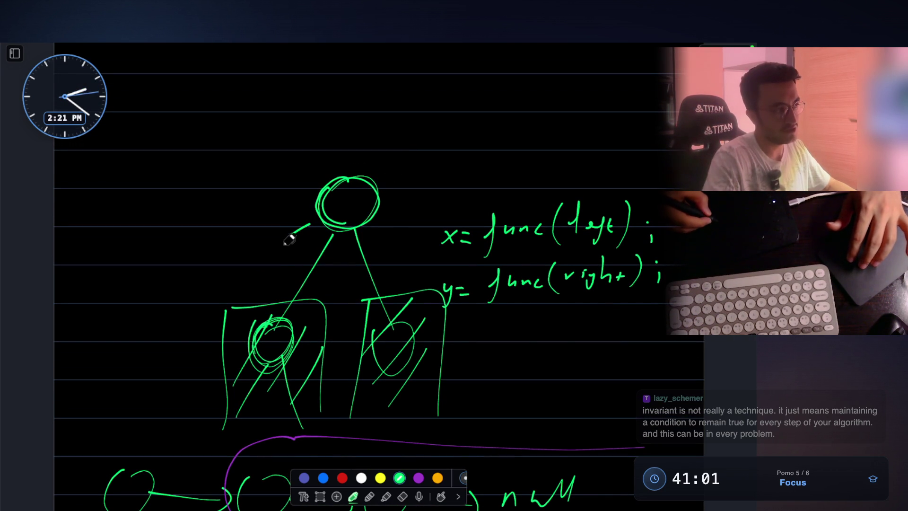
{"action": "left_click_drag", "start_coordinate": [277, 279], "coordinate": [282, 285]}
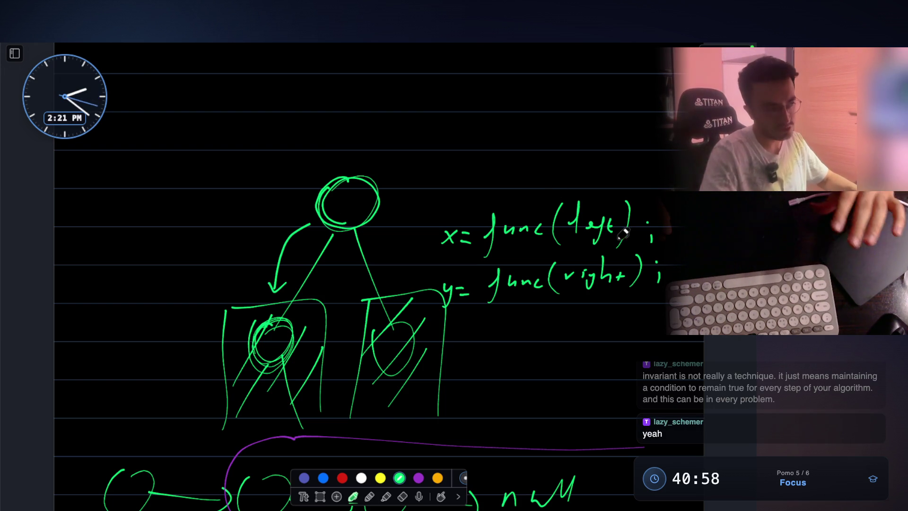
{"action": "mouse_move", "coordinate": [350, 177]}
{"action": "left_mouse_down"}
{"action": "mouse_move", "coordinate": [338, 228]}
{"action": "mouse_move", "coordinate": [339, 203]}
{"action": "left_mouse_up"}
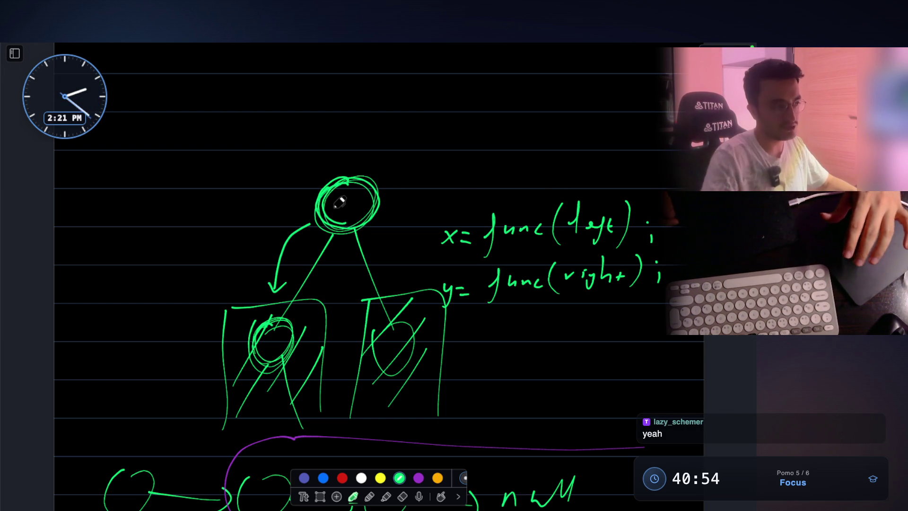
{"action": "mouse_move", "coordinate": [264, 325]}
{"action": "left_mouse_down"}
{"action": "mouse_move", "coordinate": [300, 347]}
{"action": "mouse_move", "coordinate": [261, 333]}
{"action": "left_mouse_up"}
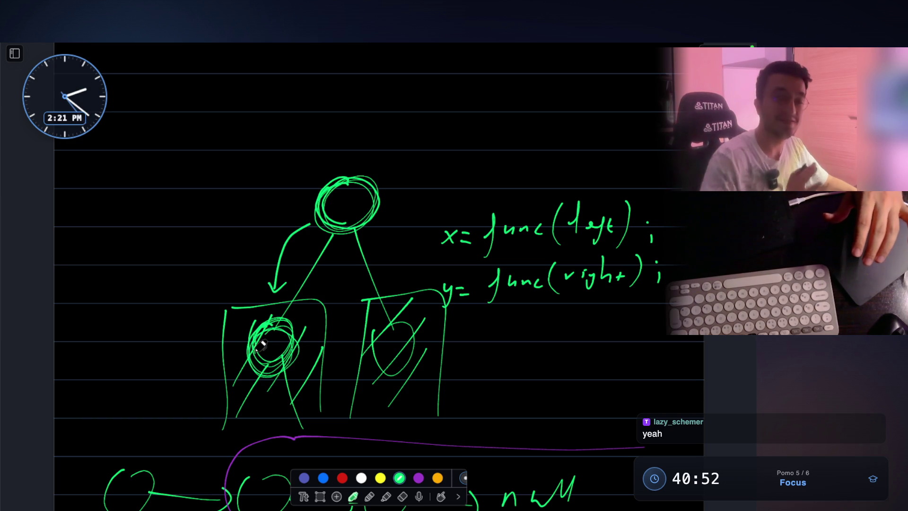
{"action": "scroll", "coordinate": [303, 111], "scroll_direction": "up", "scroll_amount": 3}
{"action": "scroll", "coordinate": [303, 112], "scroll_direction": "up", "scroll_amount": 1}
Write func( ) at the top of the page and a second func( ) below it.
{"action": "mouse_move", "coordinate": [384, 99]}
{"action": "left_mouse_down"}
{"action": "mouse_move", "coordinate": [360, 151]}
{"action": "mouse_move", "coordinate": [413, 123]}
{"action": "mouse_move", "coordinate": [431, 124]}
{"action": "left_mouse_up"}
{"action": "mouse_move", "coordinate": [451, 89]}
{"action": "left_mouse_down"}
{"action": "mouse_move", "coordinate": [442, 126]}
{"action": "mouse_move", "coordinate": [459, 143]}
{"action": "left_mouse_up"}
{"action": "left_click_drag", "start_coordinate": [597, 97], "coordinate": [600, 136]}
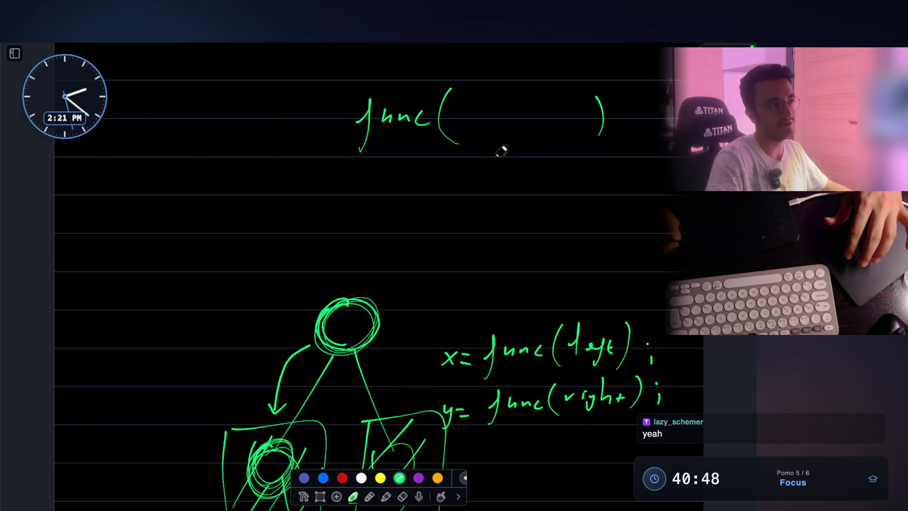
{"action": "left_click_drag", "start_coordinate": [474, 196], "coordinate": [459, 242]}
{"action": "left_click_drag", "start_coordinate": [483, 207], "coordinate": [492, 211]}
{"action": "left_click_drag", "start_coordinate": [559, 205], "coordinate": [574, 227]}
{"action": "left_click_drag", "start_coordinate": [615, 188], "coordinate": [595, 245]}
Write arg1 in the first func and underline both functions' argument slots.
{"action": "scroll", "coordinate": [503, 126], "scroll_direction": "up", "scroll_amount": 1}
{"action": "mouse_move", "coordinate": [466, 123]}
{"action": "left_mouse_down"}
{"action": "mouse_move", "coordinate": [504, 142]}
{"action": "mouse_move", "coordinate": [509, 157]}
{"action": "left_mouse_up"}
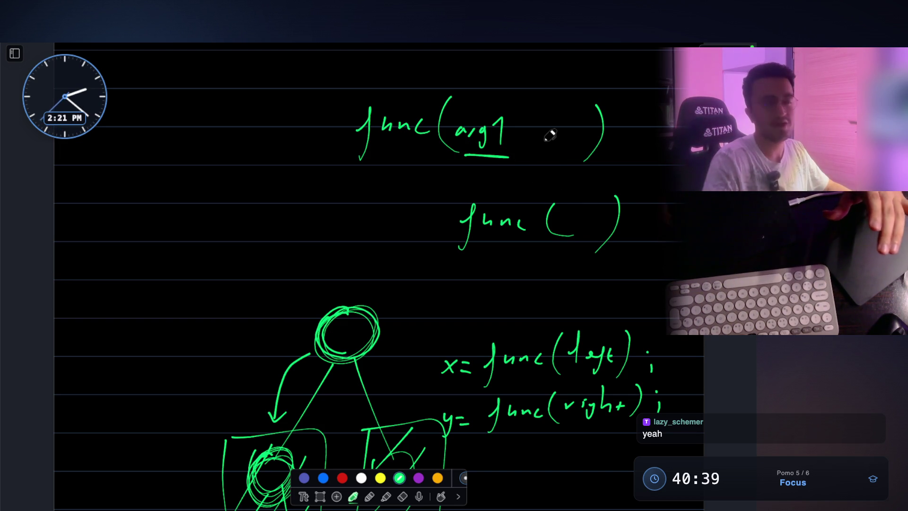
{"action": "left_click_drag", "start_coordinate": [508, 156], "coordinate": [466, 156]}
{"action": "left_click_drag", "start_coordinate": [587, 247], "coordinate": [547, 246]}
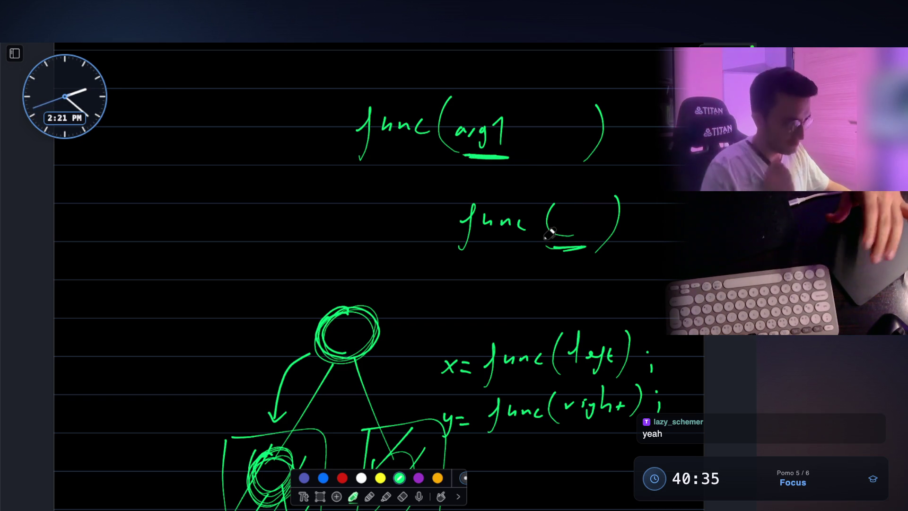
{"action": "scroll", "coordinate": [550, 233], "scroll_direction": "down", "scroll_amount": 2}
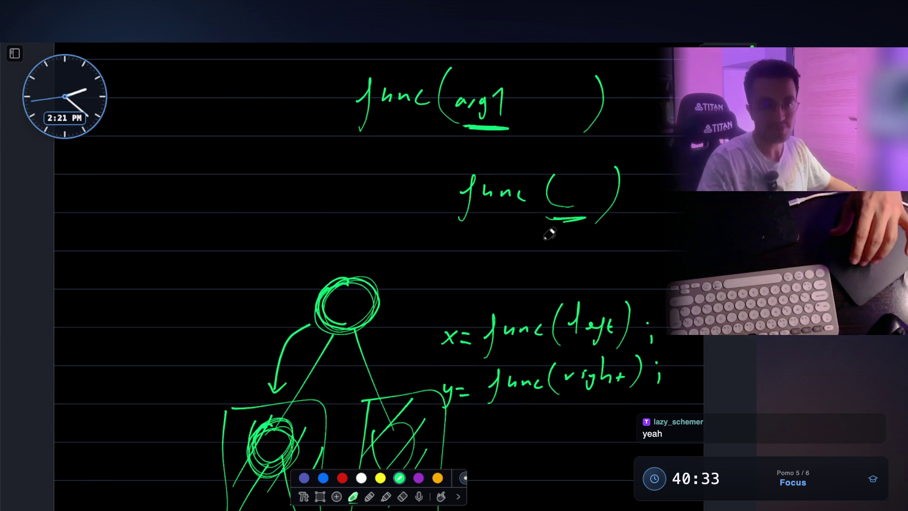
{"action": "scroll", "coordinate": [550, 233], "scroll_direction": "up", "scroll_amount": 5}
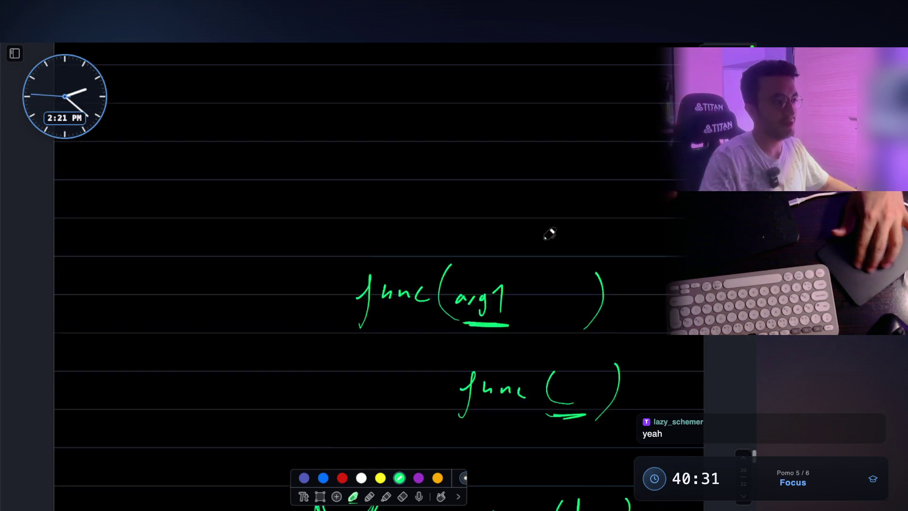
{"action": "scroll", "coordinate": [550, 233], "scroll_direction": "down", "scroll_amount": 6}
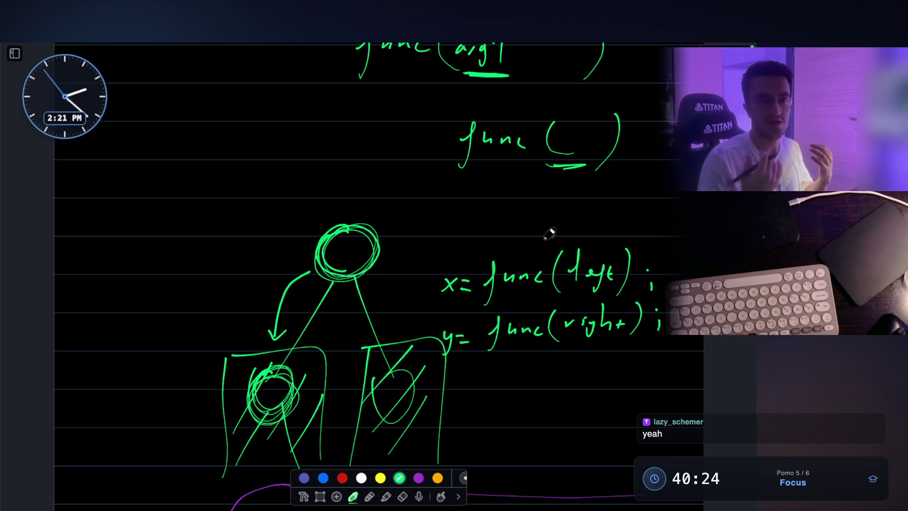
{"action": "scroll", "coordinate": [550, 233], "scroll_direction": "down", "scroll_amount": 5}
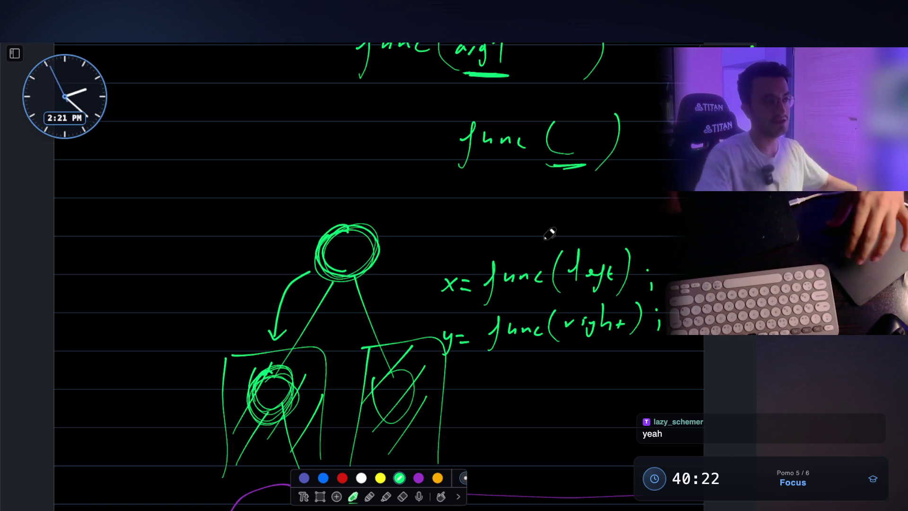
{"action": "scroll", "coordinate": [462, 275], "scroll_direction": "up", "scroll_amount": 2}
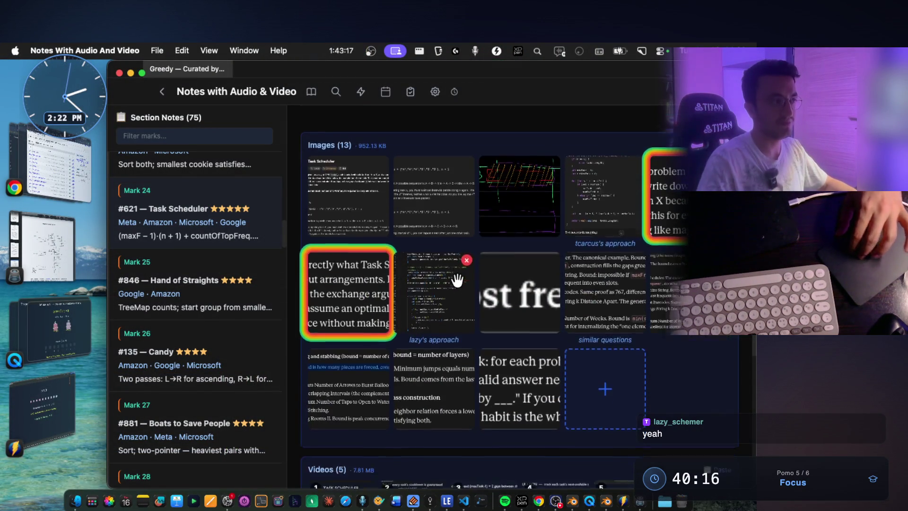
Highlight the invariant and opportunity cost tags in the FUCHSIA tally.
{"action": "scroll", "coordinate": [458, 284], "scroll_direction": "up", "scroll_amount": 10}
{"action": "scroll", "coordinate": [459, 287], "scroll_direction": "up", "scroll_amount": 10}
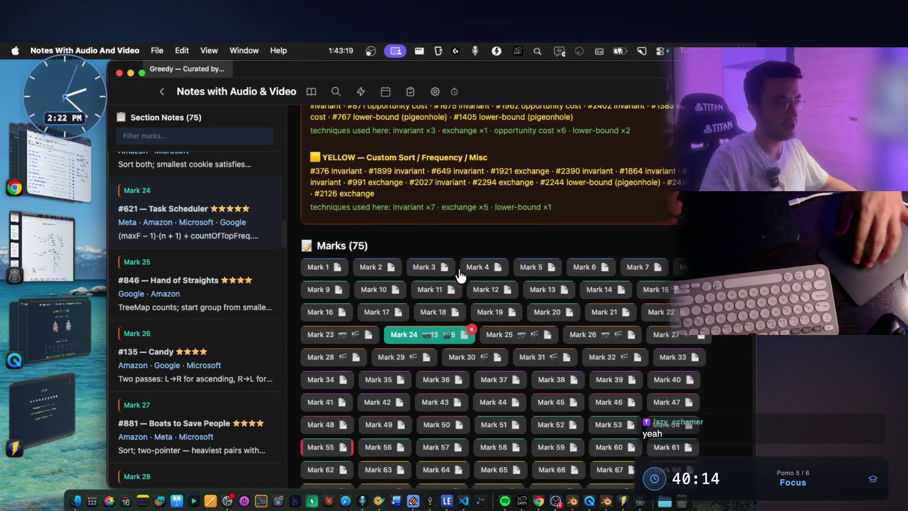
{"action": "scroll", "coordinate": [553, 261], "scroll_direction": "up", "scroll_amount": 1}
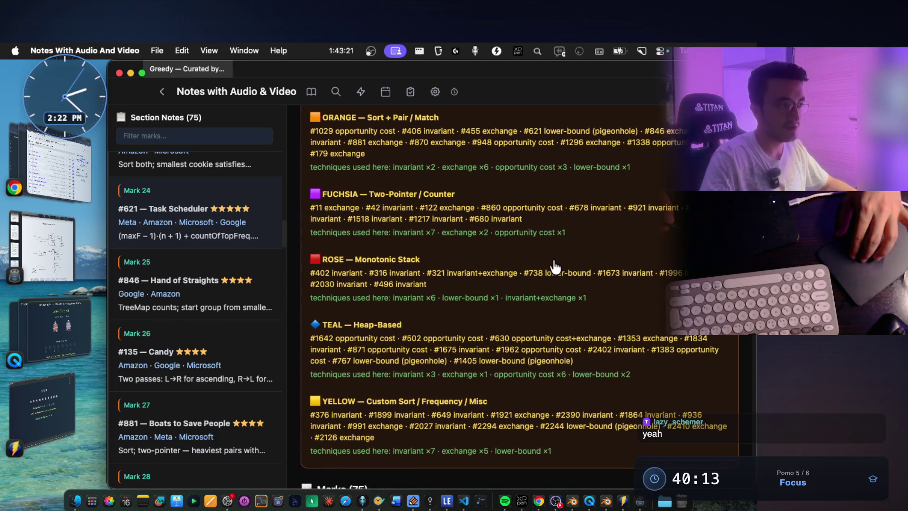
{"action": "double_click", "coordinate": [403, 233]}
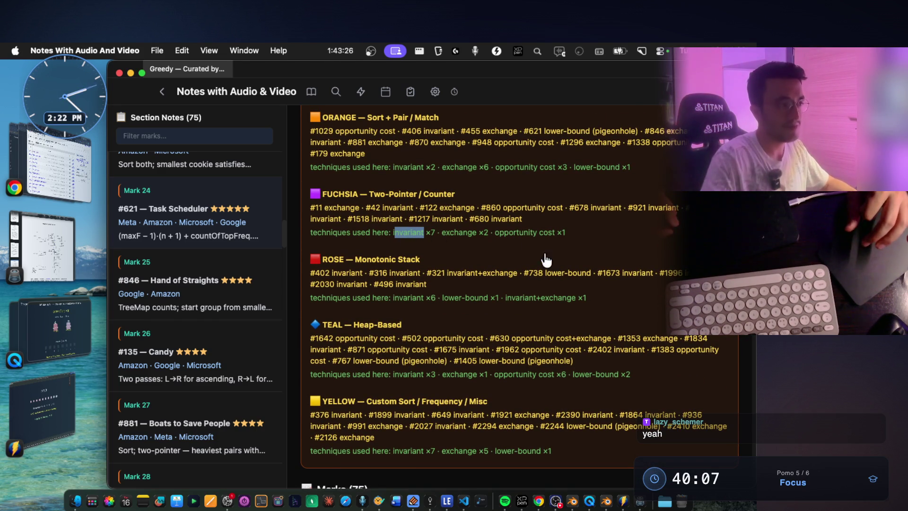
{"action": "left_click_drag", "start_coordinate": [499, 232], "coordinate": [560, 244]}
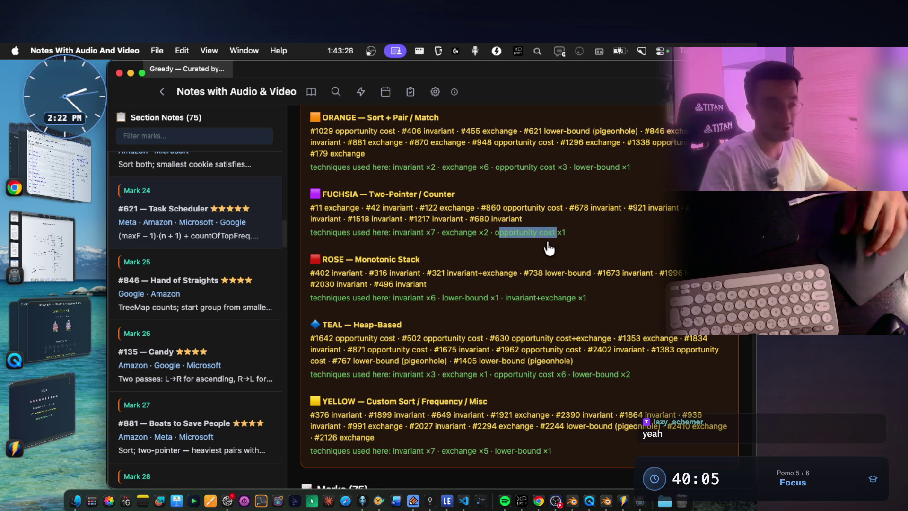
Highlight TEAL's lower-bound ×2, BLUE's invariant+exchange, and EMERALD's invariant ×8 counts.
{"action": "scroll", "coordinate": [530, 331], "scroll_direction": "down", "scroll_amount": 10}
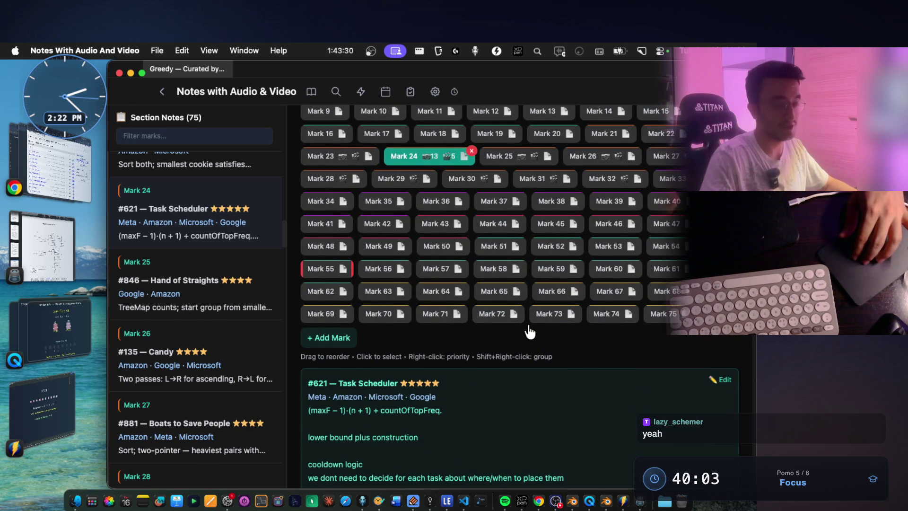
{"action": "scroll", "coordinate": [530, 332], "scroll_direction": "up", "scroll_amount": 10}
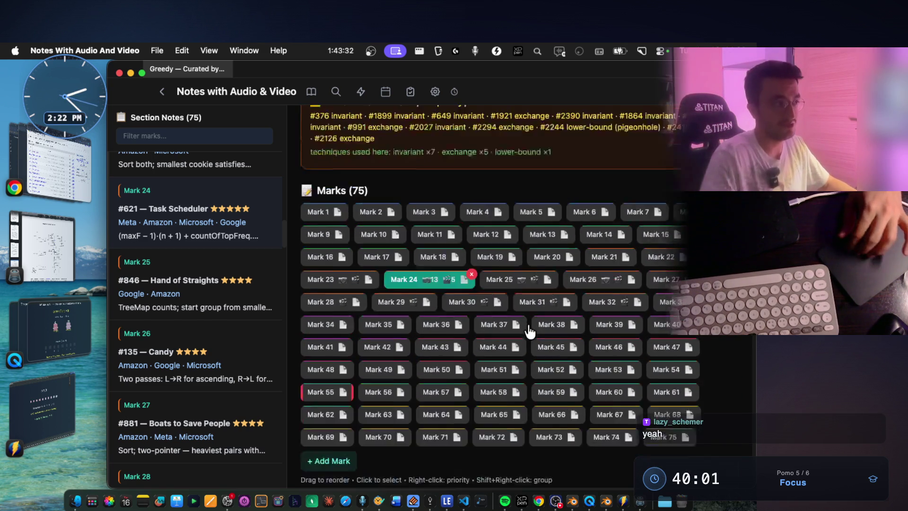
{"action": "scroll", "coordinate": [531, 331], "scroll_direction": "up", "scroll_amount": 3}
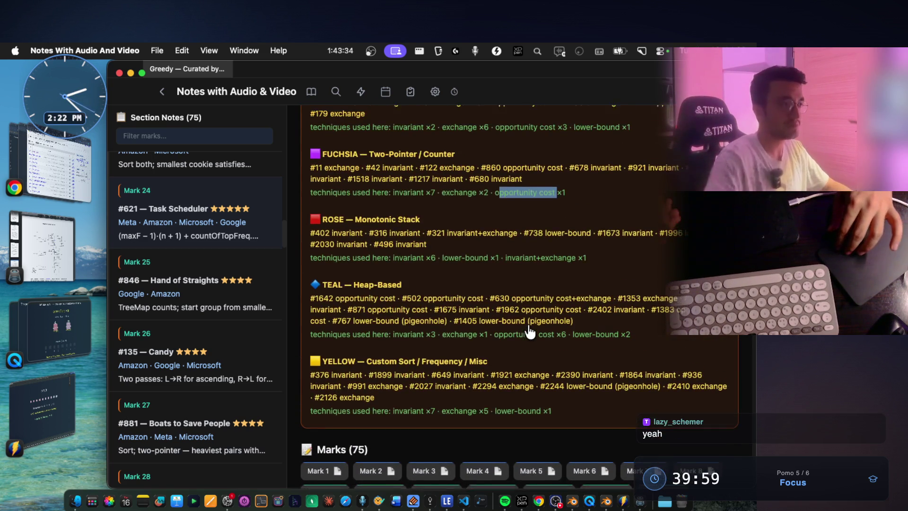
{"action": "left_click_drag", "start_coordinate": [579, 338], "coordinate": [630, 351]}
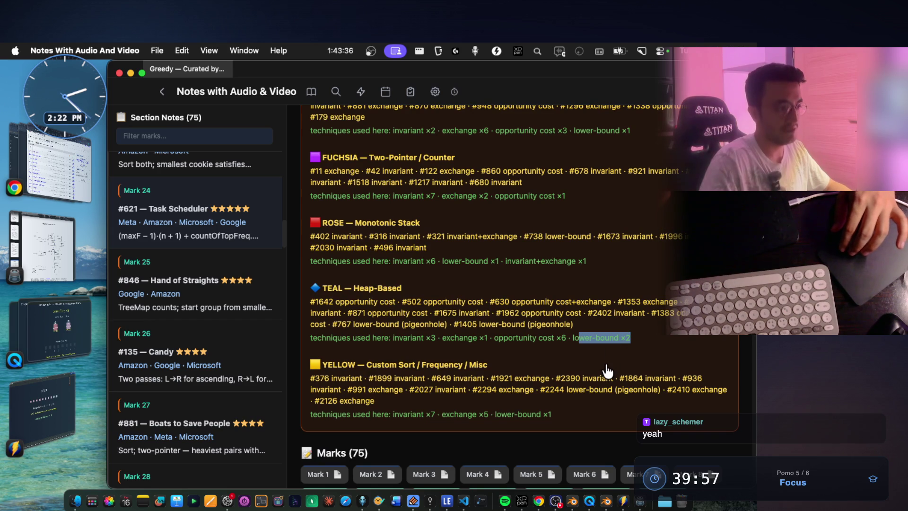
{"action": "scroll", "coordinate": [608, 372], "scroll_direction": "up", "scroll_amount": 5}
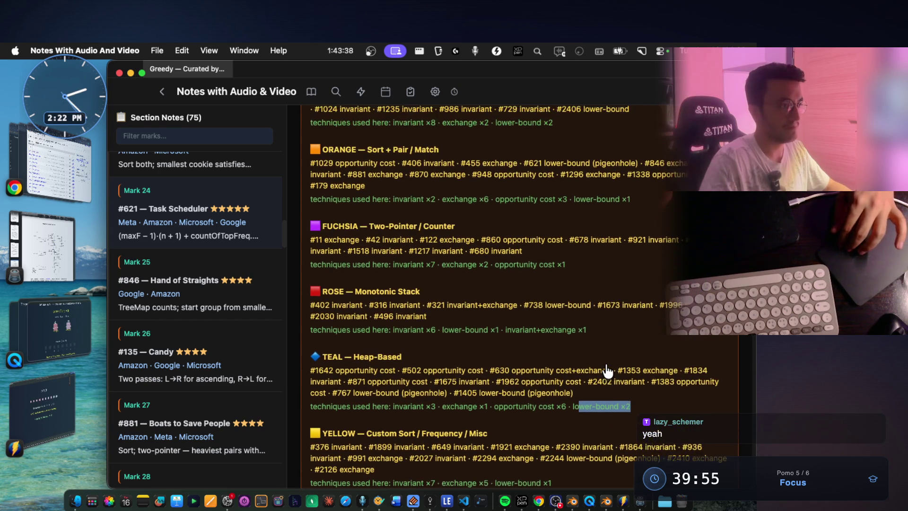
{"action": "scroll", "coordinate": [608, 371], "scroll_direction": "up", "scroll_amount": 3}
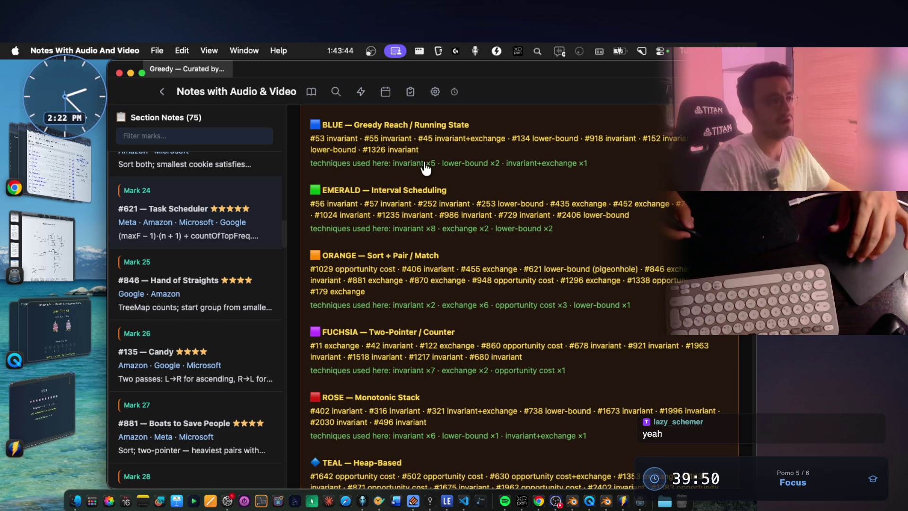
{"action": "mouse_move", "coordinate": [505, 164]}
{"action": "left_mouse_down"}
{"action": "mouse_move", "coordinate": [566, 177]}
{"action": "mouse_move", "coordinate": [576, 162]}
{"action": "left_mouse_up"}
{"action": "mouse_move", "coordinate": [436, 230]}
{"action": "left_mouse_down"}
{"action": "mouse_move", "coordinate": [473, 232]}
{"action": "mouse_move", "coordinate": [400, 231]}
{"action": "left_mouse_up"}
Open the Mark 9 note and step through the marks to Mark 14, Min Arrows to Burst Balloons.
{"action": "scroll", "coordinate": [406, 203], "scroll_direction": "down", "scroll_amount": 10}
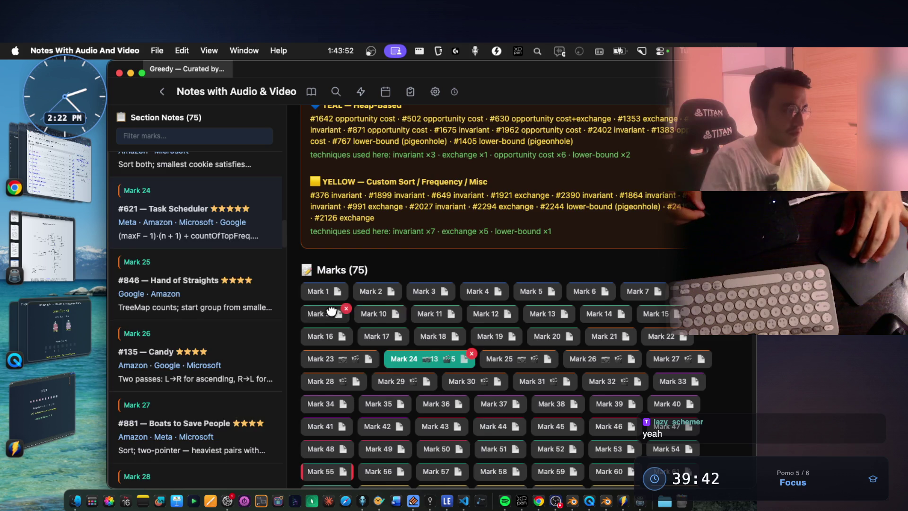
{"action": "left_click", "coordinate": [322, 314]}
{"action": "key", "text": "Down"}
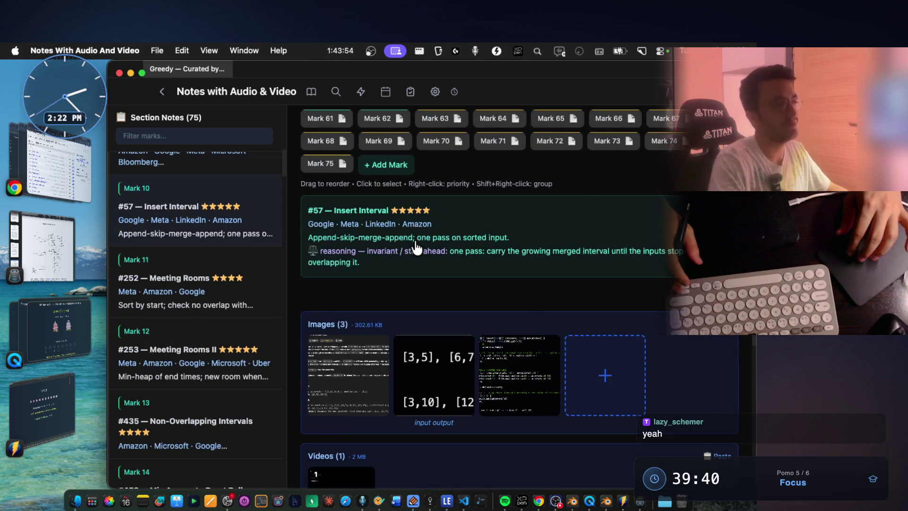
{"action": "key", "text": "Down"}
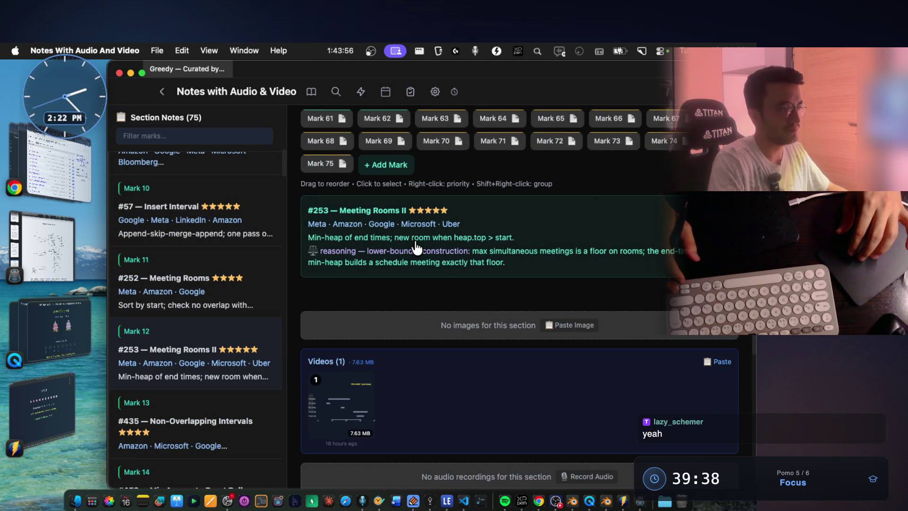
{"action": "key", "text": "Down"}
{"action": "key", "text": "Down"}
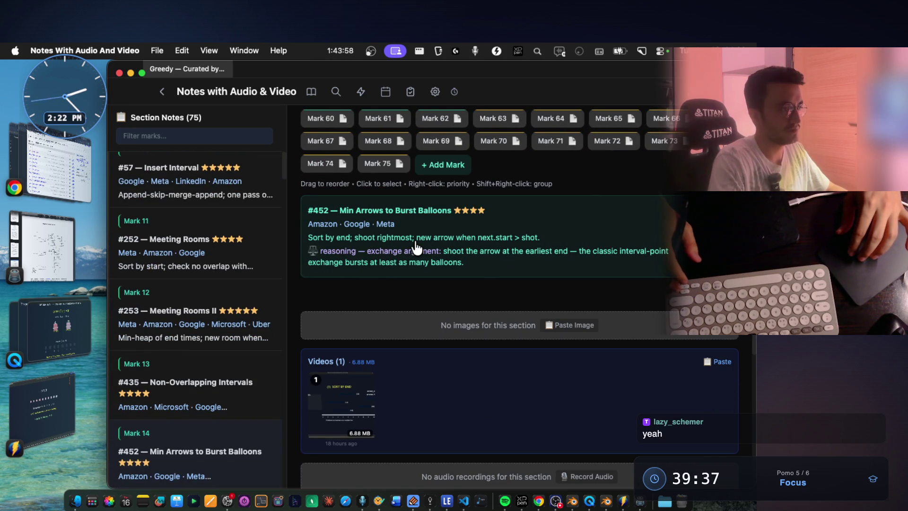
{"action": "key", "text": "Down"}
{"action": "key", "text": "Down"}
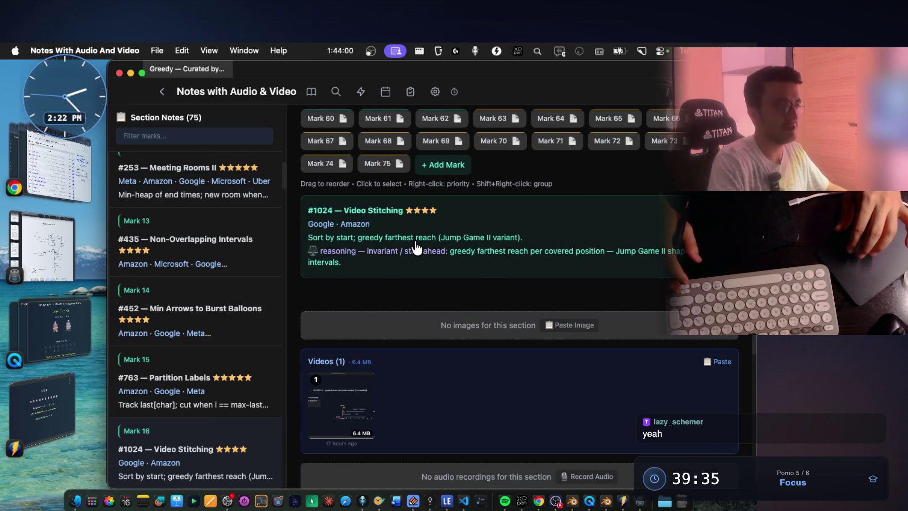
{"action": "key", "text": "Up"}
{"action": "key", "text": "Up"}
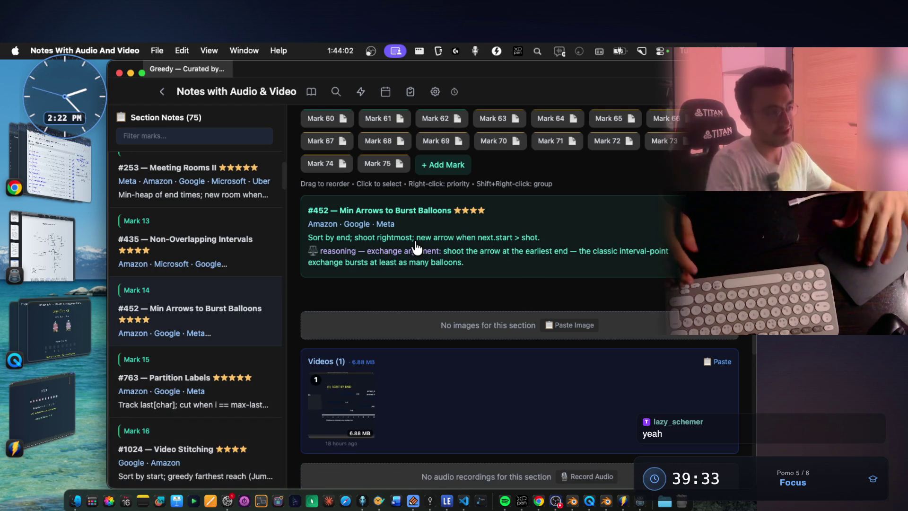
Highlight EMERALD's exchange and lower-bound tallies.
{"action": "scroll", "coordinate": [416, 247], "scroll_direction": "up", "scroll_amount": 15}
{"action": "scroll", "coordinate": [416, 247], "scroll_direction": "down", "scroll_amount": 5}
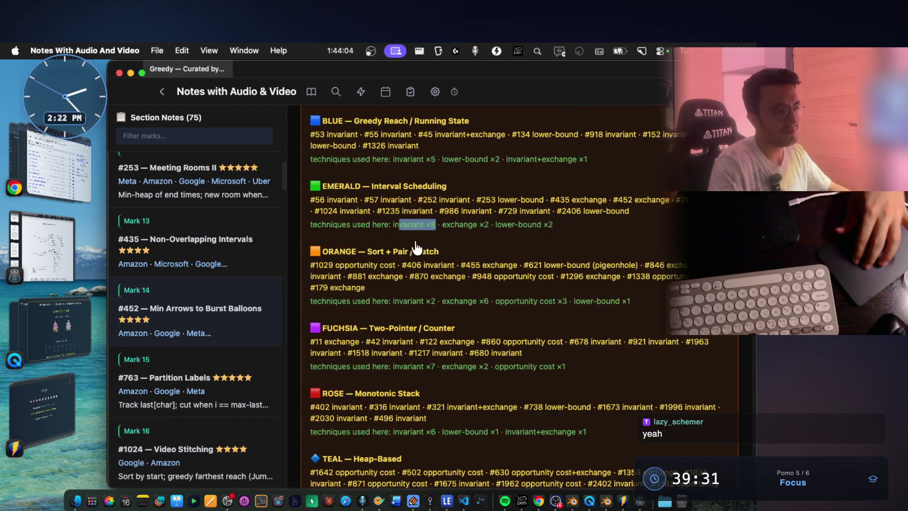
{"action": "left_click_drag", "start_coordinate": [456, 218], "coordinate": [527, 230]}
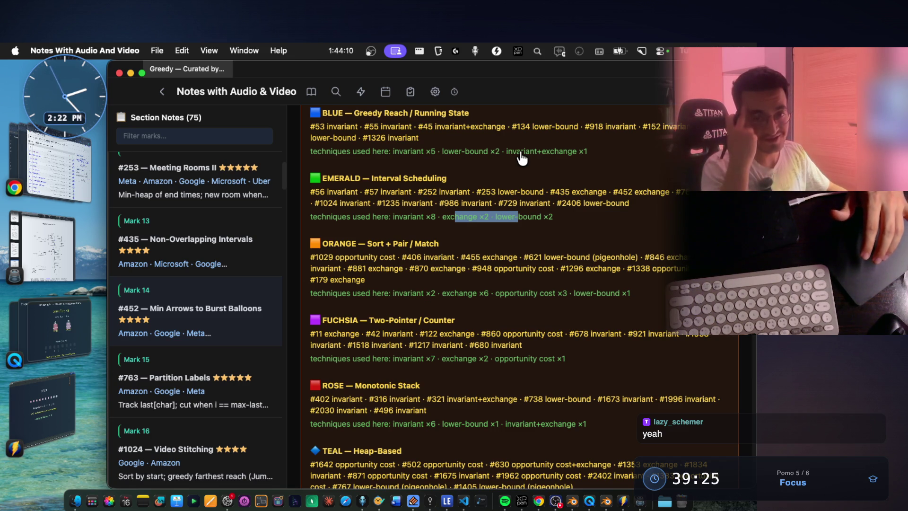
{"action": "left_click_drag", "start_coordinate": [553, 217], "coordinate": [439, 219]}
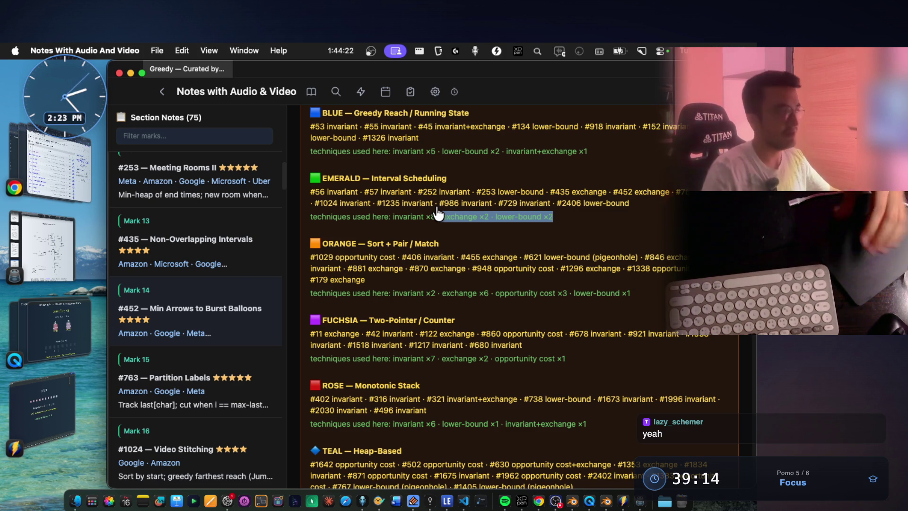
{"action": "key", "text": "ctrl+Right"}
Mark up the Sort and for( sketch with green pen strokes.
{"action": "scroll", "coordinate": [408, 255], "scroll_direction": "down", "scroll_amount": 10}
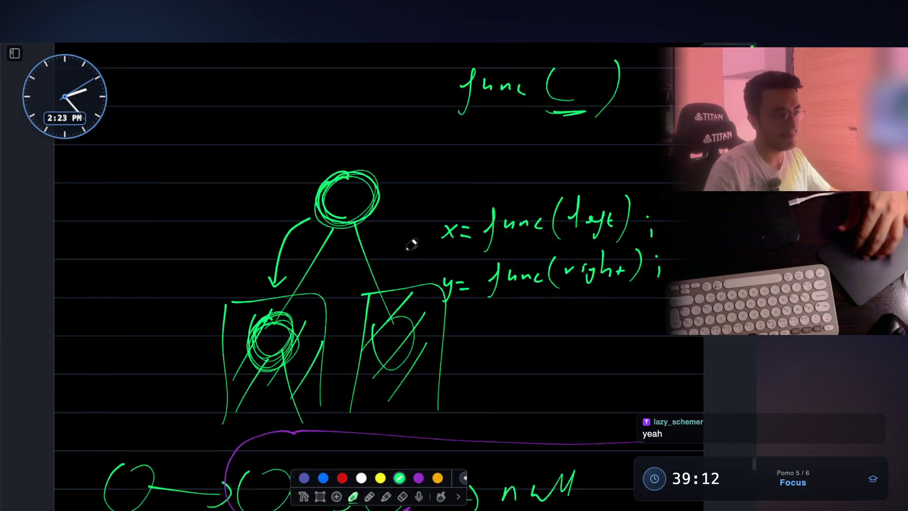
{"action": "scroll", "coordinate": [411, 244], "scroll_direction": "down", "scroll_amount": 5}
{"action": "mouse_move", "coordinate": [256, 284]}
{"action": "left_mouse_down"}
{"action": "mouse_move", "coordinate": [239, 321]}
{"action": "mouse_move", "coordinate": [266, 300]}
{"action": "left_mouse_up"}
{"action": "mouse_move", "coordinate": [283, 302]}
{"action": "left_mouse_down"}
{"action": "mouse_move", "coordinate": [296, 296]}
{"action": "mouse_move", "coordinate": [307, 311]}
{"action": "left_mouse_up"}
{"action": "left_click_drag", "start_coordinate": [296, 299], "coordinate": [315, 296]}
{"action": "scroll", "coordinate": [365, 278], "scroll_direction": "down", "scroll_amount": 4}
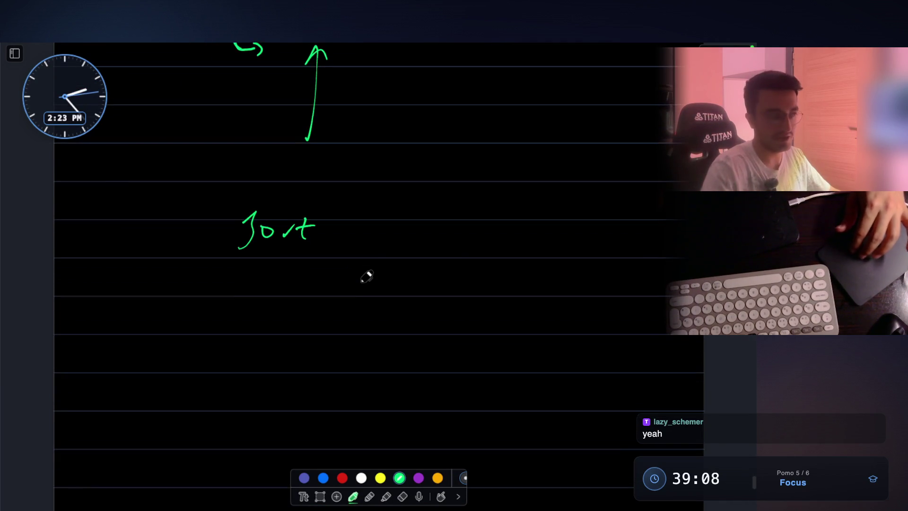
{"action": "left_click_drag", "start_coordinate": [266, 162], "coordinate": [320, 158]}
{"action": "scroll", "coordinate": [331, 197], "scroll_direction": "down", "scroll_amount": 2}
{"action": "scroll", "coordinate": [398, 258], "scroll_direction": "down", "scroll_amount": 1}
{"action": "left_click_drag", "start_coordinate": [258, 232], "coordinate": [241, 281]}
{"action": "left_click_drag", "start_coordinate": [243, 252], "coordinate": [260, 248]}
{"action": "left_click_drag", "start_coordinate": [275, 244], "coordinate": [323, 277]}
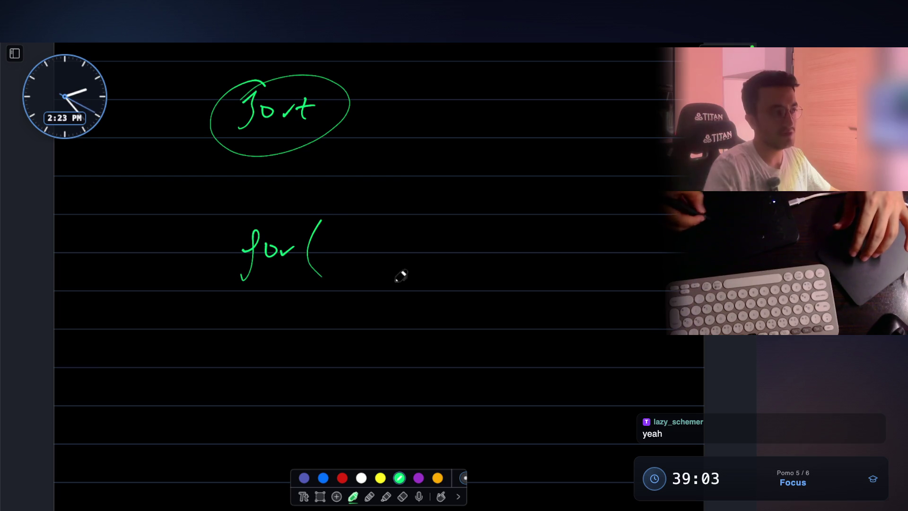
Write O(n) and the closing bracket after for(, then start a box around Sort and the loop.
{"action": "left_click_drag", "start_coordinate": [545, 157], "coordinate": [544, 159]}
{"action": "mouse_move", "coordinate": [567, 150]}
{"action": "left_mouse_down"}
{"action": "mouse_move", "coordinate": [558, 176]}
{"action": "mouse_move", "coordinate": [586, 175]}
{"action": "left_mouse_up"}
{"action": "left_click_drag", "start_coordinate": [600, 150], "coordinate": [605, 157]}
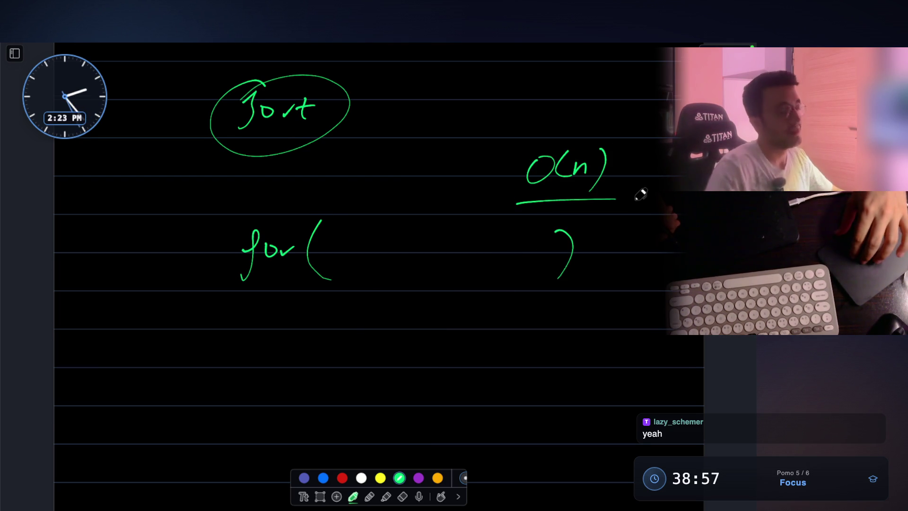
{"action": "scroll", "coordinate": [641, 194], "scroll_direction": "down", "scroll_amount": 1}
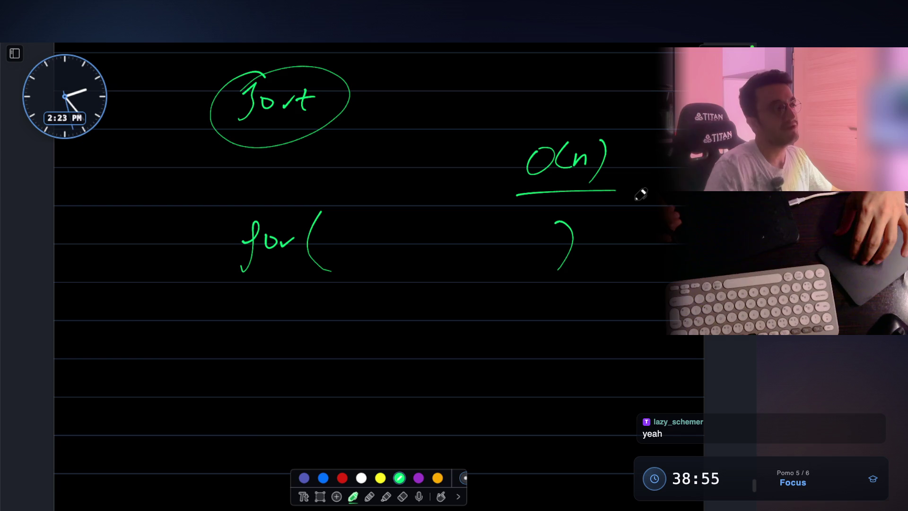
{"action": "scroll", "coordinate": [641, 194], "scroll_direction": "down", "scroll_amount": 2}
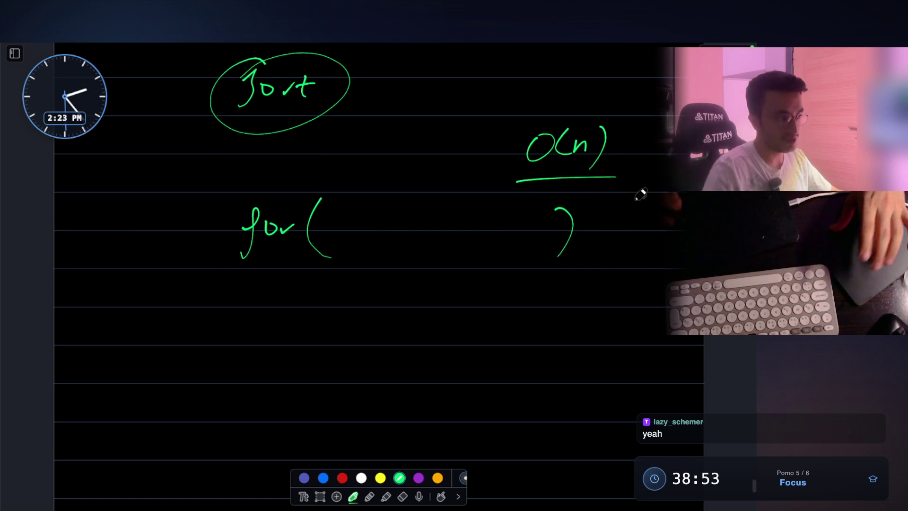
{"action": "scroll", "coordinate": [474, 151], "scroll_direction": "up", "scroll_amount": 5}
{"action": "mouse_move", "coordinate": [206, 104]}
{"action": "left_mouse_down"}
{"action": "mouse_move", "coordinate": [253, 314]}
{"action": "mouse_move", "coordinate": [593, 326]}
{"action": "mouse_move", "coordinate": [614, 156]}
{"action": "mouse_move", "coordinate": [304, 88]}
{"action": "mouse_move", "coordinate": [199, 133]}
{"action": "left_mouse_up"}
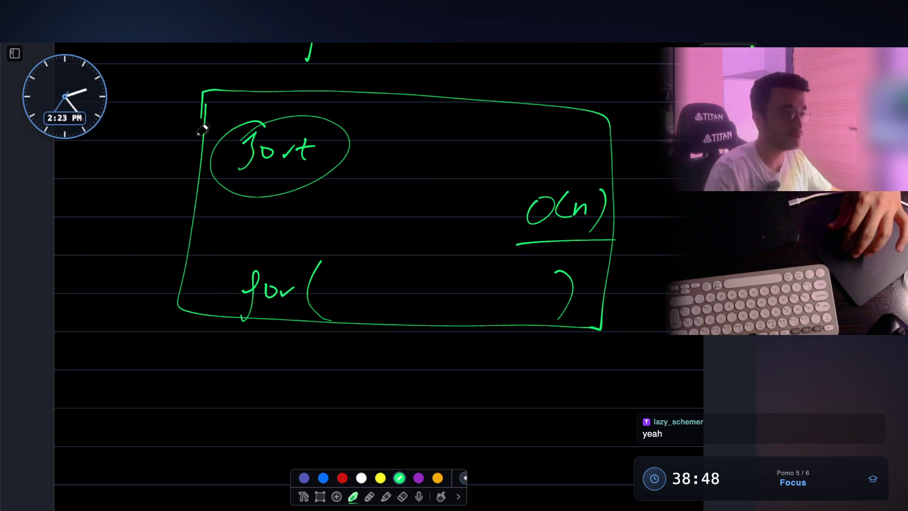
{"action": "scroll", "coordinate": [411, 132], "scroll_direction": "down", "scroll_amount": 3}
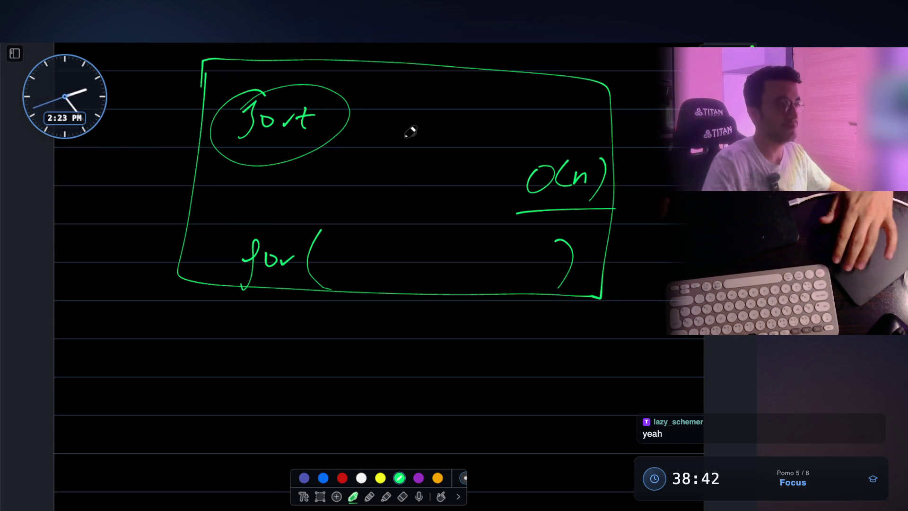
{"action": "scroll", "coordinate": [501, 312], "scroll_direction": "up", "scroll_amount": 5}
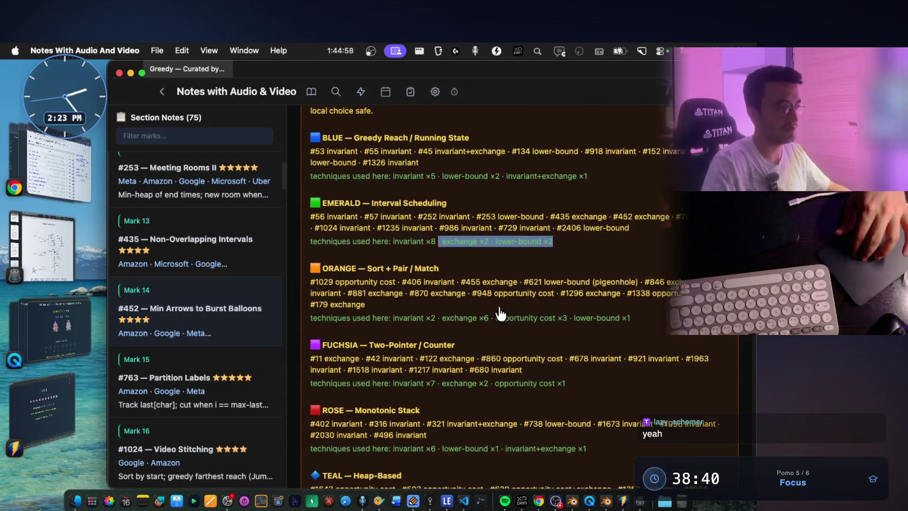
{"action": "scroll", "coordinate": [500, 312], "scroll_direction": "up", "scroll_amount": 1}
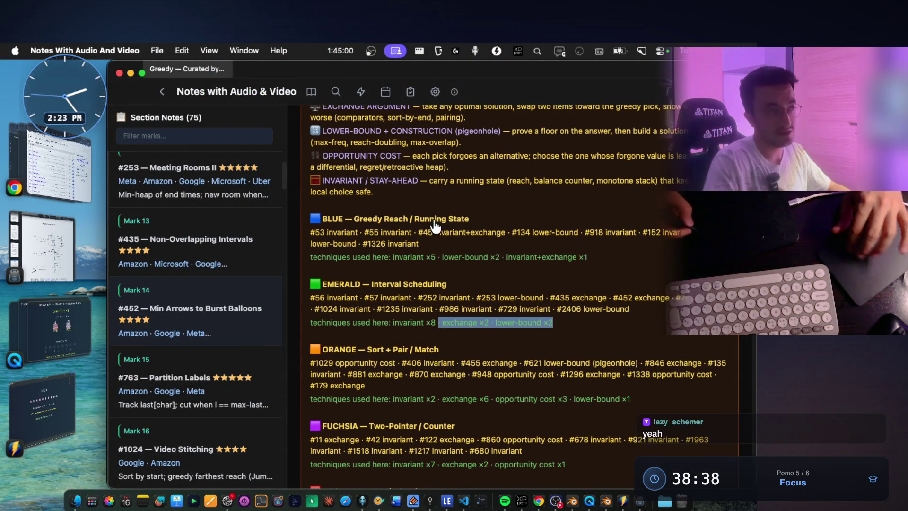
{"action": "scroll", "coordinate": [433, 222], "scroll_direction": "up", "scroll_amount": 2}
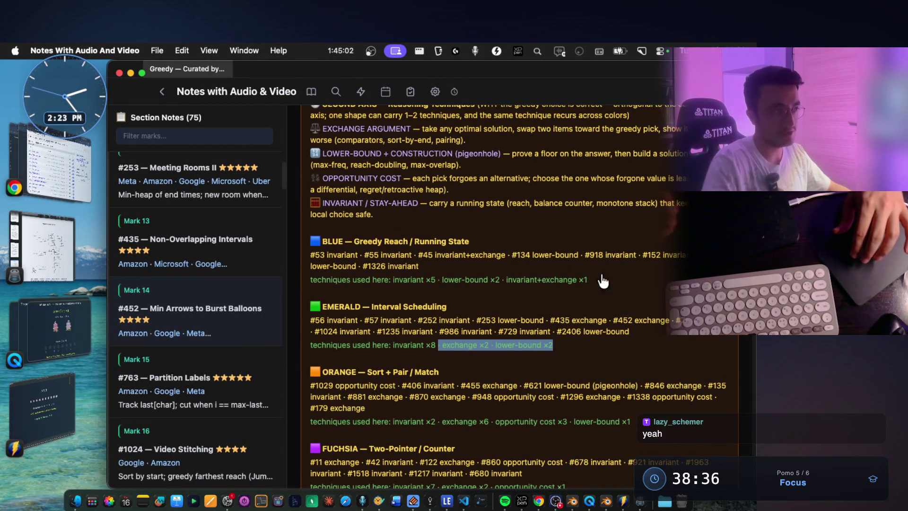
{"action": "left_click_drag", "start_coordinate": [355, 242], "coordinate": [466, 251]}
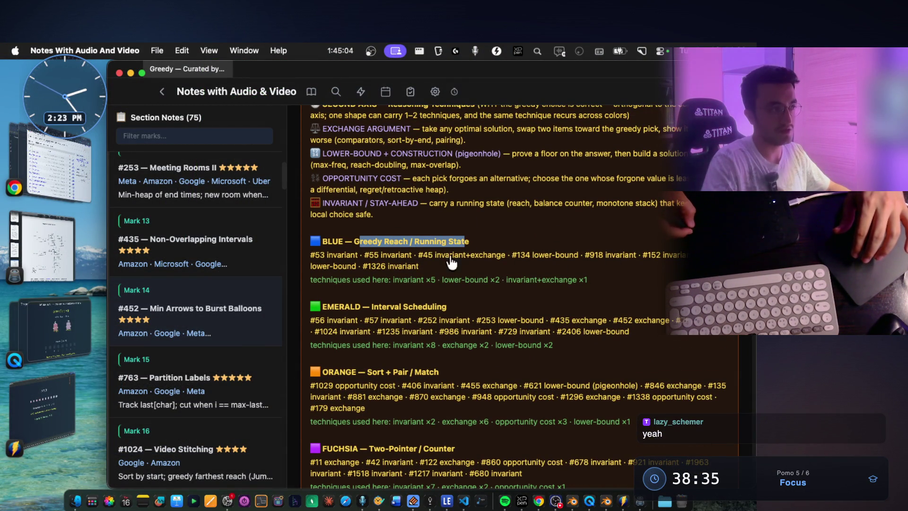
{"action": "key", "text": "super+Tab"}
{"action": "scroll", "coordinate": [378, 313], "scroll_direction": "down", "scroll_amount": 5}
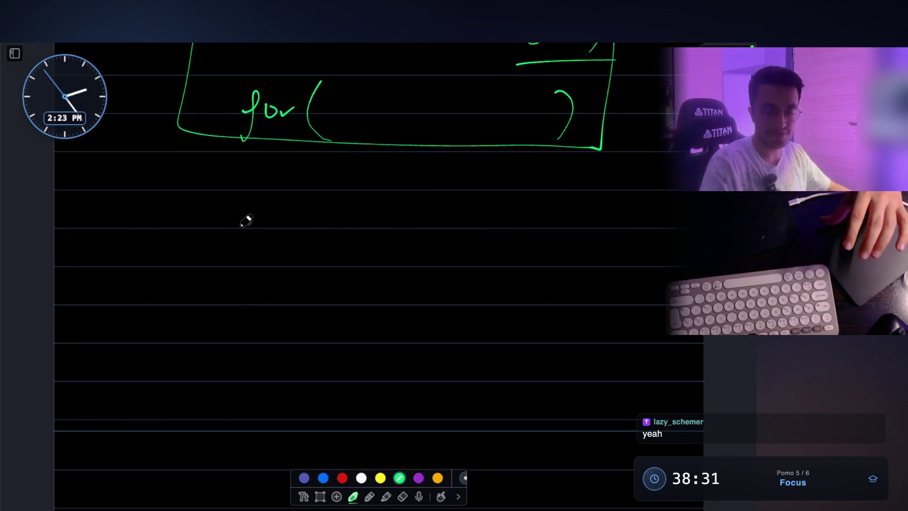
Sketch a rectangle for the array with an arc arrow over it.
{"action": "mouse_move", "coordinate": [153, 250]}
{"action": "left_mouse_down"}
{"action": "mouse_move", "coordinate": [258, 243]}
{"action": "mouse_move", "coordinate": [149, 271]}
{"action": "left_mouse_up"}
{"action": "left_click_drag", "start_coordinate": [202, 243], "coordinate": [273, 225]}
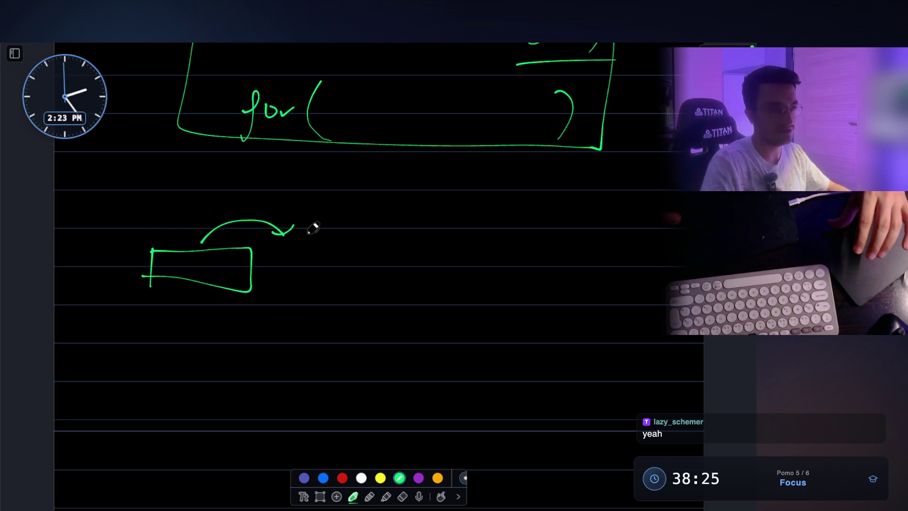
{"action": "left_click_drag", "start_coordinate": [149, 283], "coordinate": [239, 288]}
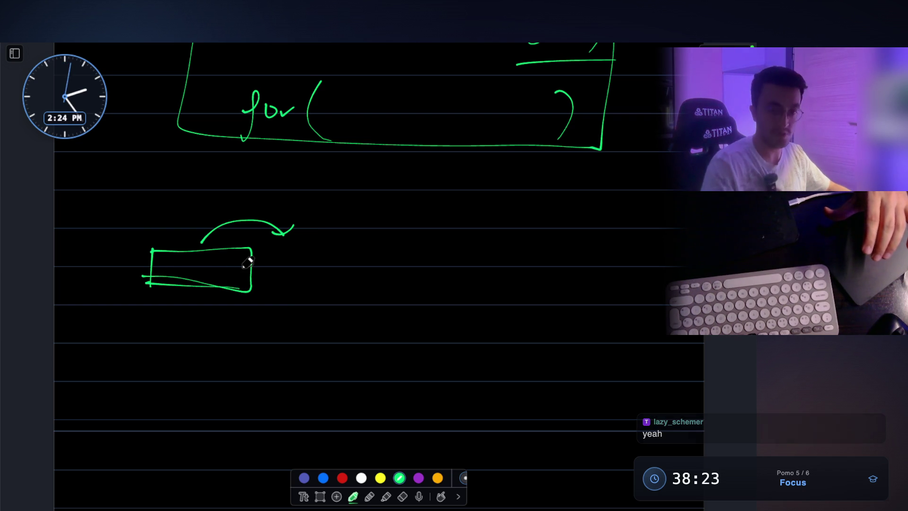
Add an X, circle the array and arc, draw a down arrow to the X, and select the BLUE section text.
{"action": "left_click_drag", "start_coordinate": [315, 260], "coordinate": [333, 282]}
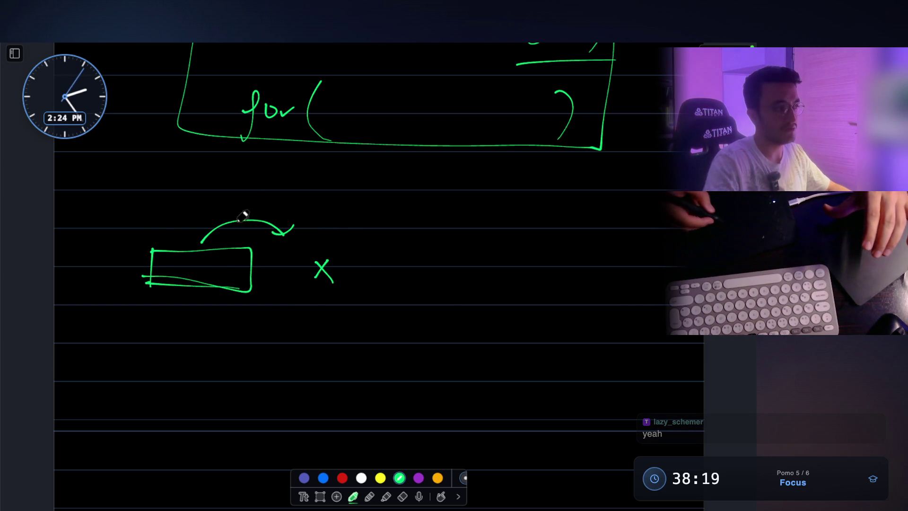
{"action": "mouse_move", "coordinate": [193, 210]}
{"action": "left_mouse_down"}
{"action": "mouse_move", "coordinate": [138, 270]}
{"action": "mouse_move", "coordinate": [217, 318]}
{"action": "mouse_move", "coordinate": [287, 264]}
{"action": "mouse_move", "coordinate": [167, 219]}
{"action": "left_mouse_up"}
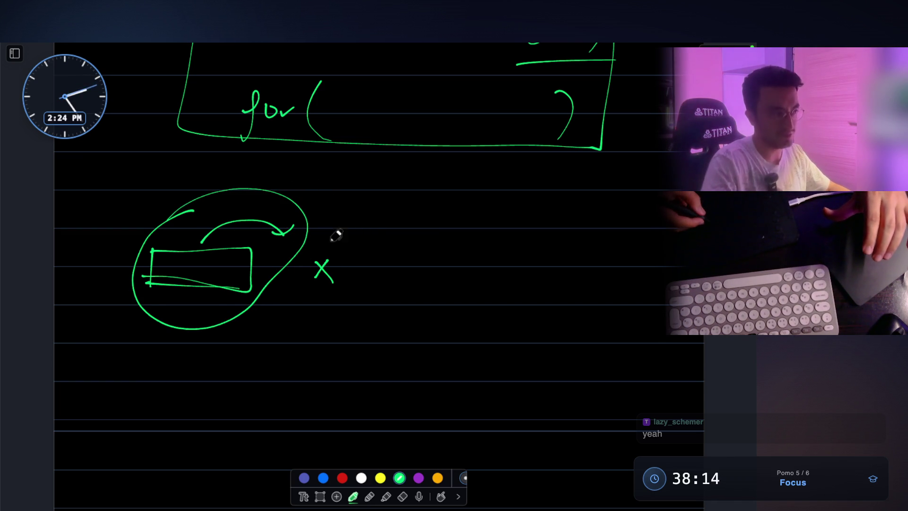
{"action": "left_click_drag", "start_coordinate": [326, 227], "coordinate": [335, 231]}
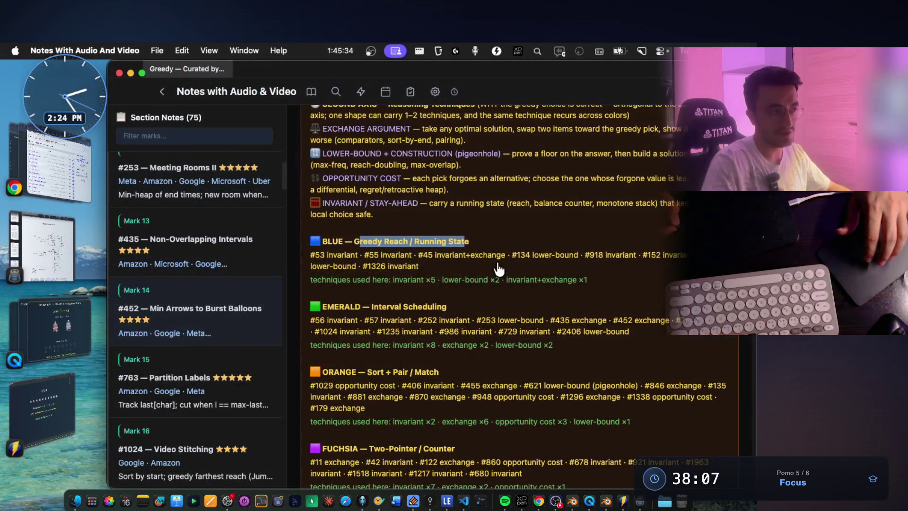
{"action": "mouse_move", "coordinate": [420, 266]}
{"action": "left_mouse_down"}
{"action": "mouse_move", "coordinate": [330, 246]}
{"action": "mouse_move", "coordinate": [317, 230]}
{"action": "left_mouse_up"}
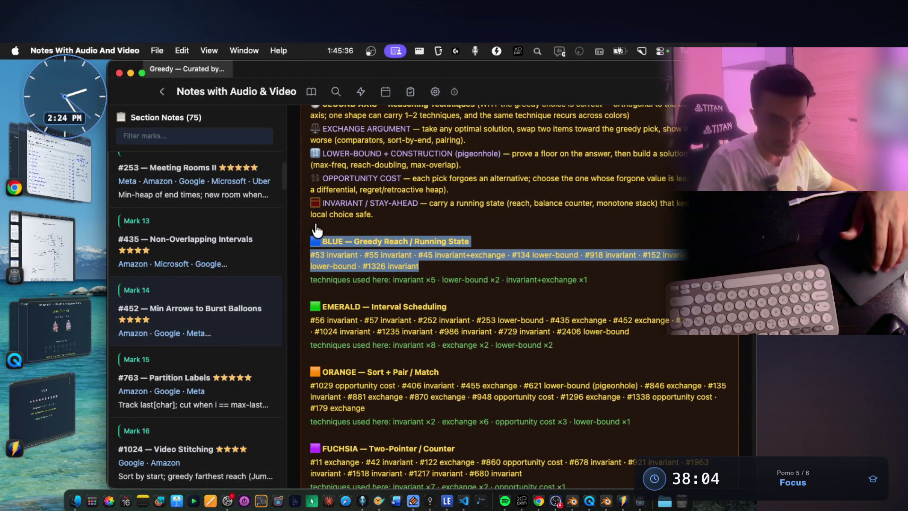
Open the #53 Maximum Subarray mark from the Marks grid.
{"action": "scroll", "coordinate": [416, 317], "scroll_direction": "down", "scroll_amount": 10}
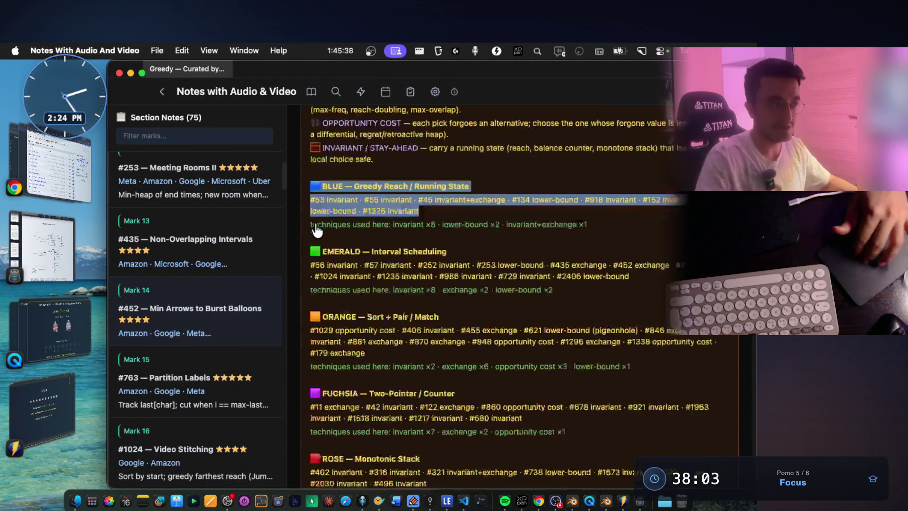
{"action": "scroll", "coordinate": [411, 326], "scroll_direction": "down", "scroll_amount": 4}
{"action": "left_click", "coordinate": [319, 285]}
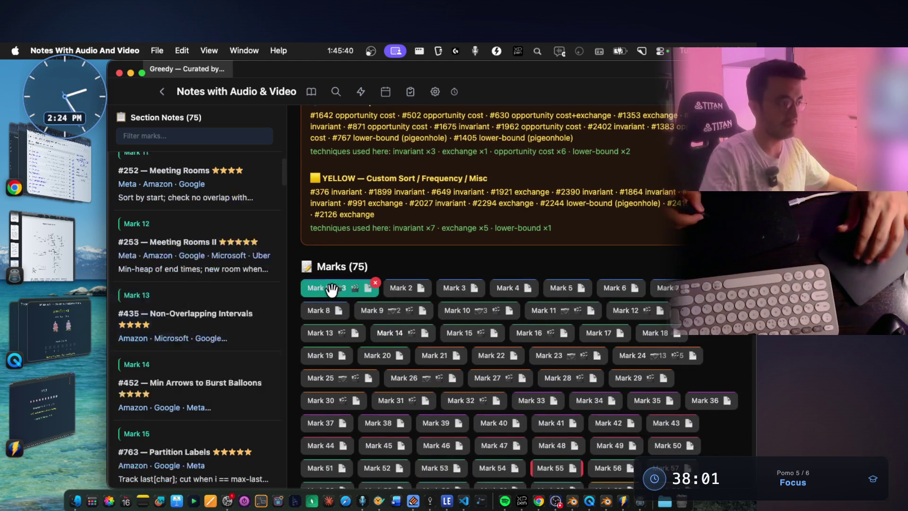
Start the mark's 23-second Kadane animation video from its Videos section.
{"action": "scroll", "coordinate": [368, 257], "scroll_direction": "down", "scroll_amount": 7}
{"action": "scroll", "coordinate": [368, 257], "scroll_direction": "down", "scroll_amount": 10}
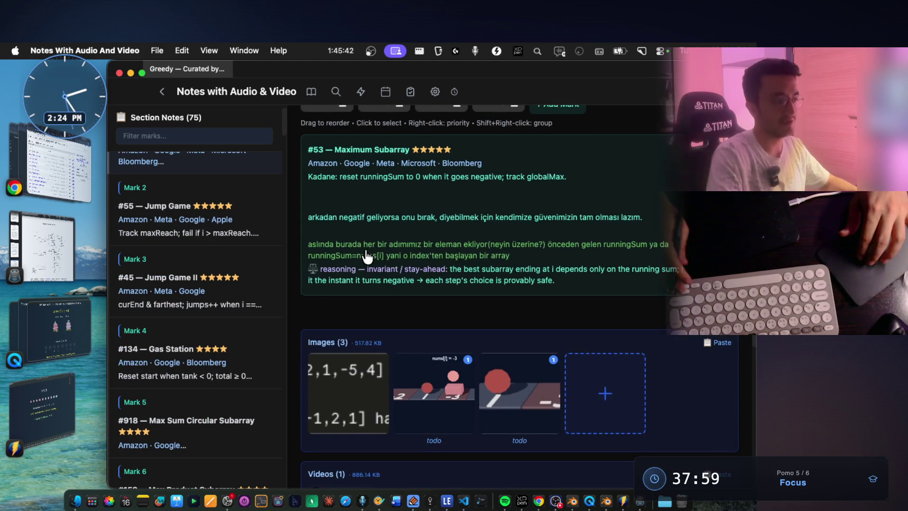
{"action": "left_click", "coordinate": [362, 284]}
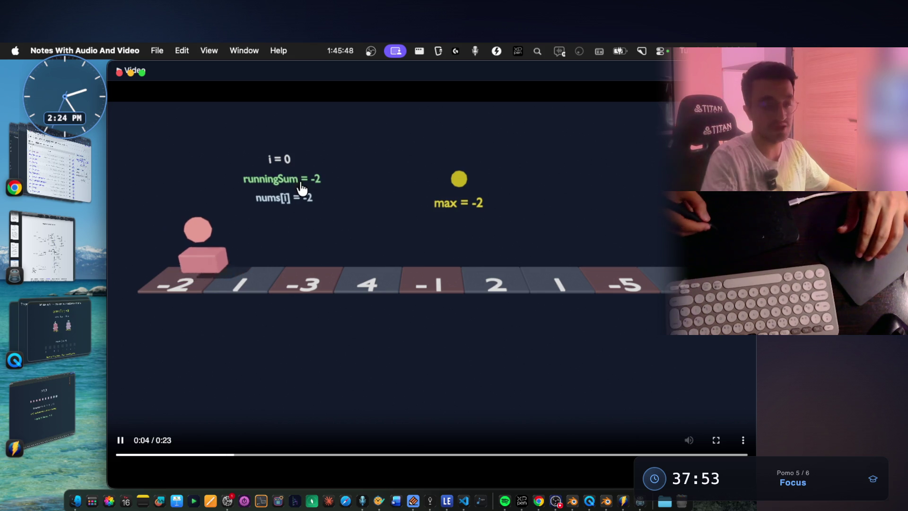
Pause the Kadane animation at i=1, resume, then pause again at i=4.
{"action": "left_click", "coordinate": [120, 440]}
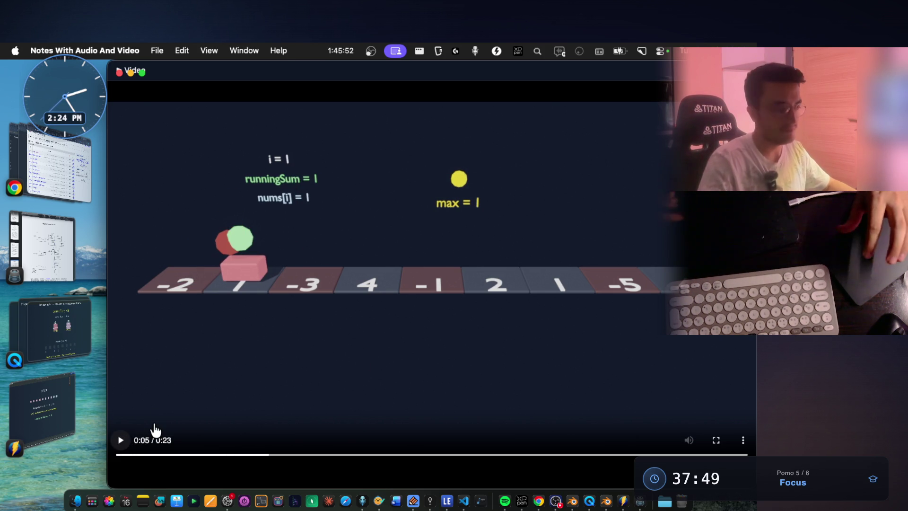
{"action": "left_click", "coordinate": [120, 440]}
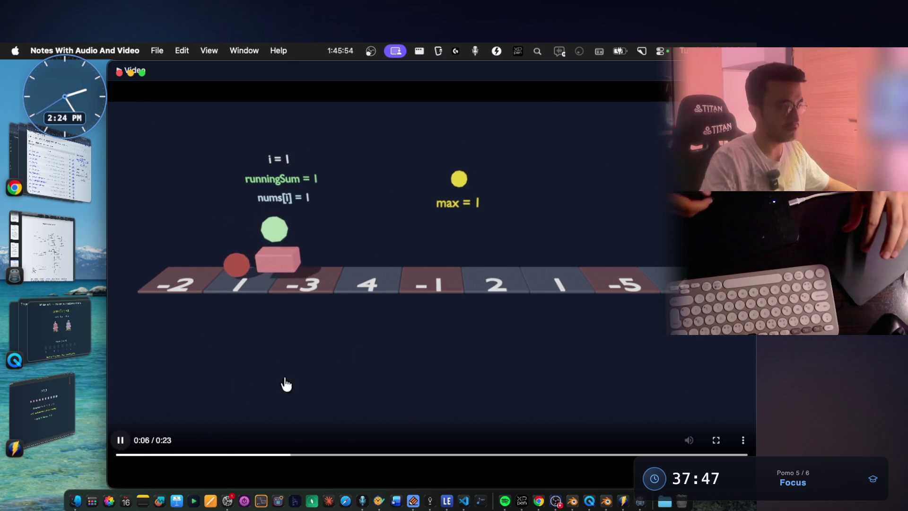
{"action": "left_click", "coordinate": [121, 441]}
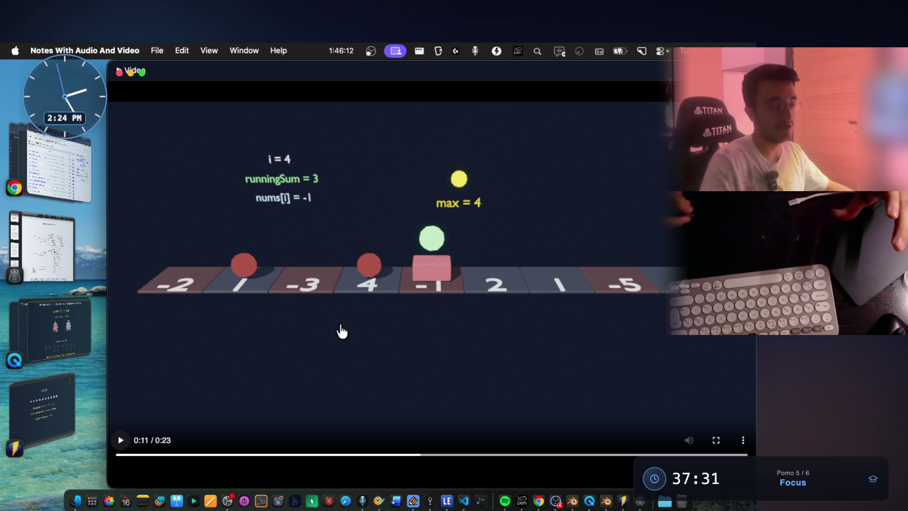
Seek back to 0:04 and play until 0:16, where runningSum and max are 6.
{"action": "left_click", "coordinate": [126, 455]}
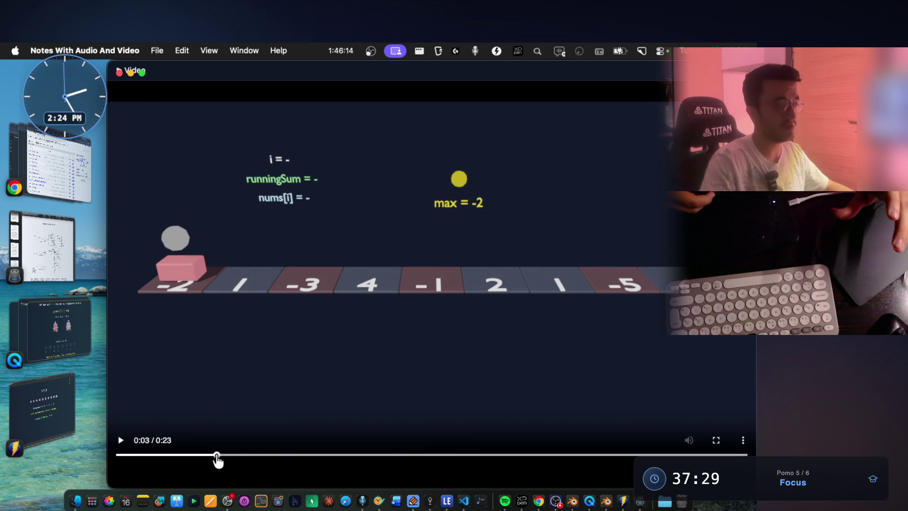
{"action": "left_click", "coordinate": [253, 455]}
{"action": "left_click", "coordinate": [121, 441]}
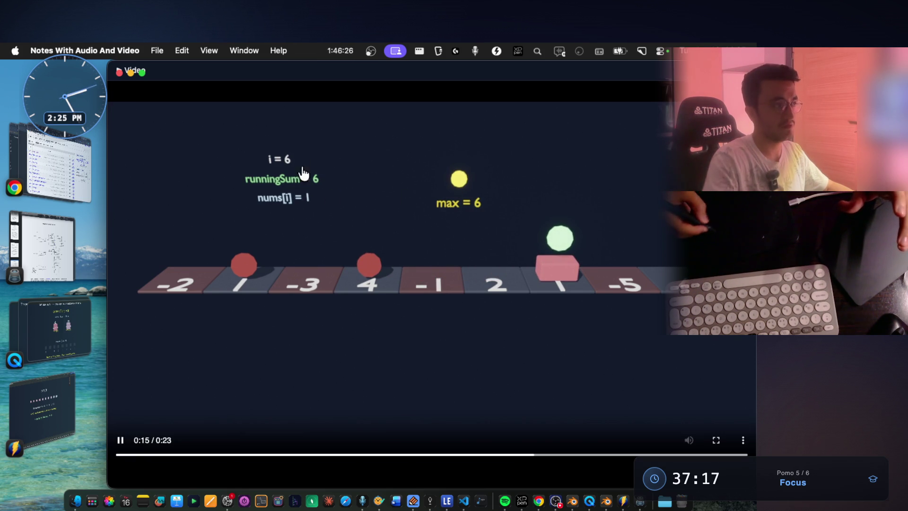
{"action": "left_click", "coordinate": [120, 439]}
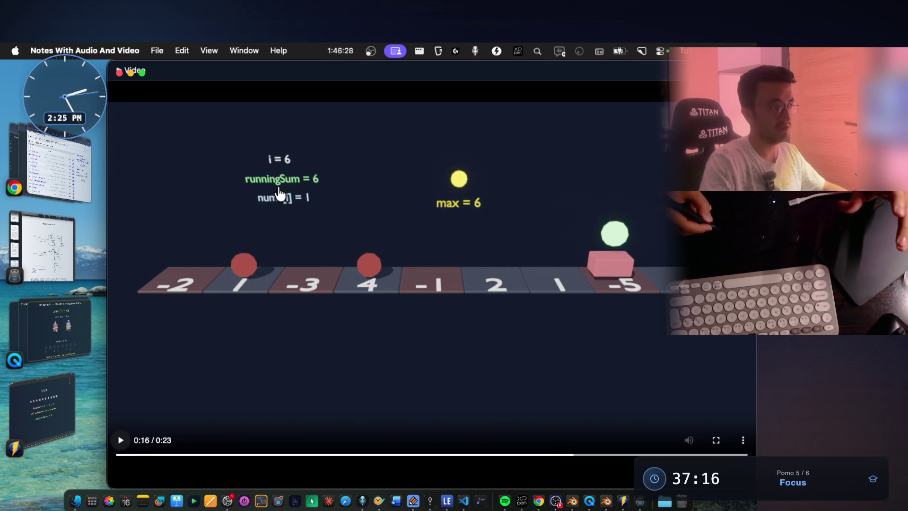
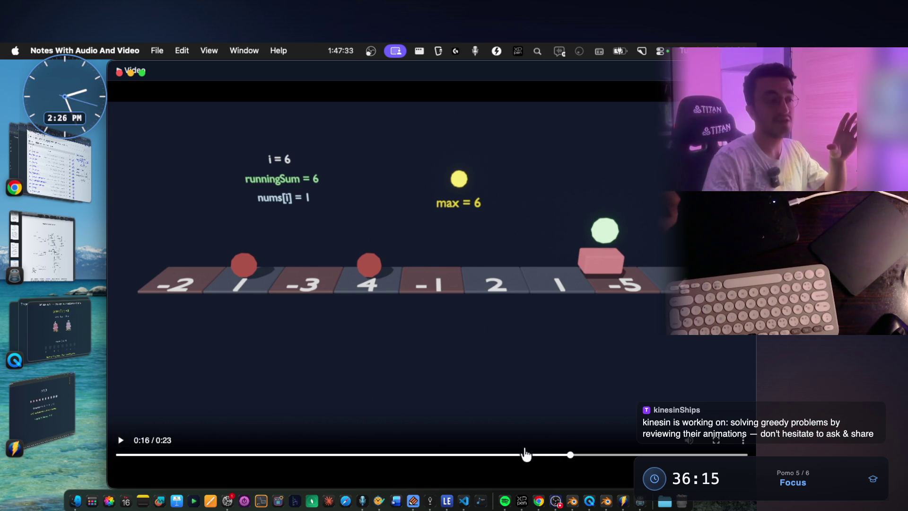
Rewind the running-sum animation to 0:00 and restart it from the beginning.
{"action": "left_click", "coordinate": [567, 455]}
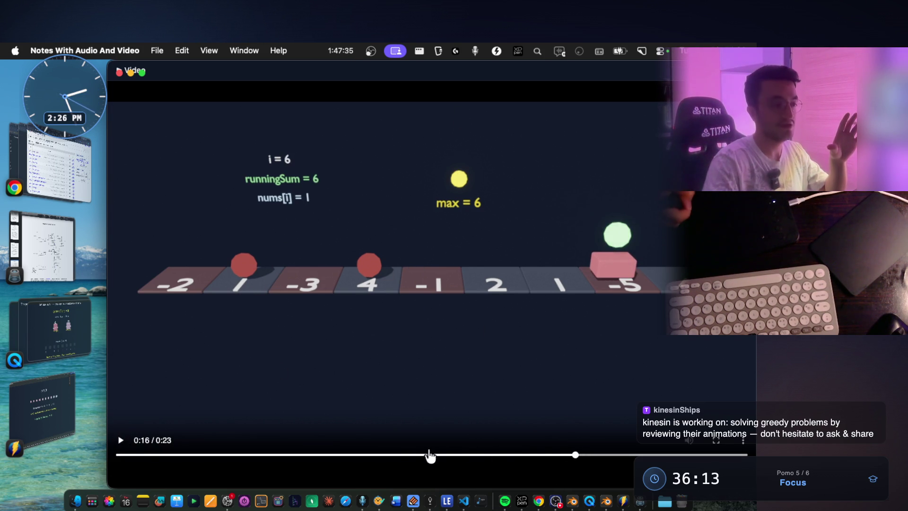
{"action": "left_click", "coordinate": [122, 440]}
{"action": "left_click", "coordinate": [148, 455]}
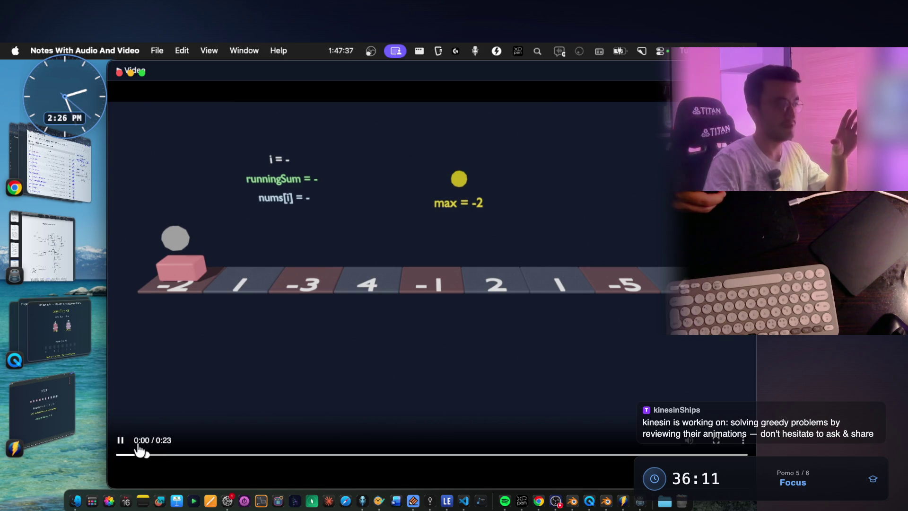
Pause the animation at 0:03, 0:05 and 0:10 (max = 4), then close the video.
{"action": "left_click", "coordinate": [121, 441]}
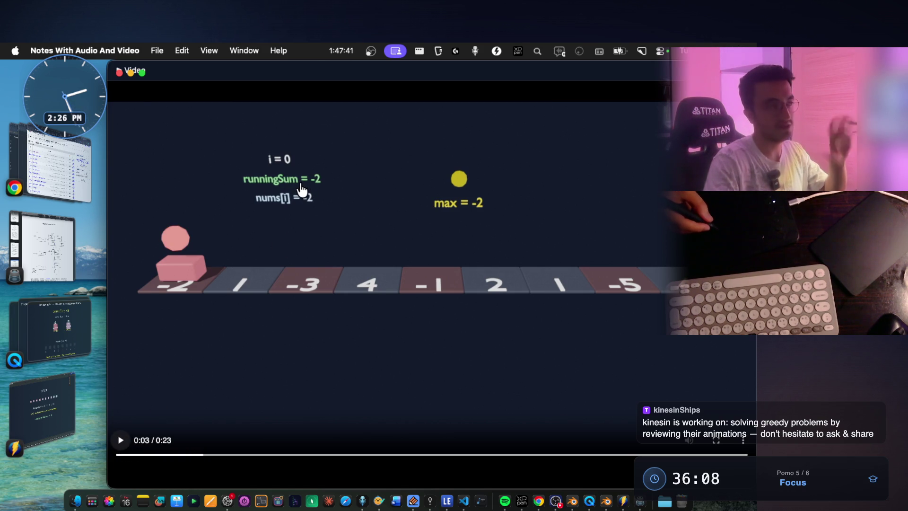
{"action": "left_click", "coordinate": [121, 441]}
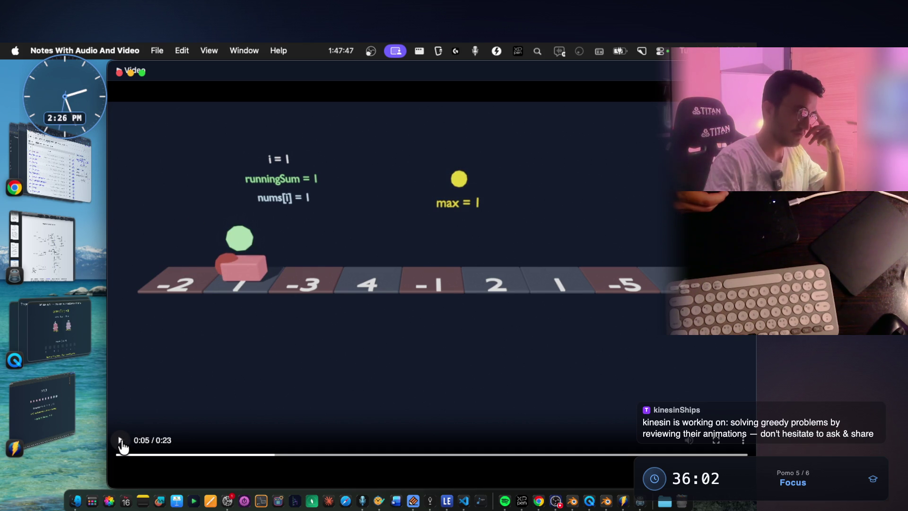
{"action": "left_click", "coordinate": [121, 441]}
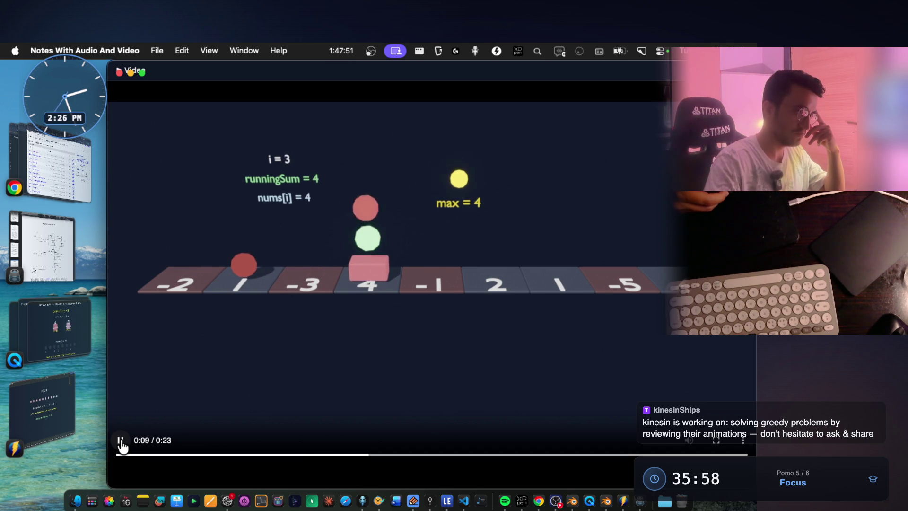
{"action": "left_click", "coordinate": [121, 441]}
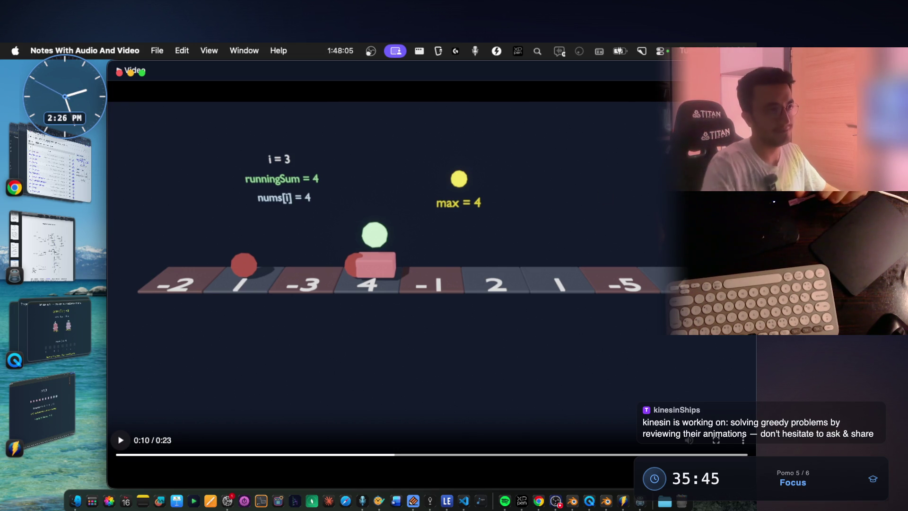
{"action": "key", "text": "Escape"}
Go to the #55 Jump Game mark and watch its farthest-reach animation to 0:10, then close it.
{"action": "scroll", "coordinate": [441, 280], "scroll_direction": "up", "scroll_amount": 7}
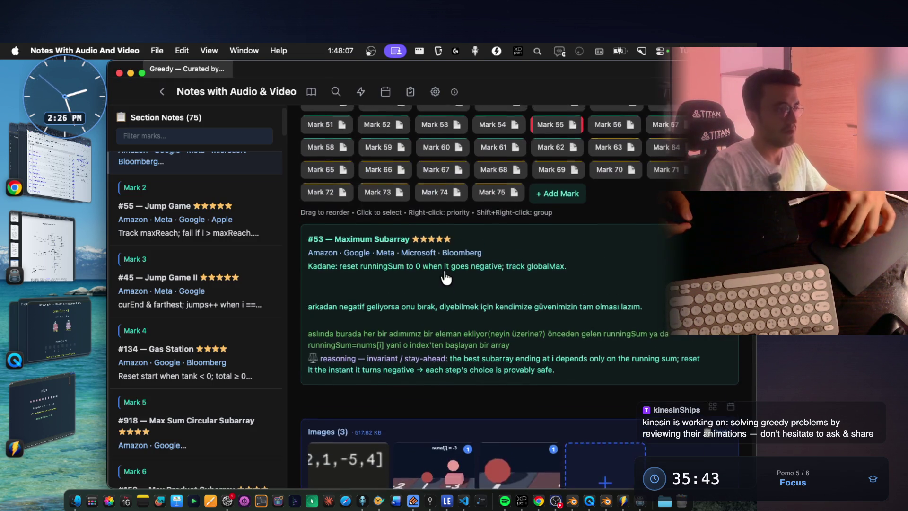
{"action": "key", "text": "Down"}
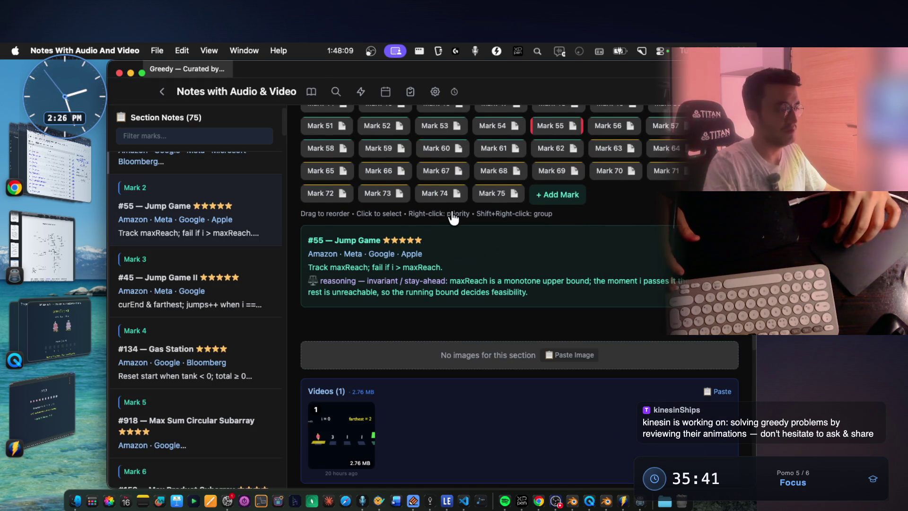
{"action": "left_click", "coordinate": [326, 418]}
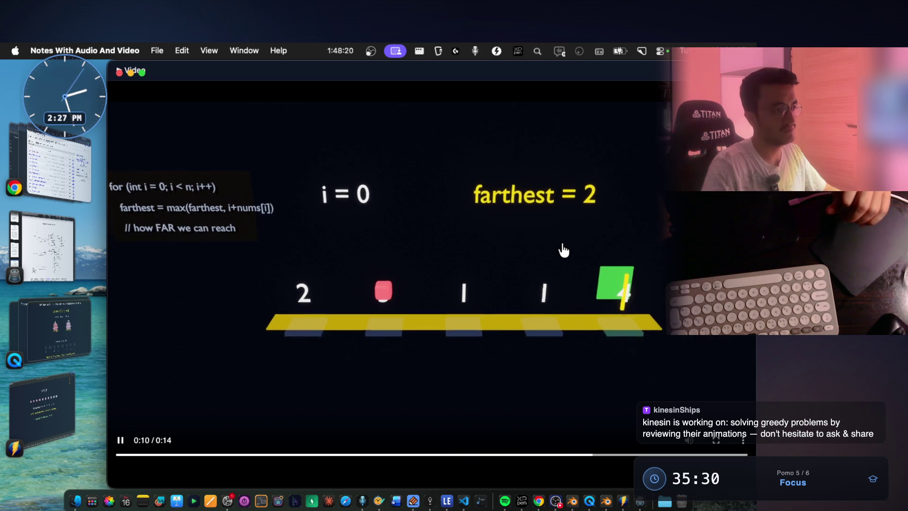
{"action": "key", "text": "Escape"}
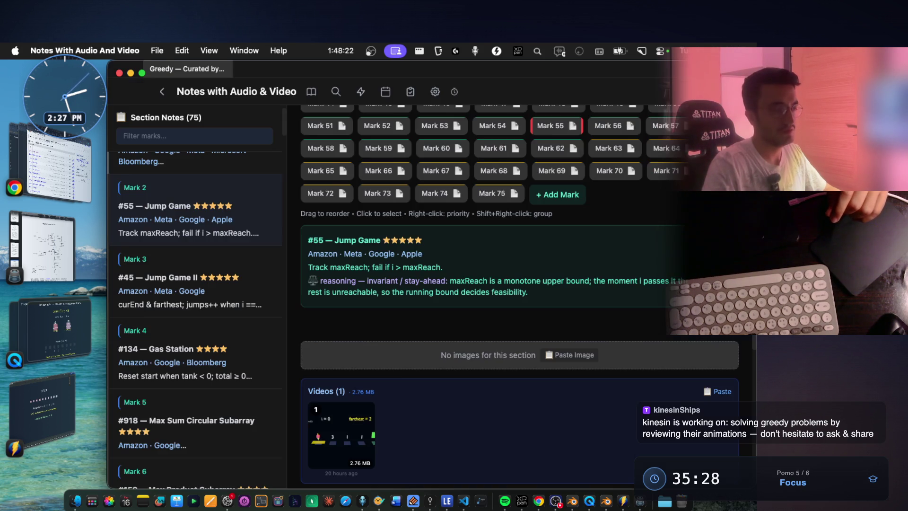
Move to the #134 Gas Station mark and scroll through its reasoning.
{"action": "scroll", "coordinate": [531, 194], "scroll_direction": "down", "scroll_amount": 3}
{"action": "key", "text": "Down"}
{"action": "key", "text": "Down"}
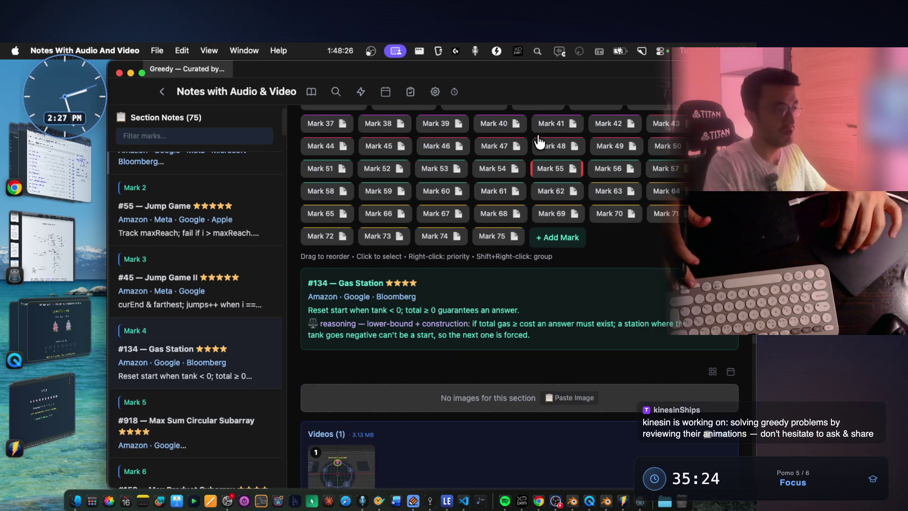
{"action": "scroll", "coordinate": [368, 254], "scroll_direction": "down", "scroll_amount": 3}
{"action": "scroll", "coordinate": [368, 254], "scroll_direction": "up", "scroll_amount": 1}
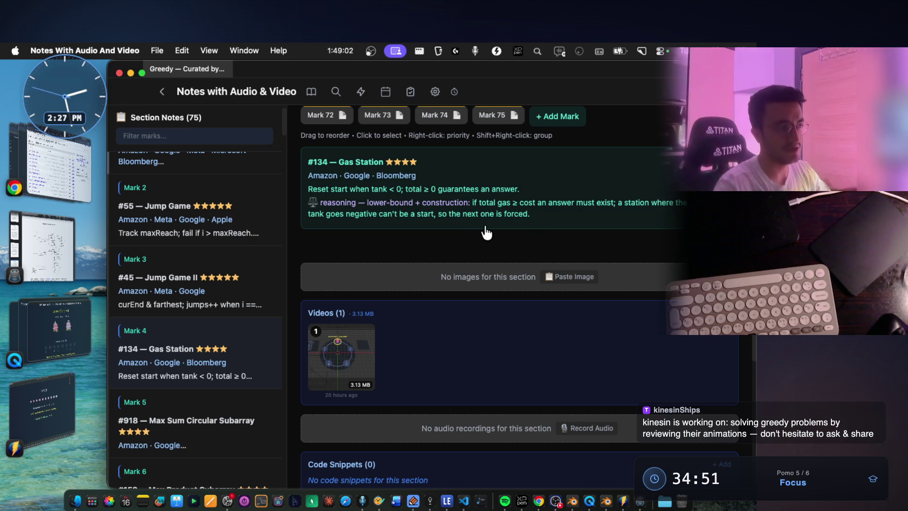
{"action": "scroll", "coordinate": [473, 223], "scroll_direction": "up", "scroll_amount": 5}
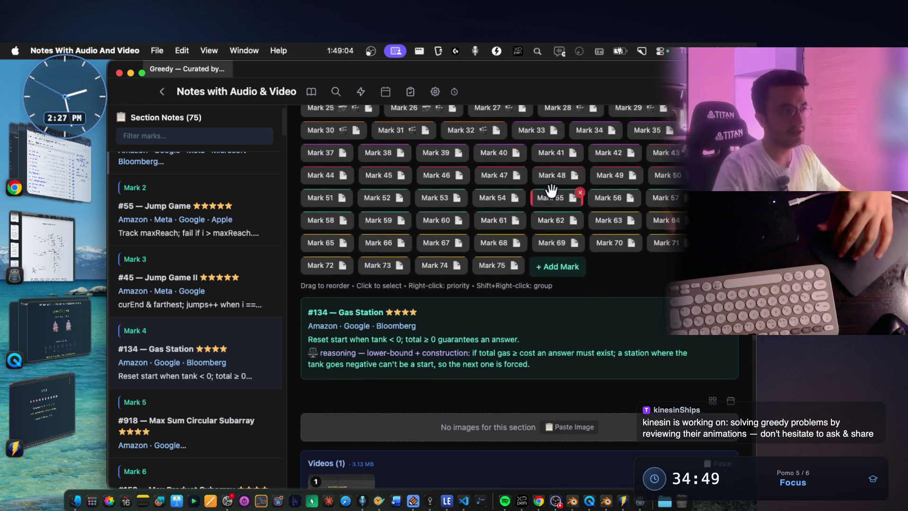
Step through marks #152, #330, #253, #435/#452, #986, #1029 and #406, settling on #621 Task Scheduler.
{"action": "key", "text": "Down"}
{"action": "key", "text": "Down"}
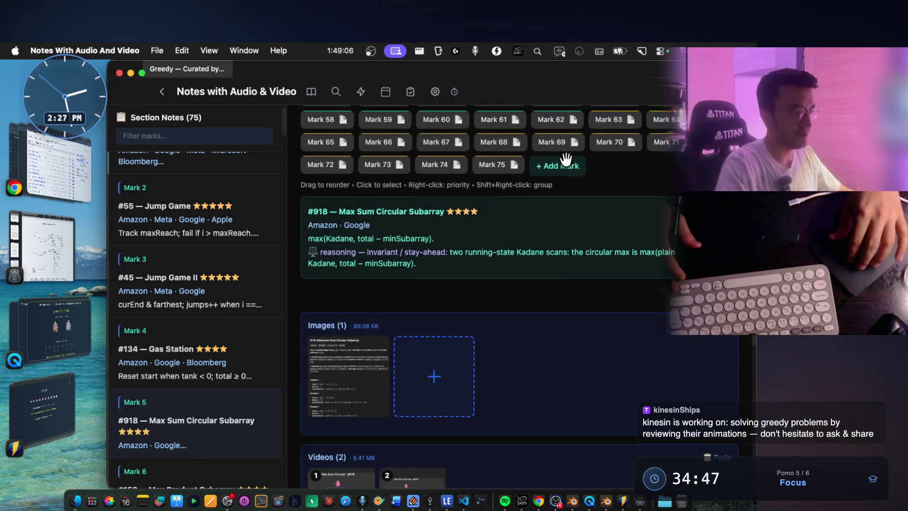
{"action": "scroll", "coordinate": [566, 158], "scroll_direction": "down", "scroll_amount": 3}
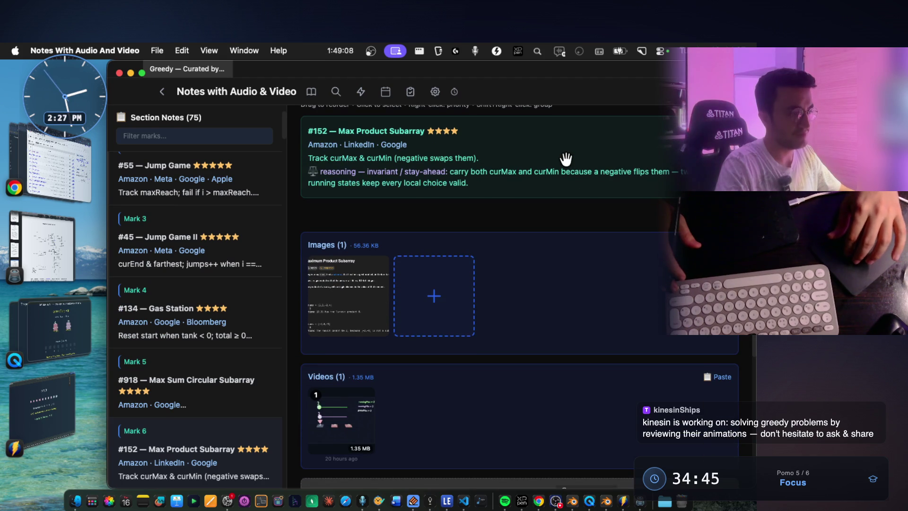
{"action": "key", "text": "Down"}
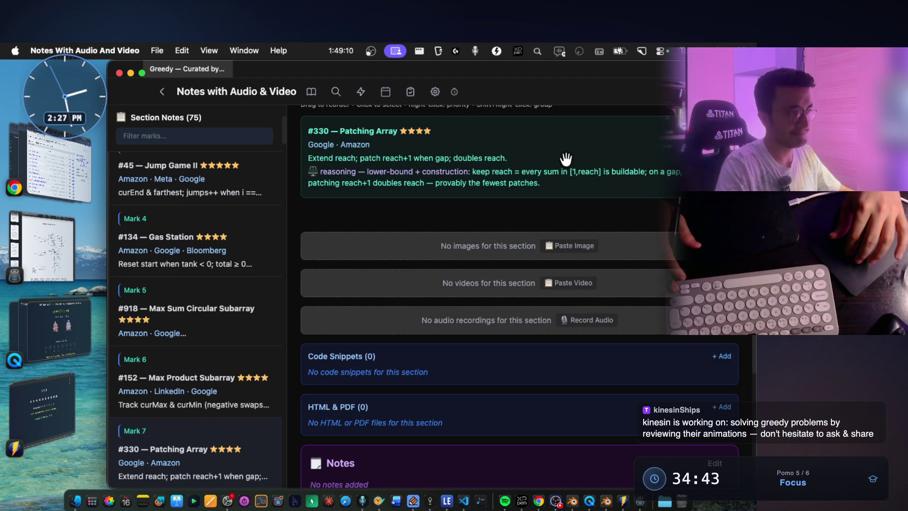
{"action": "key", "text": "Down"}
{"action": "key", "text": "Down"}
{"action": "key", "text": "Down"}
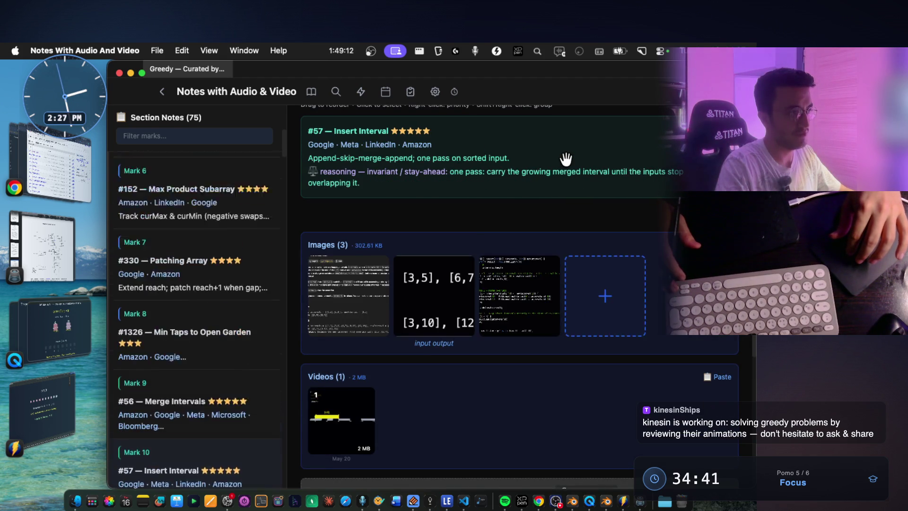
{"action": "key", "text": "Down"}
{"action": "key", "text": "Down"}
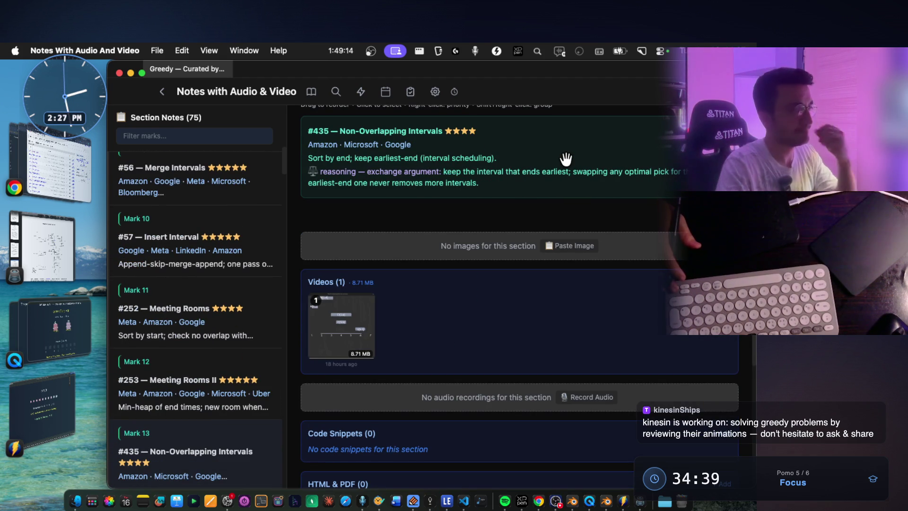
{"action": "key", "text": "Down"}
{"action": "key", "text": "Down"}
{"action": "key", "text": "Down"}
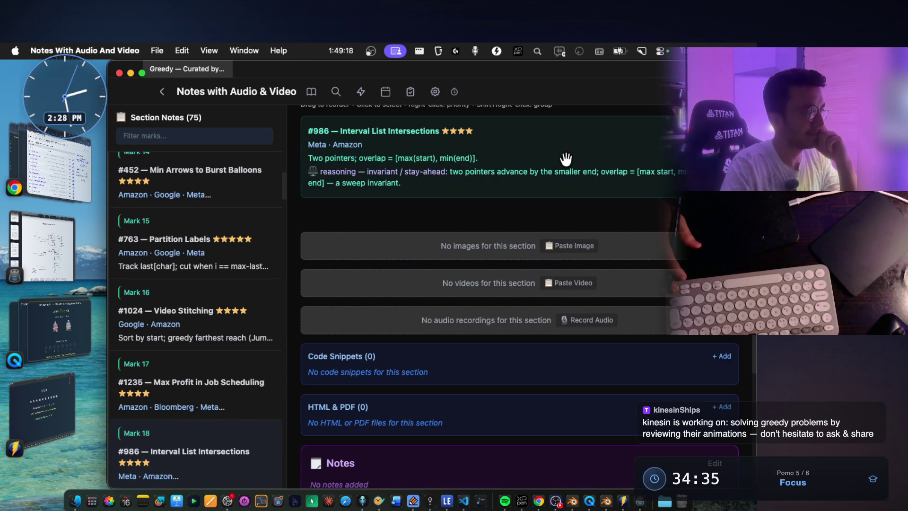
{"action": "key", "text": "Down"}
{"action": "key", "text": "Down"}
{"action": "key", "text": "Down"}
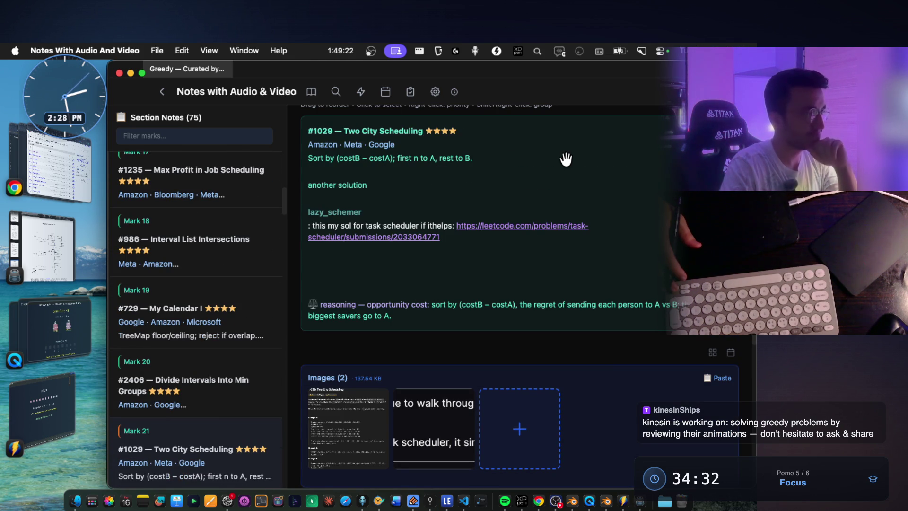
{"action": "key", "text": "Down"}
{"action": "key", "text": "Down"}
{"action": "key", "text": "Down"}
{"action": "key", "text": "Down"}
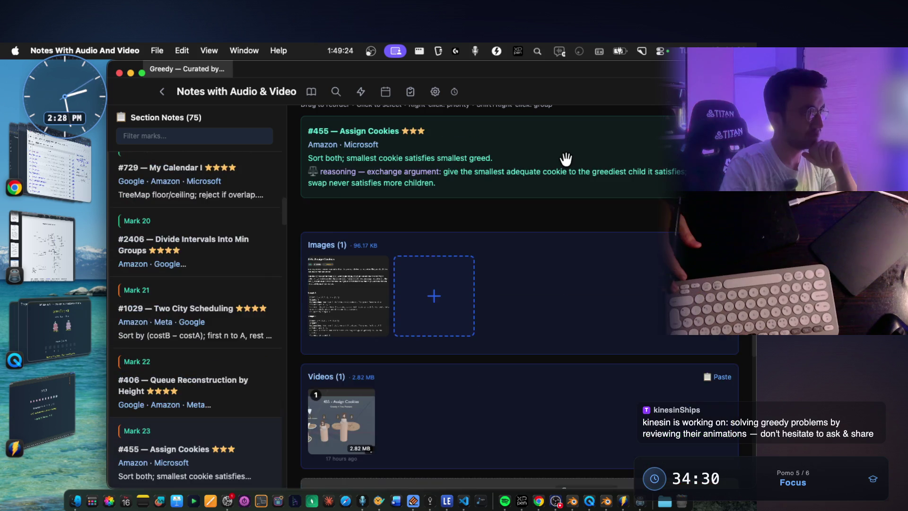
{"action": "key", "text": "Up"}
{"action": "key", "text": "Down"}
{"action": "key", "text": "Down"}
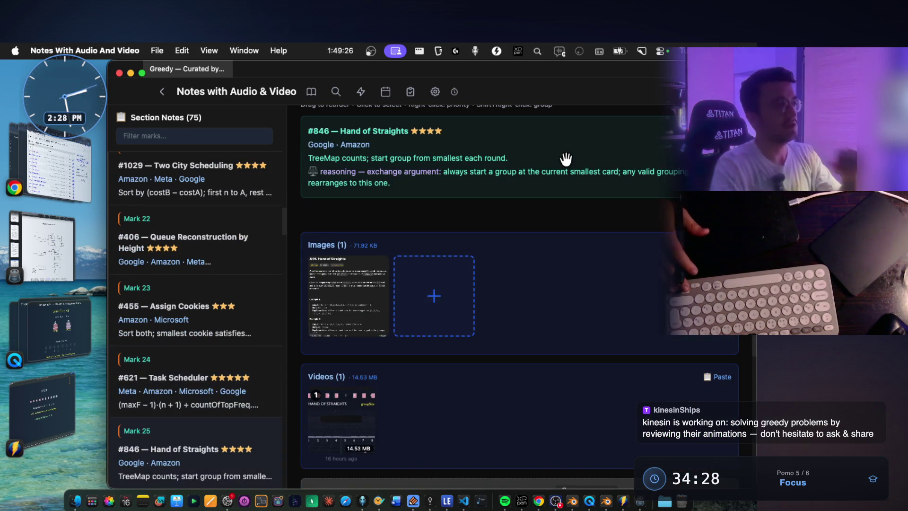
{"action": "key", "text": "super+Tab"}
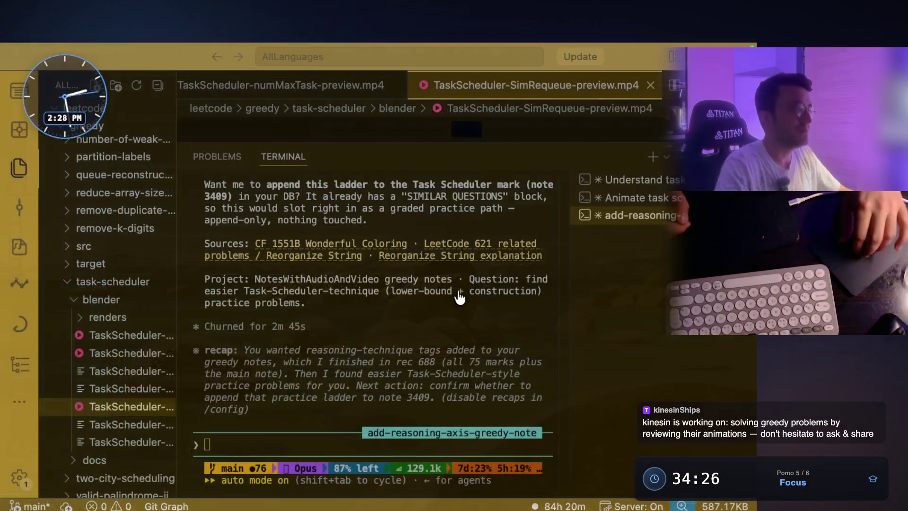
Scroll back through the suggested practice problems and open the 'Animate task scheduler' terminal session.
{"action": "scroll", "coordinate": [458, 287], "scroll_direction": "up", "scroll_amount": 5}
{"action": "scroll", "coordinate": [458, 287], "scroll_direction": "up", "scroll_amount": 1}
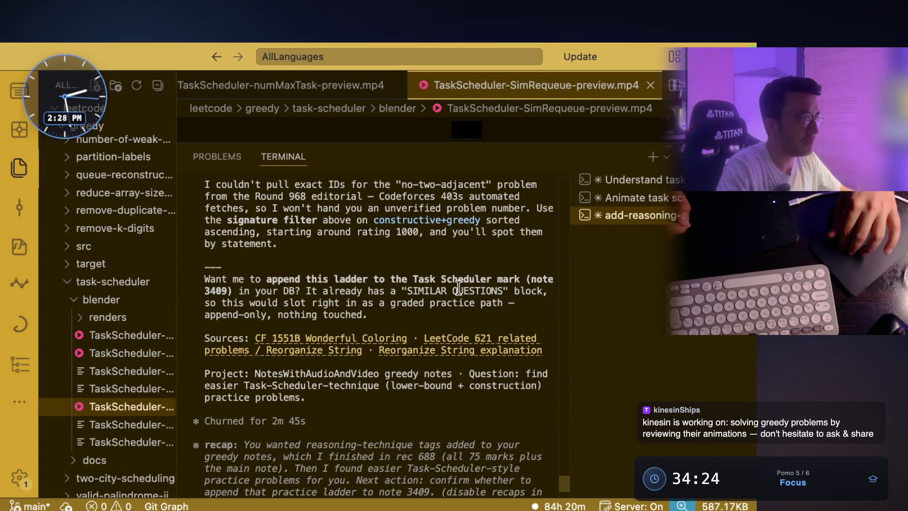
{"action": "scroll", "coordinate": [463, 287], "scroll_direction": "up", "scroll_amount": 9}
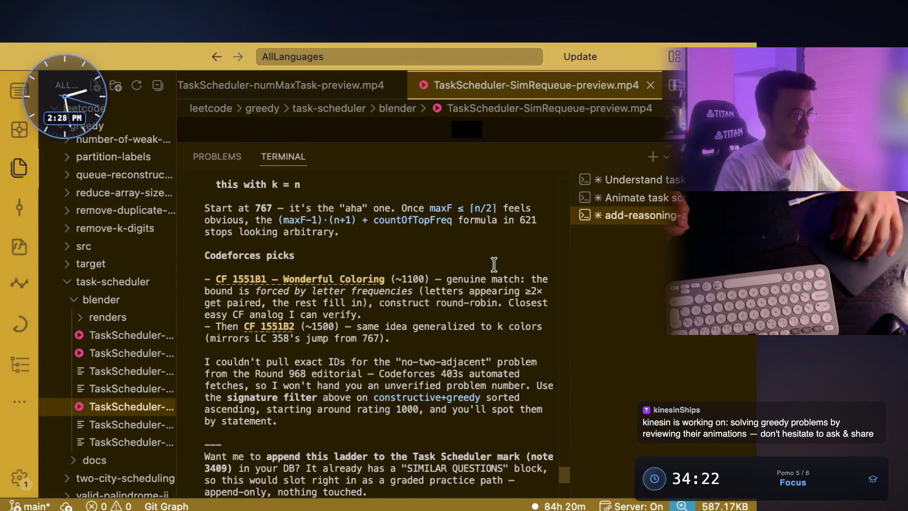
{"action": "left_click", "coordinate": [619, 197]}
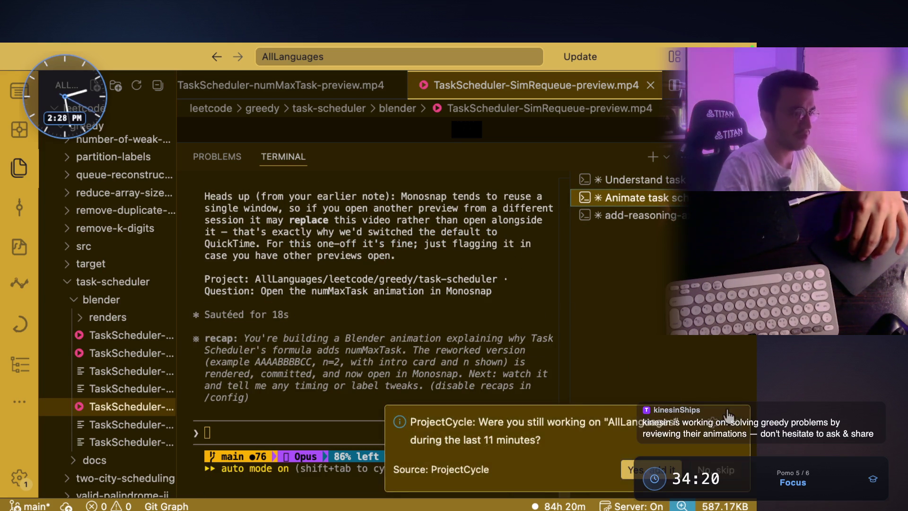
{"action": "key", "text": "ctrl+Right"}
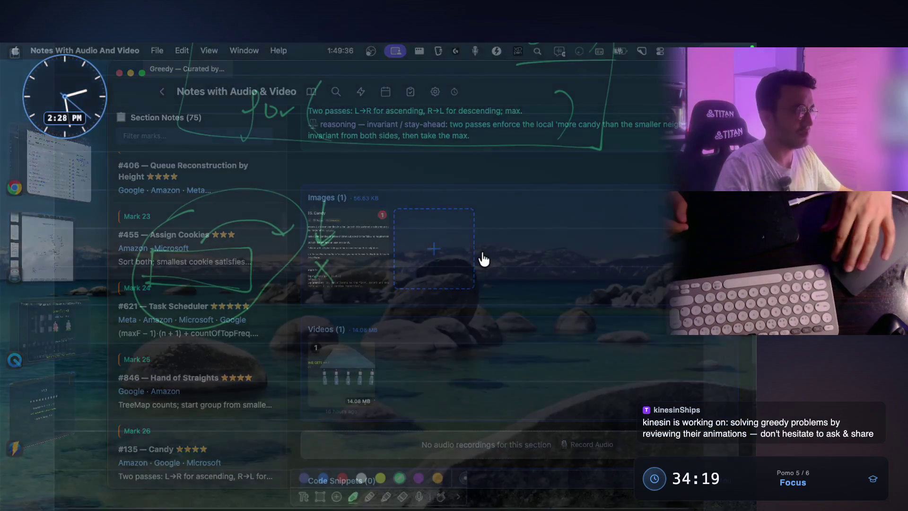
Switch spaces past the whiteboard back to the greedy notes, now on the #135 Candy mark.
{"action": "key", "text": "ctrl+Right"}
{"action": "scroll", "coordinate": [488, 260], "scroll_direction": "up", "scroll_amount": 10}
{"action": "scroll", "coordinate": [497, 213], "scroll_direction": "down", "scroll_amount": 5}
{"action": "scroll", "coordinate": [506, 171], "scroll_direction": "up", "scroll_amount": 6}
{"action": "key", "text": "ctrl+Left"}
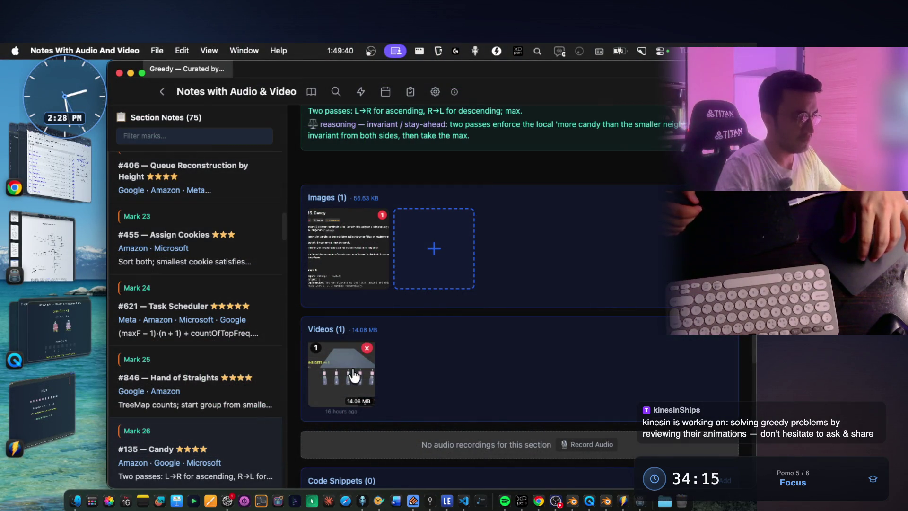